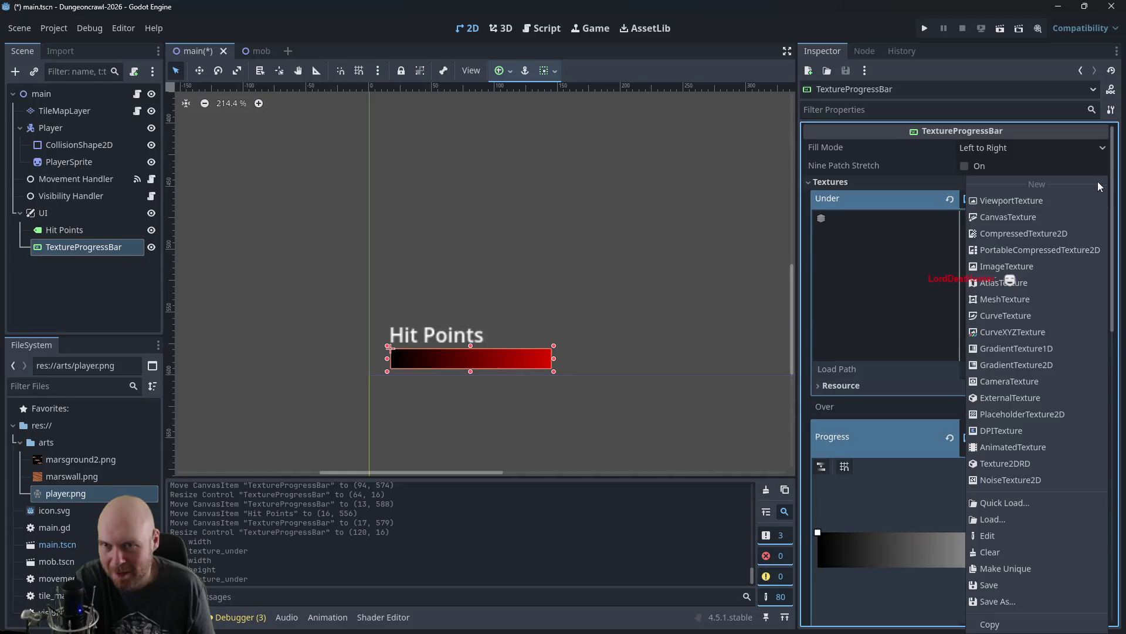
Step: Replace the under texture with a new GradientTexture2D and expand its settings
click(1101, 200)
scroll(995, 310, down, 2)
scroll(979, 339, up, 2)
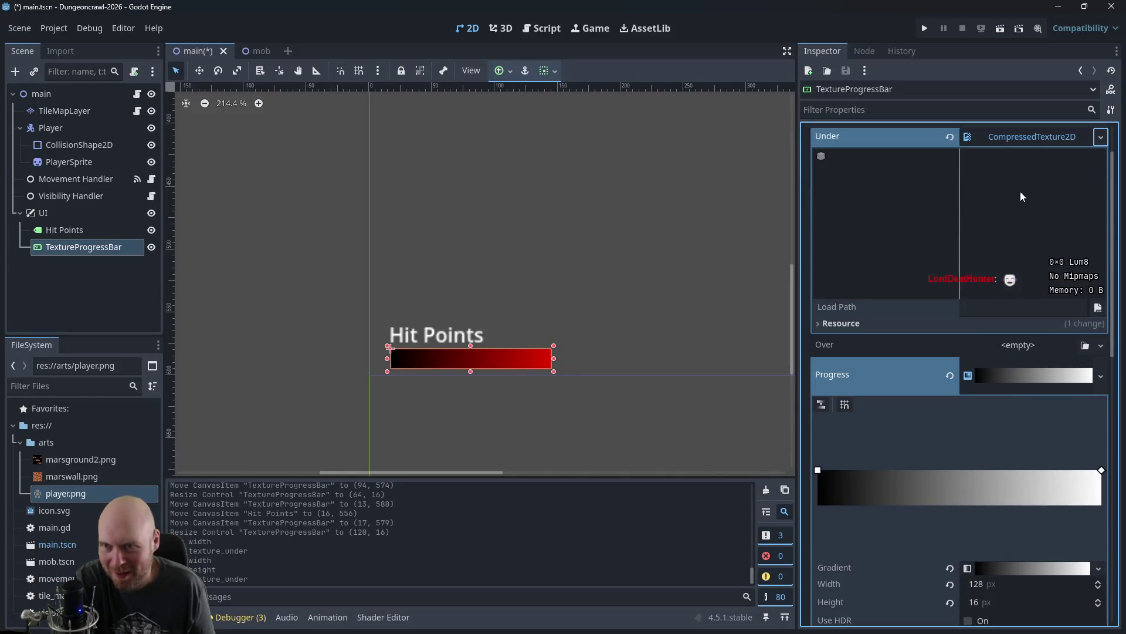
click(1079, 199)
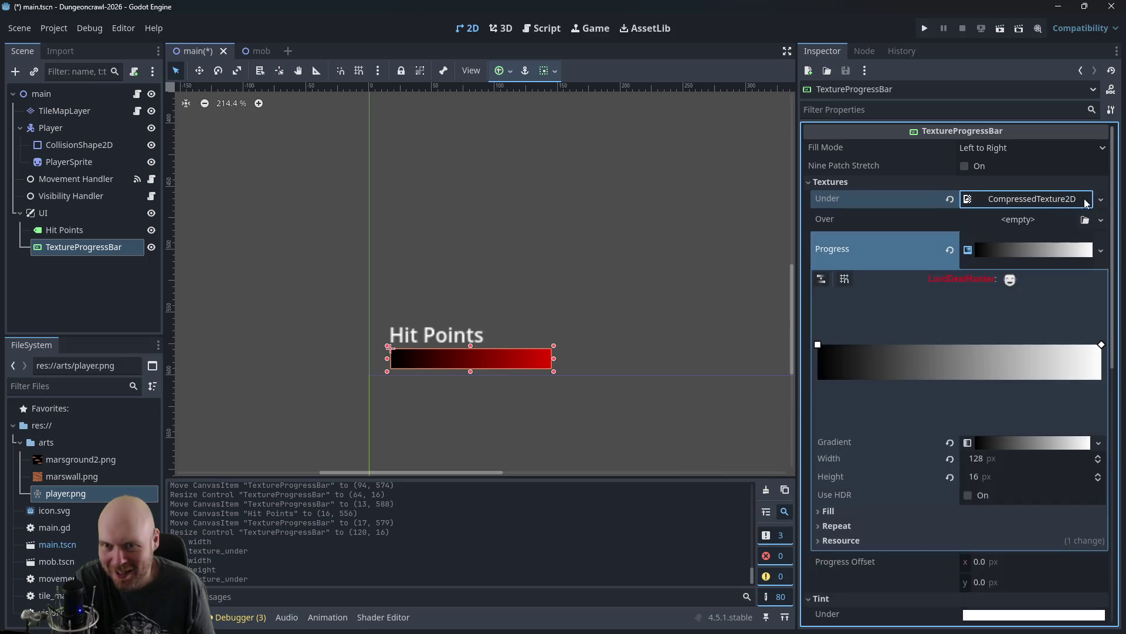
click(1101, 200)
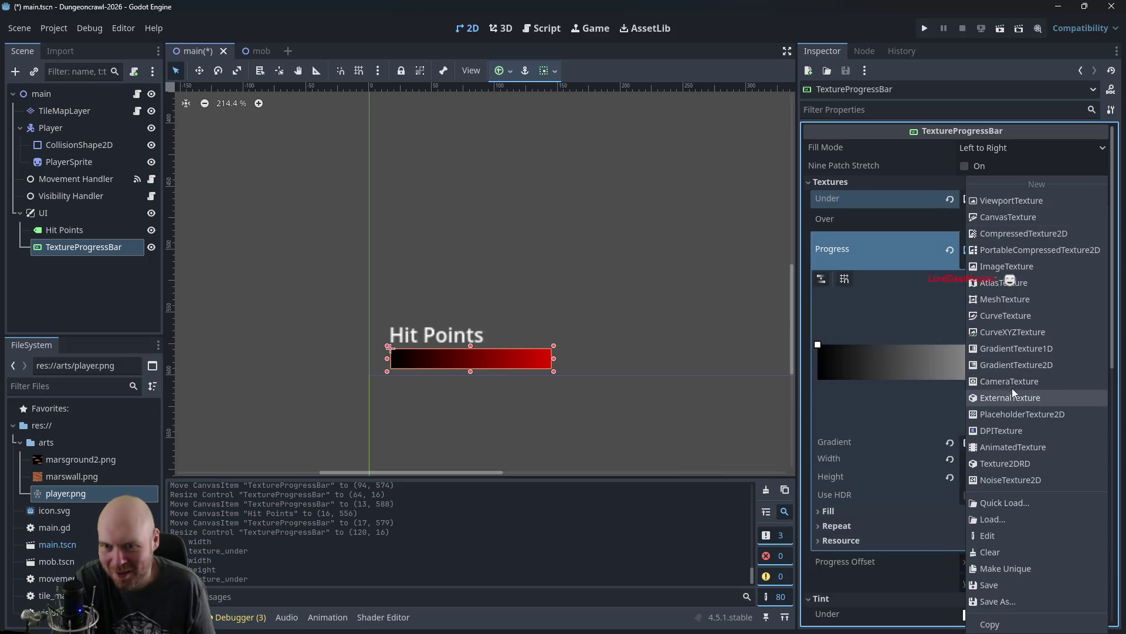
click(1022, 365)
click(1011, 223)
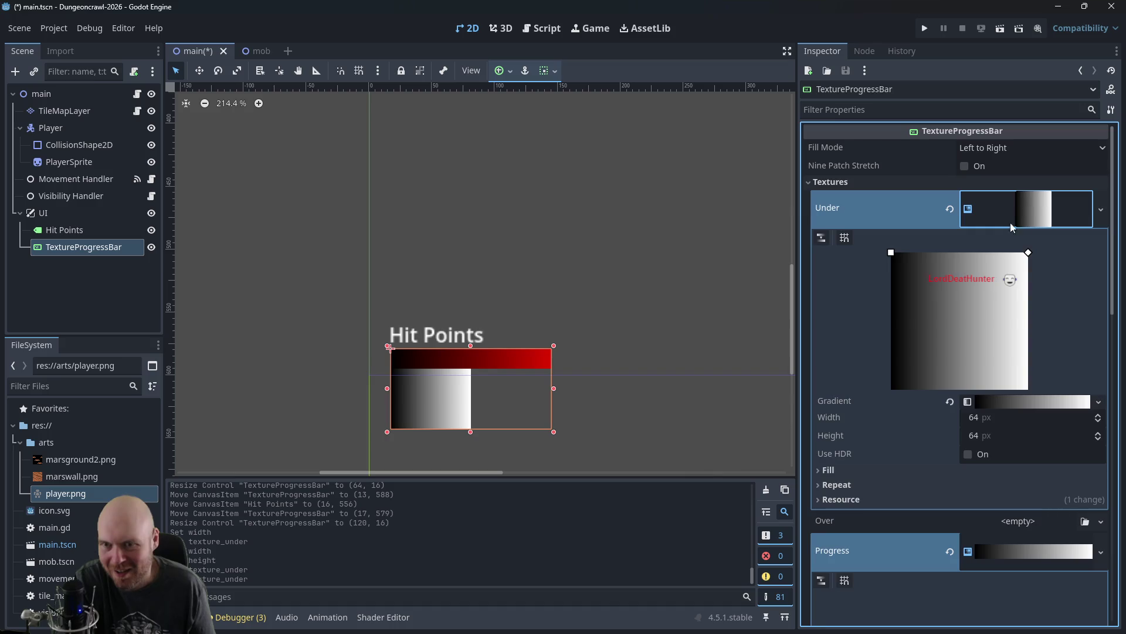
Step: Set the under gradient's width to 128 and height to 8
click(965, 418)
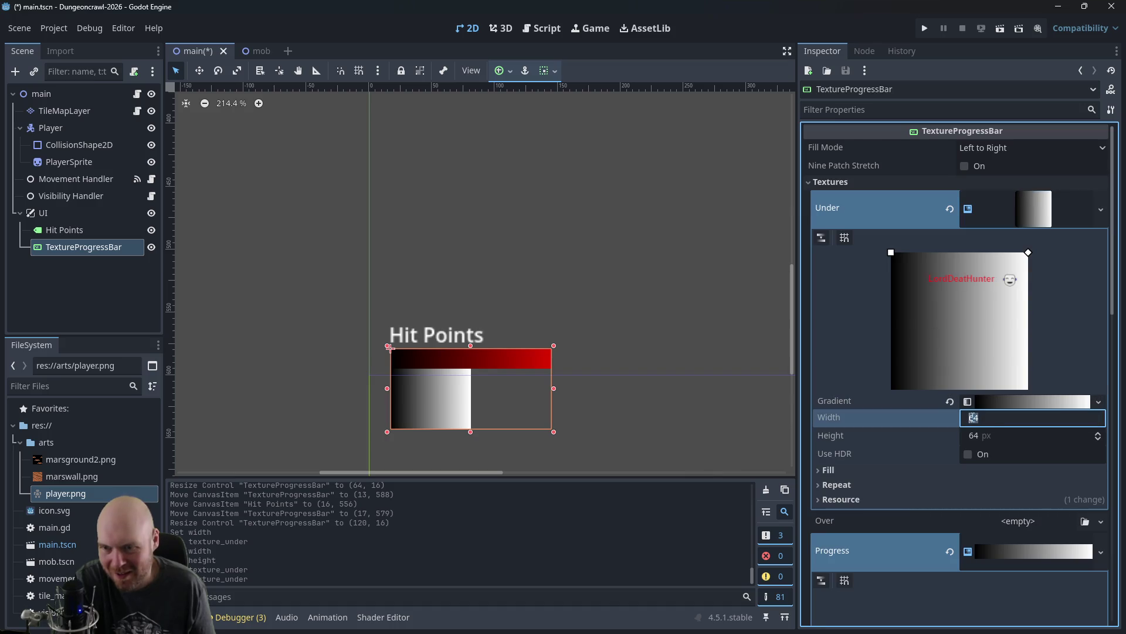
text(8)
click(973, 436)
click(978, 418)
text(12)
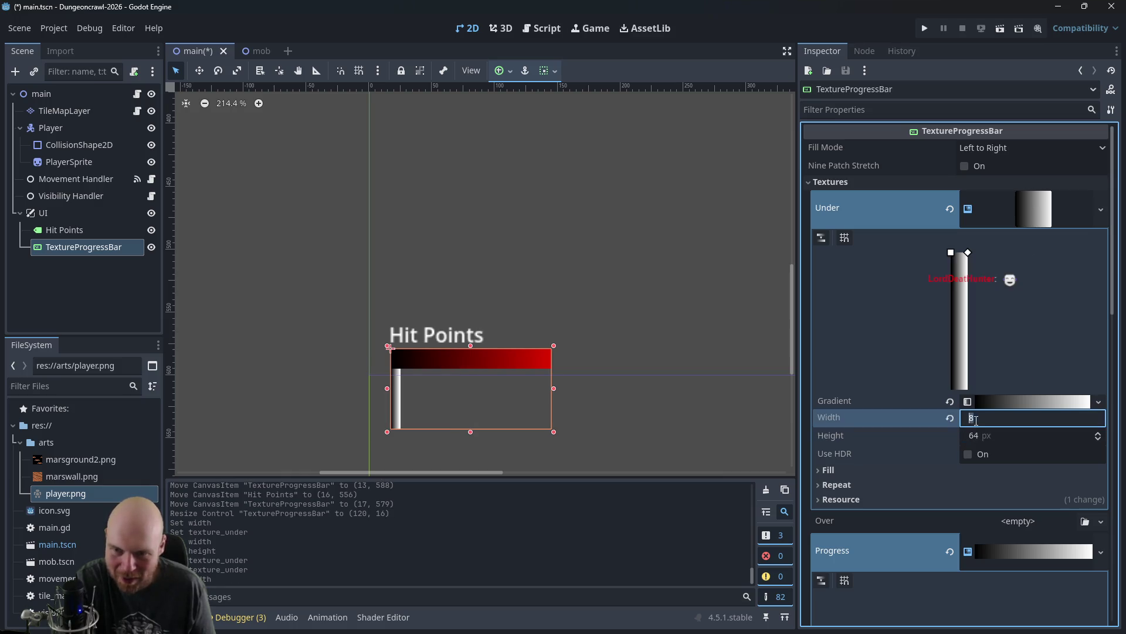
click(978, 434)
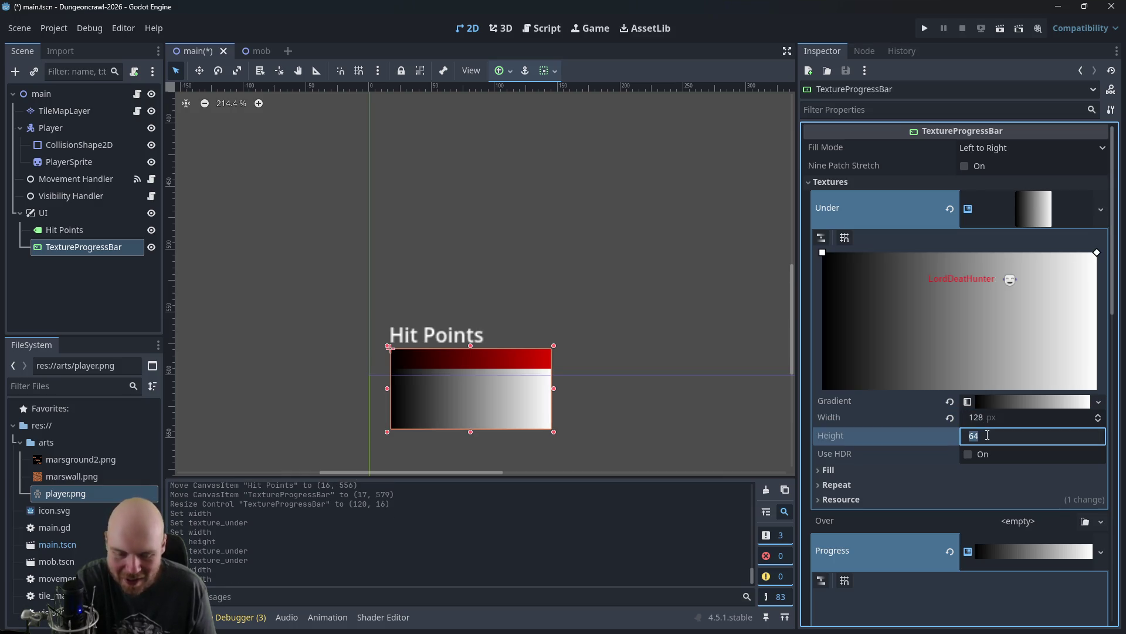
text(8)
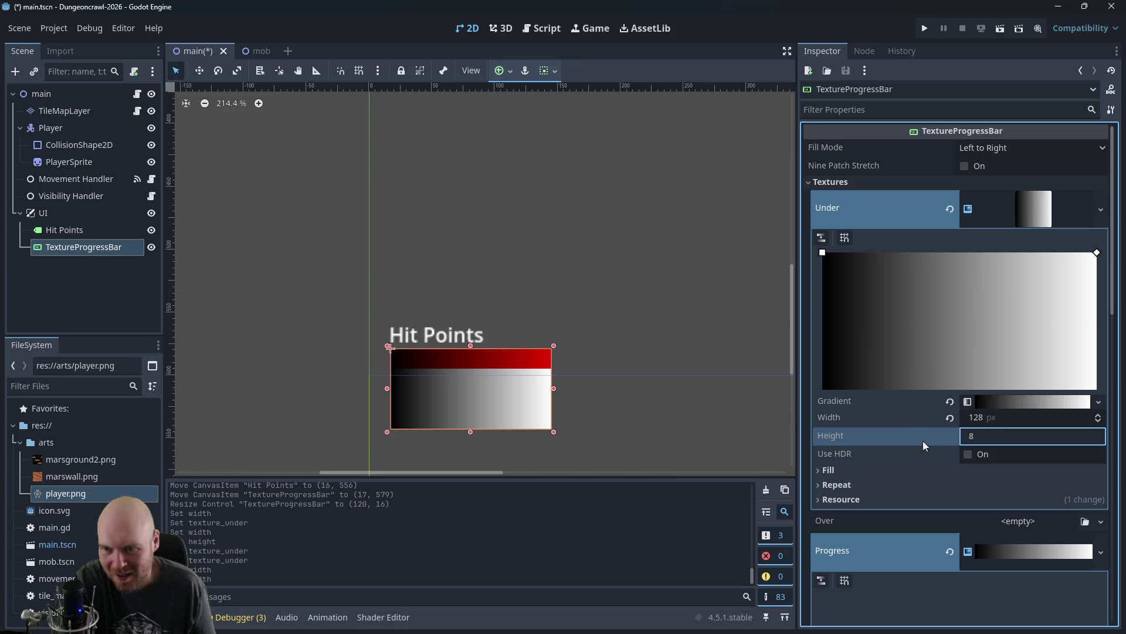
click(995, 482)
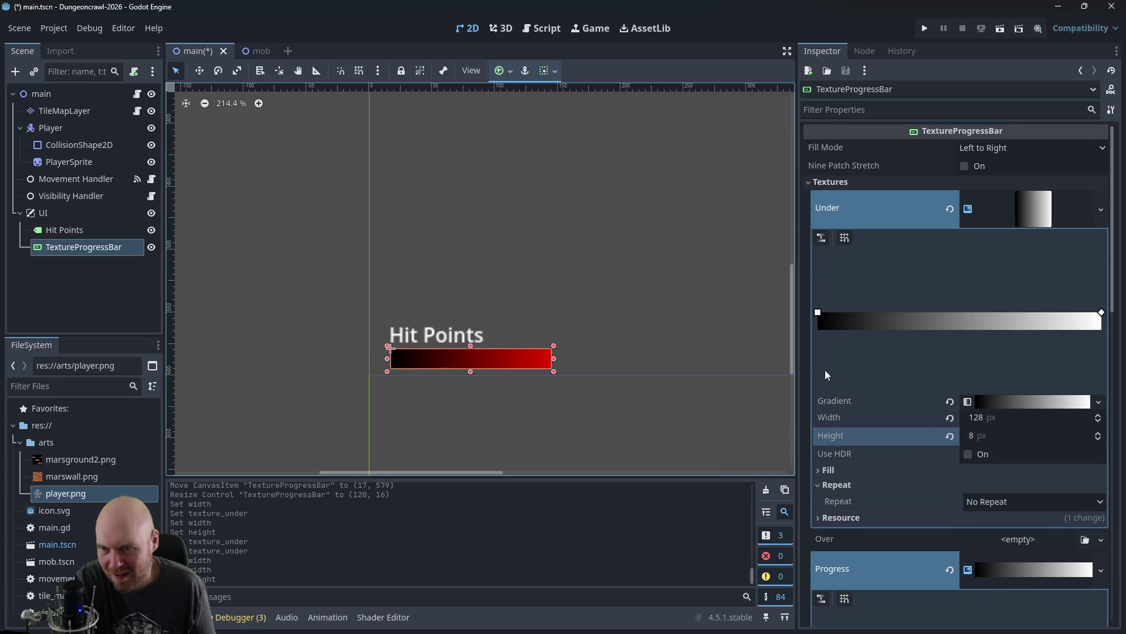
Step: Reselect the health bar and re-enter the under gradient height as 8 px
click(653, 382)
click(525, 360)
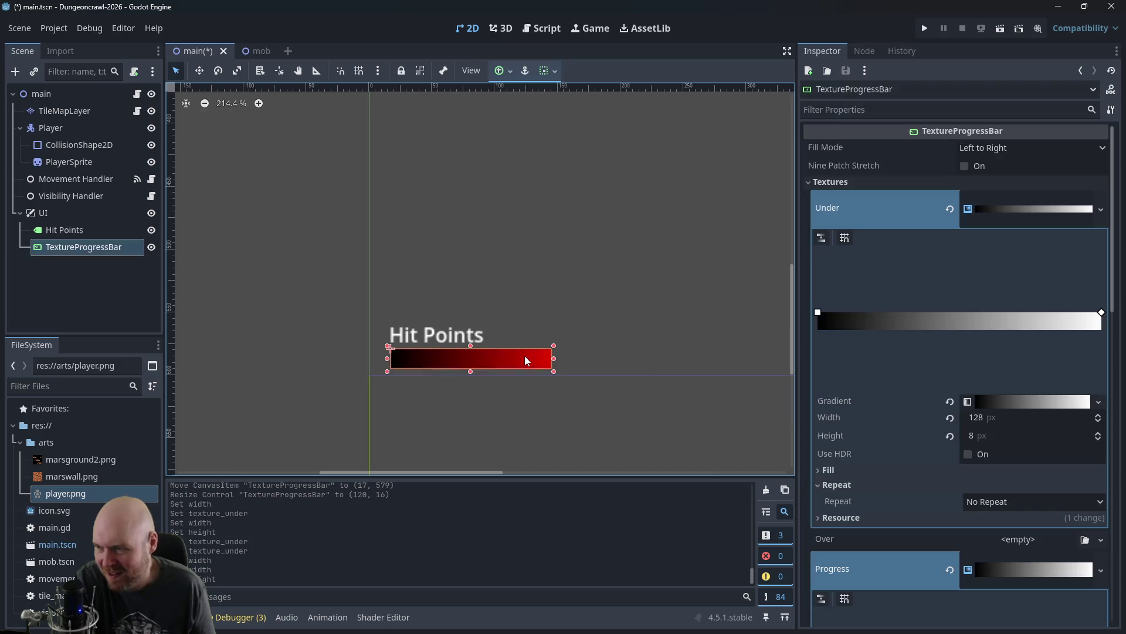
click(979, 436)
text(16)
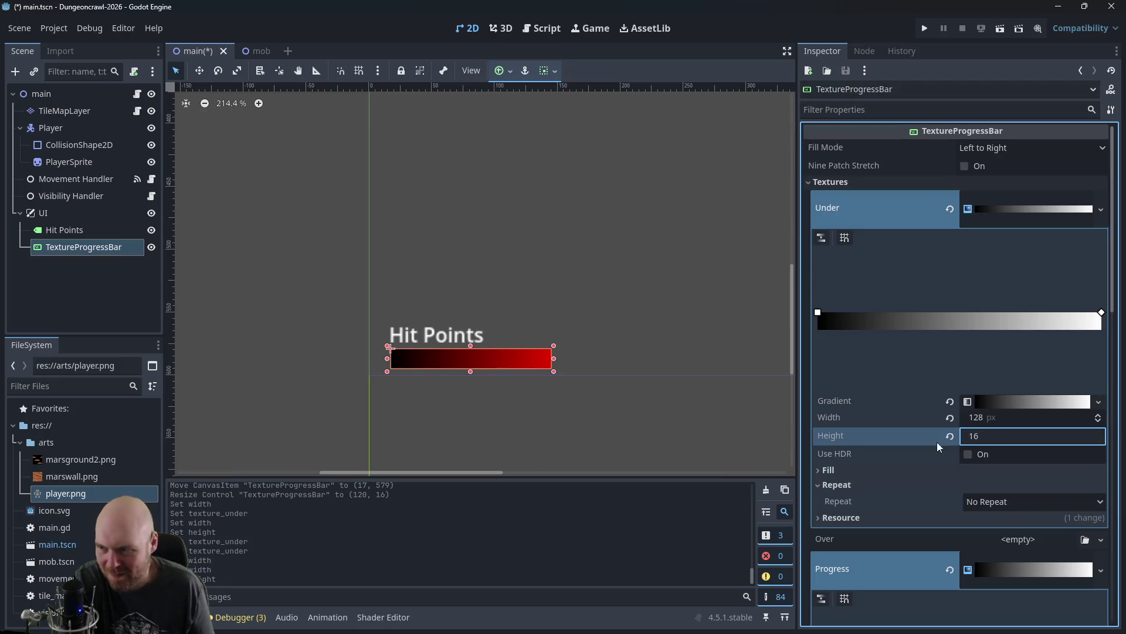
click(733, 419)
click(532, 353)
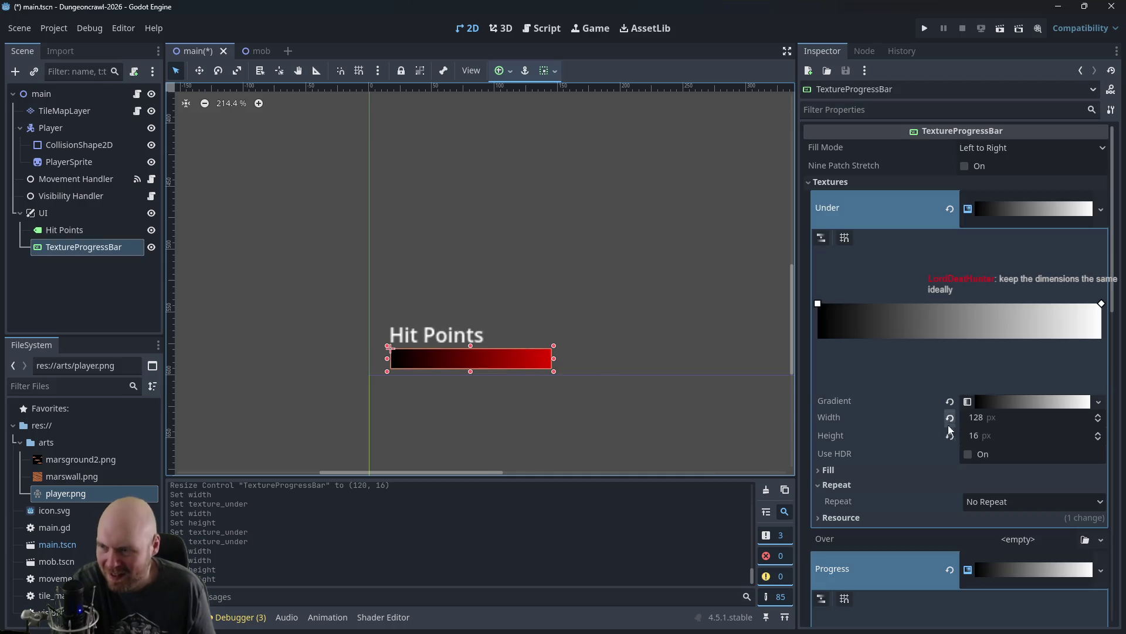
click(983, 436)
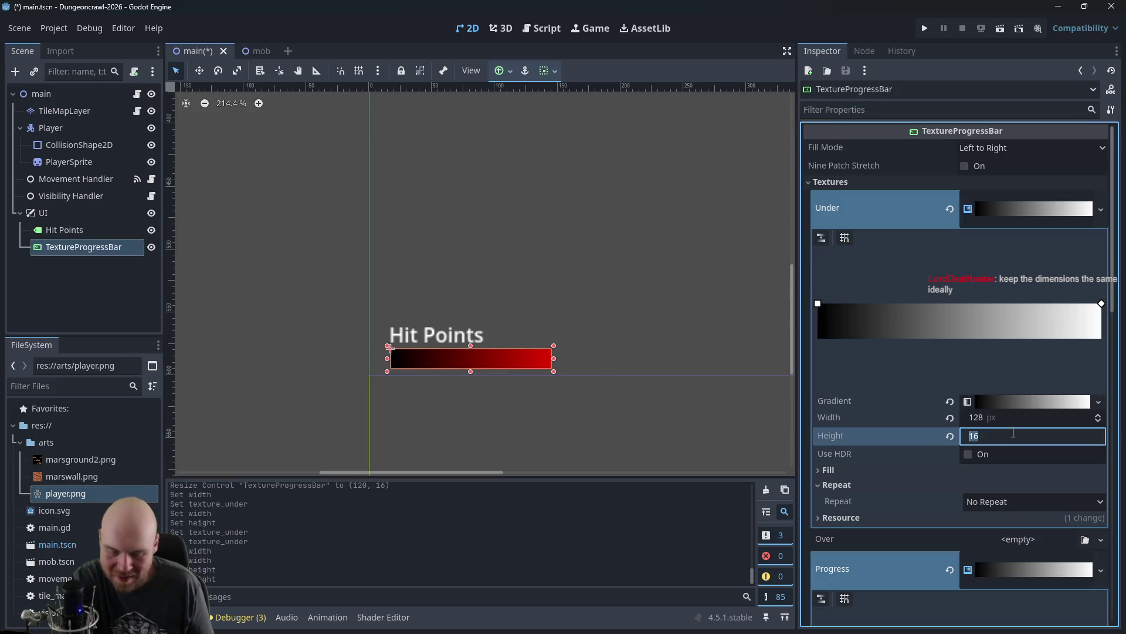
text(8)
key(Return)
Step: Change the under gradient's height to 16 px to match the progress texture
scroll(946, 448, down, 5)
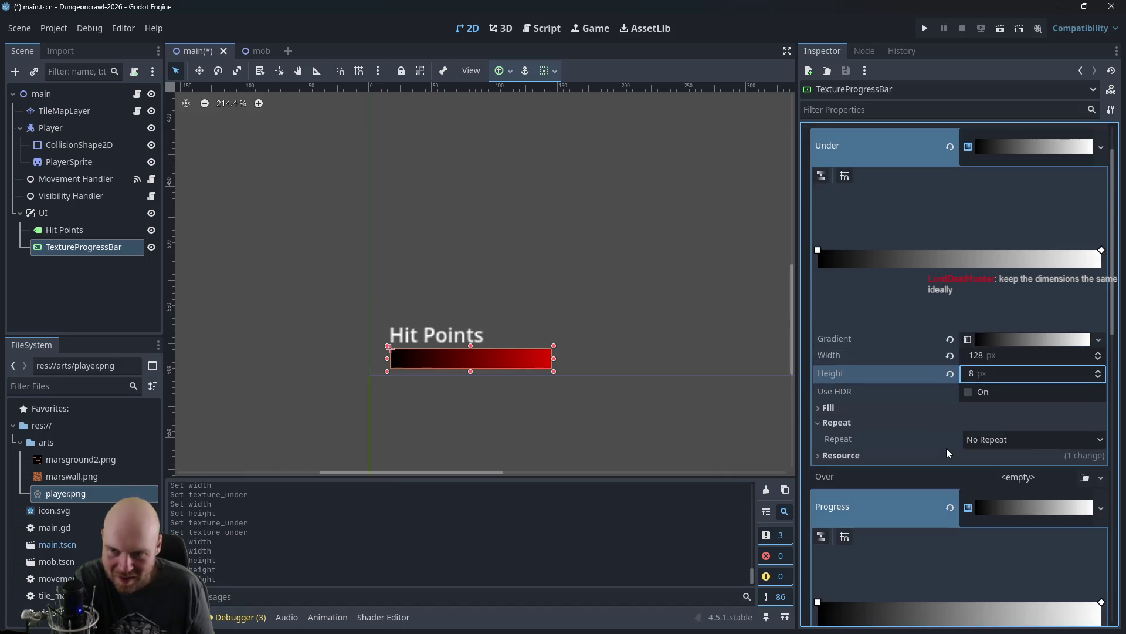
scroll(963, 421, down, 2)
scroll(963, 421, up, 3)
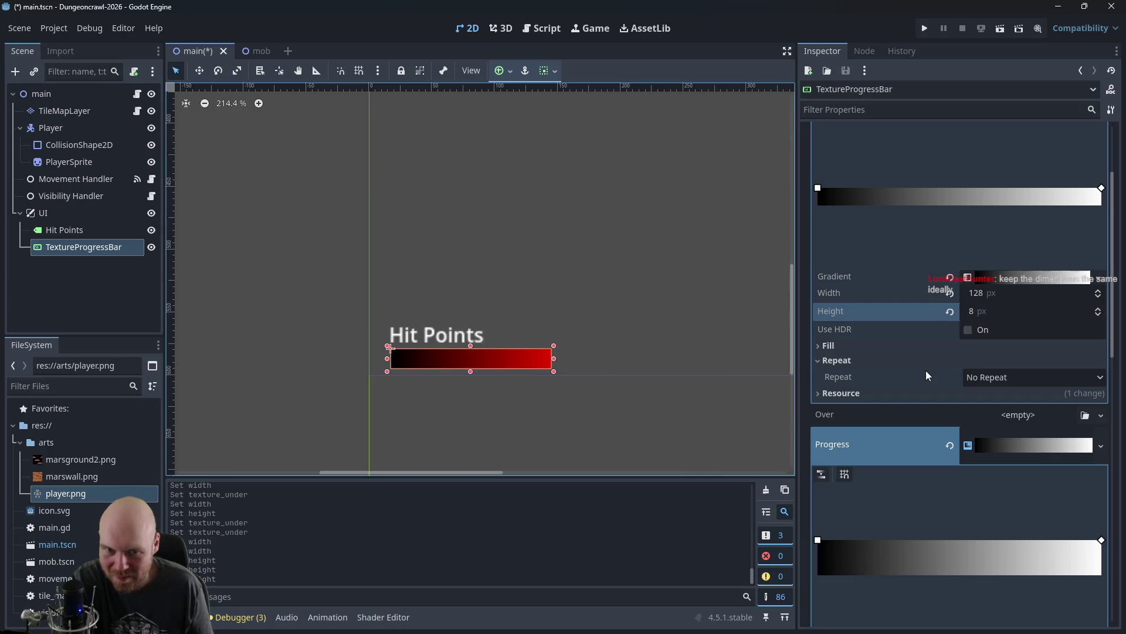
scroll(911, 346, up, 3)
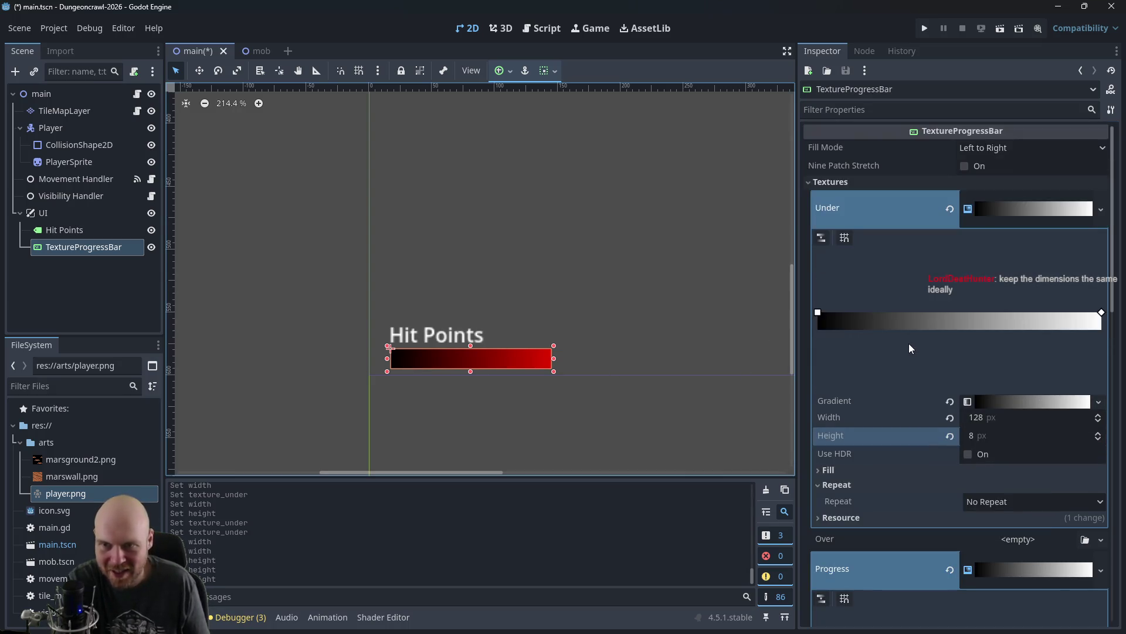
scroll(908, 347, down, 1)
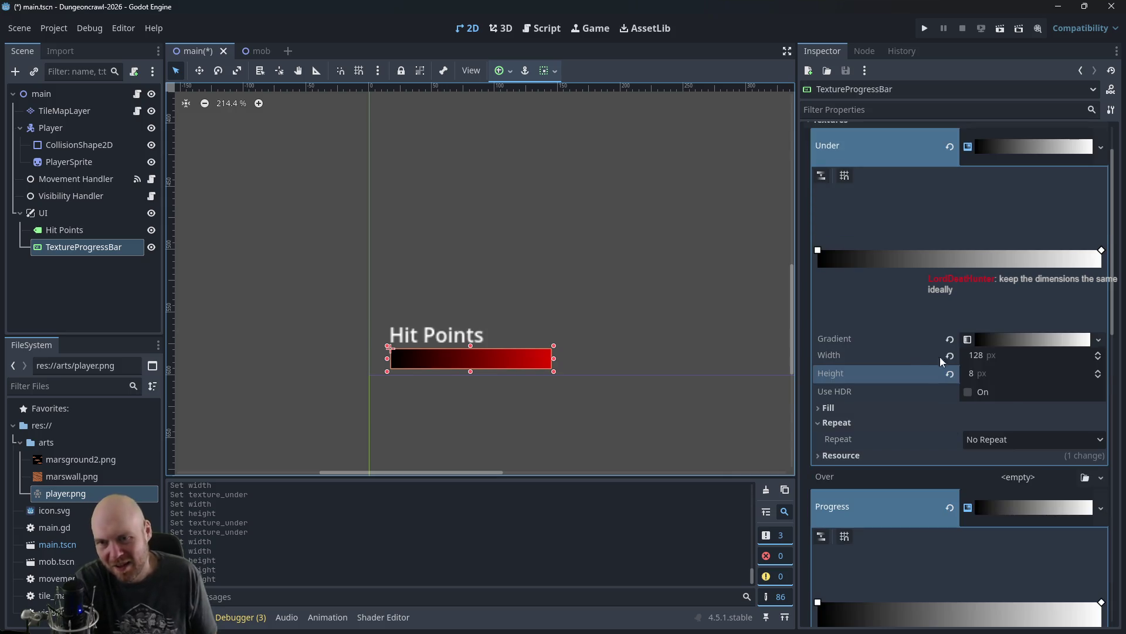
scroll(962, 399, down, 2)
scroll(942, 409, up, 1)
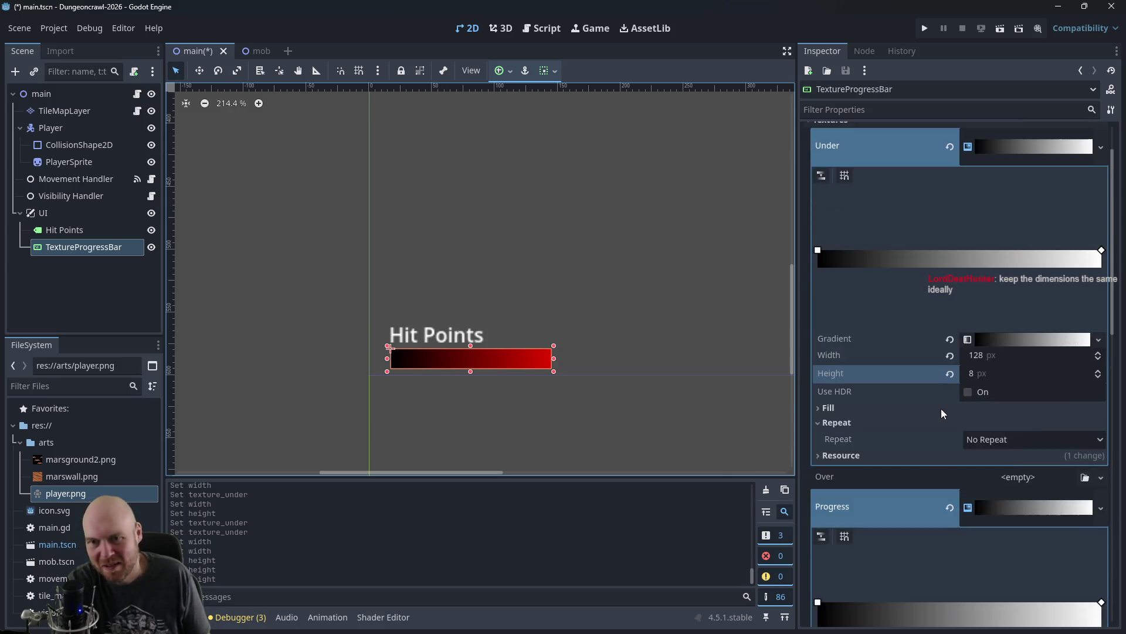
scroll(942, 410, down, 2)
scroll(942, 411, up, 1)
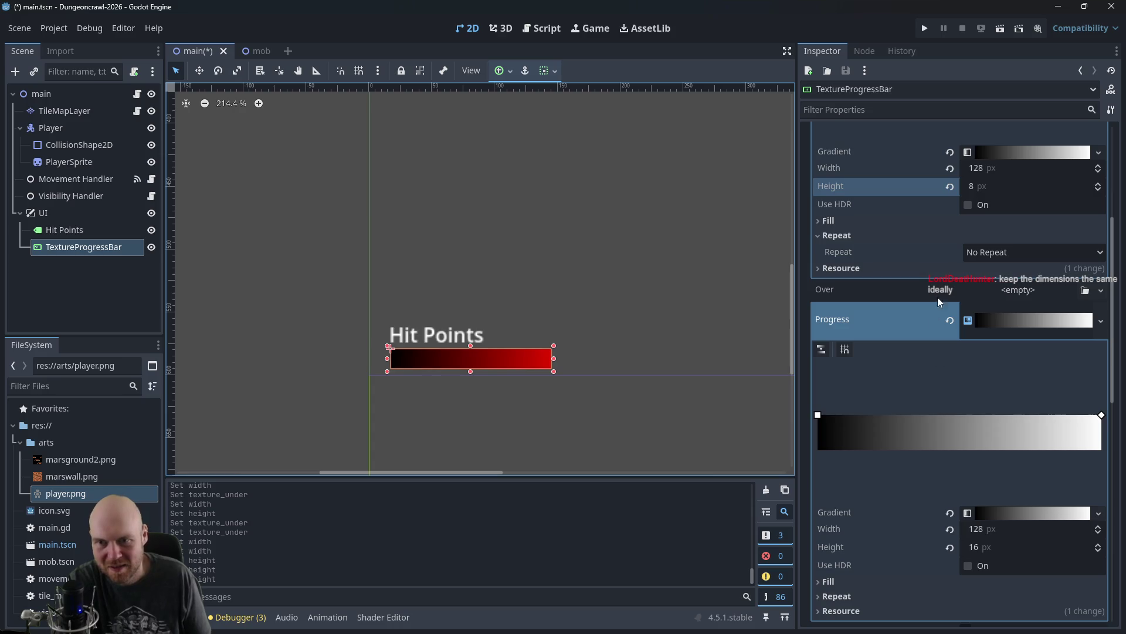
click(979, 187)
text(16)
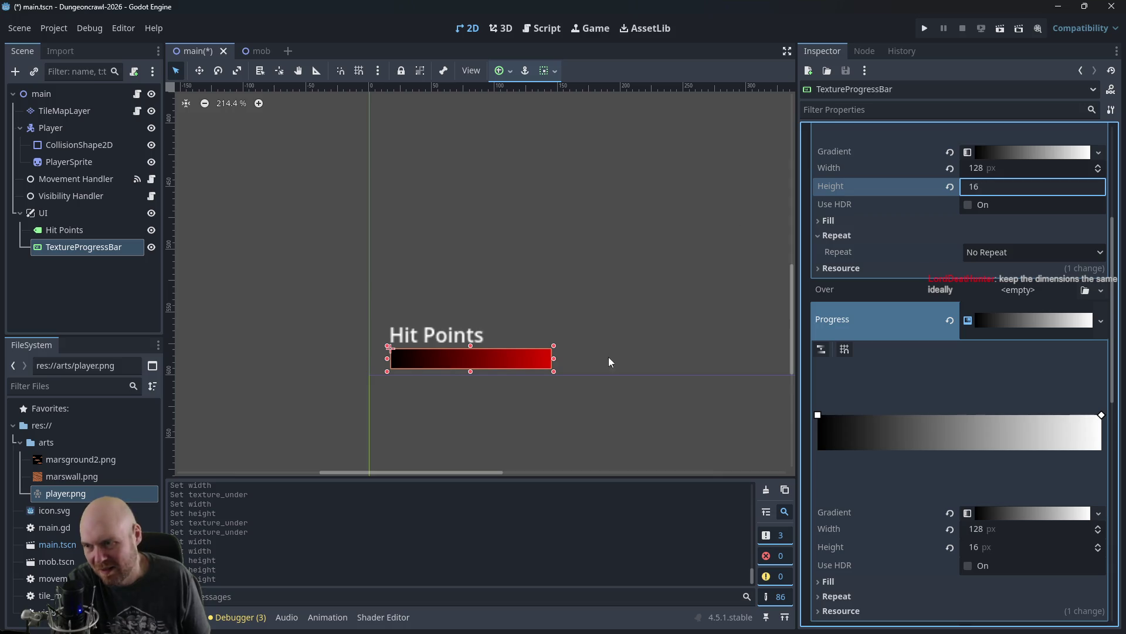
scroll(913, 286, up, 2)
scroll(911, 288, up, 2)
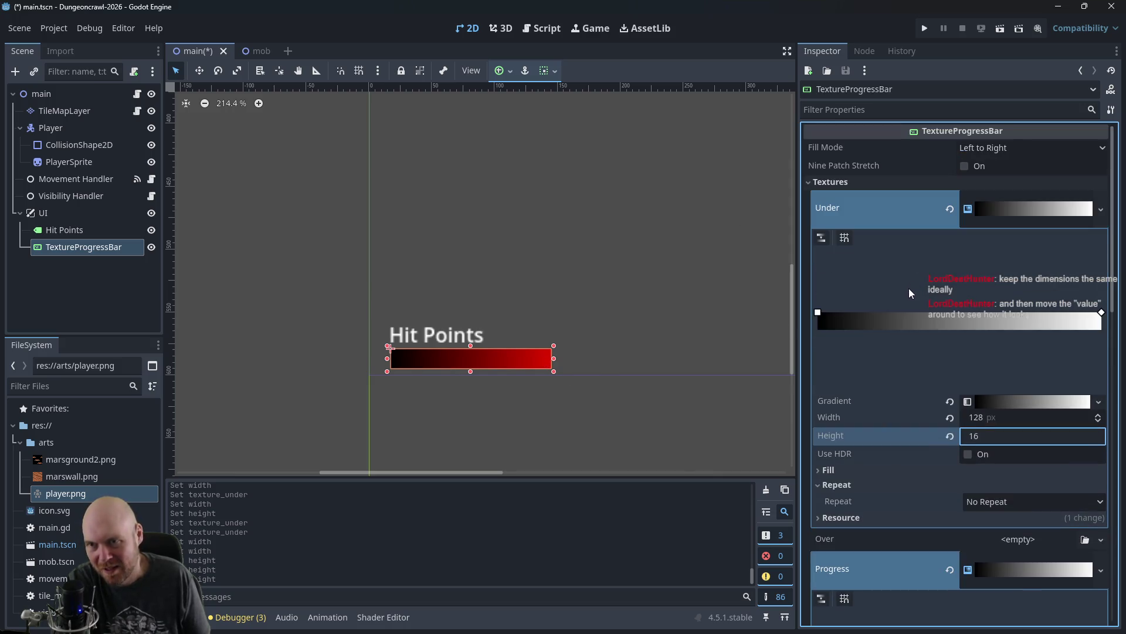
Step: Inspect the under and progress texture resource options to compare them
click(1025, 224)
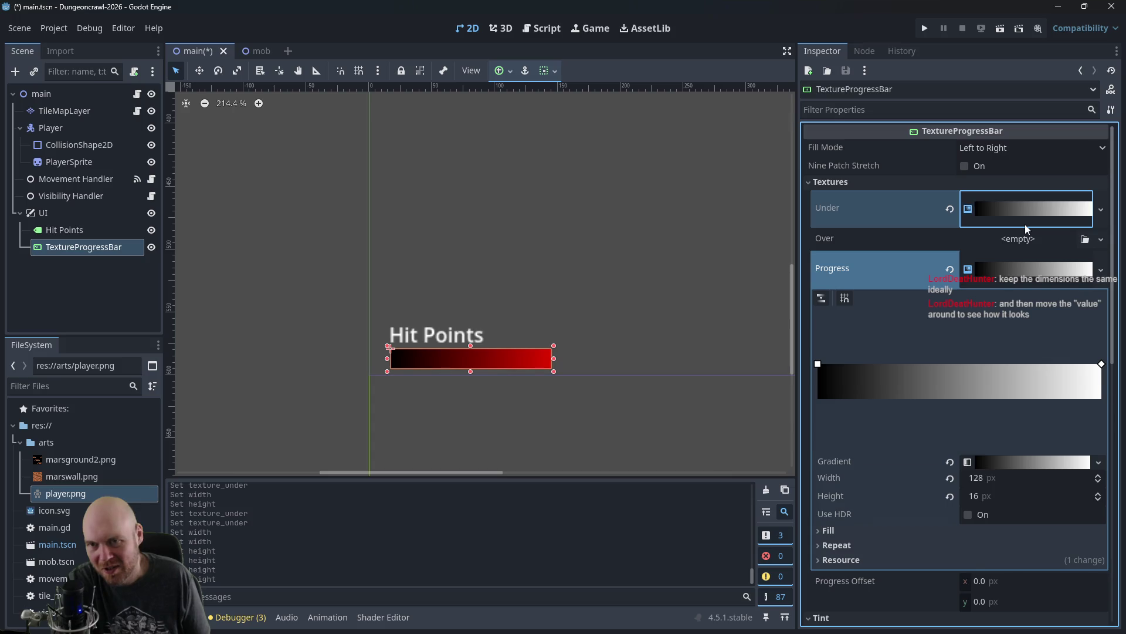
click(1025, 224)
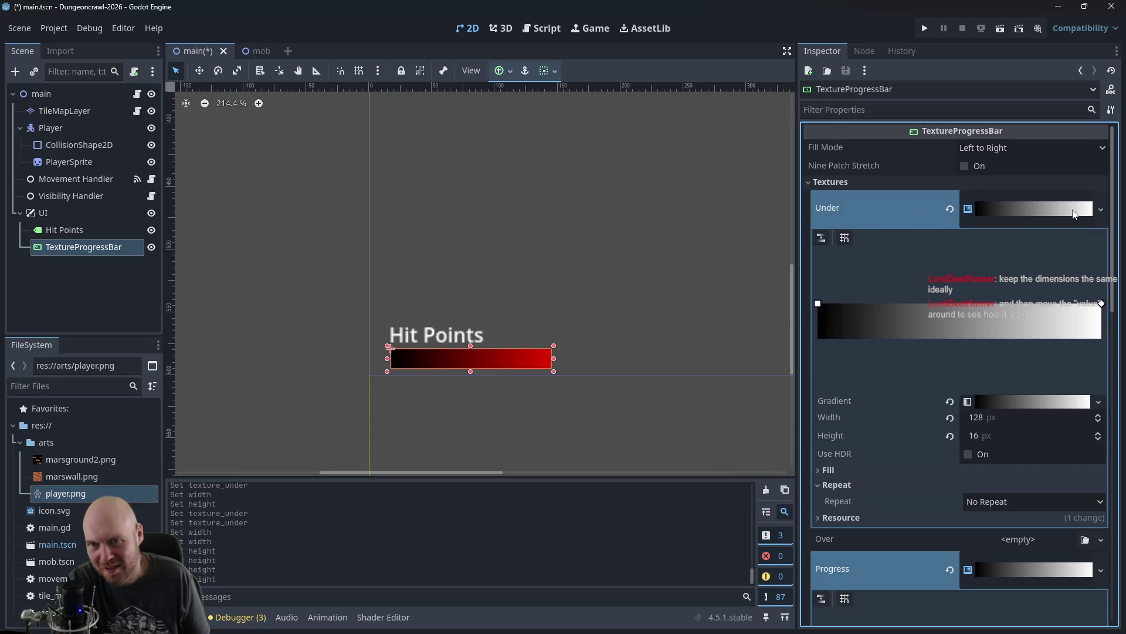
click(1094, 210)
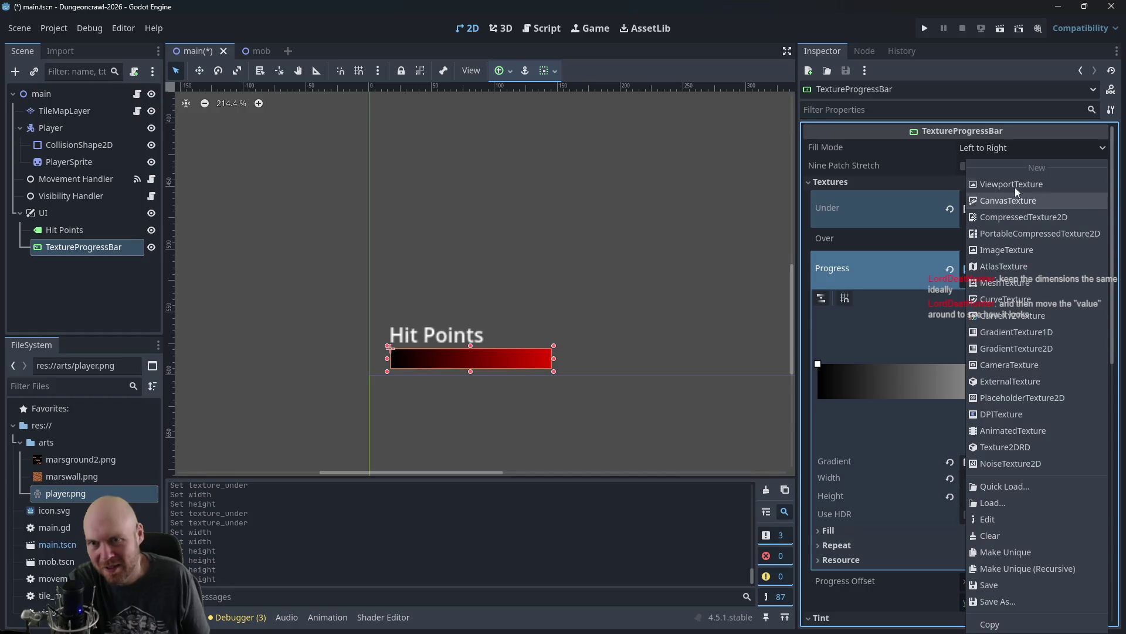
click(900, 165)
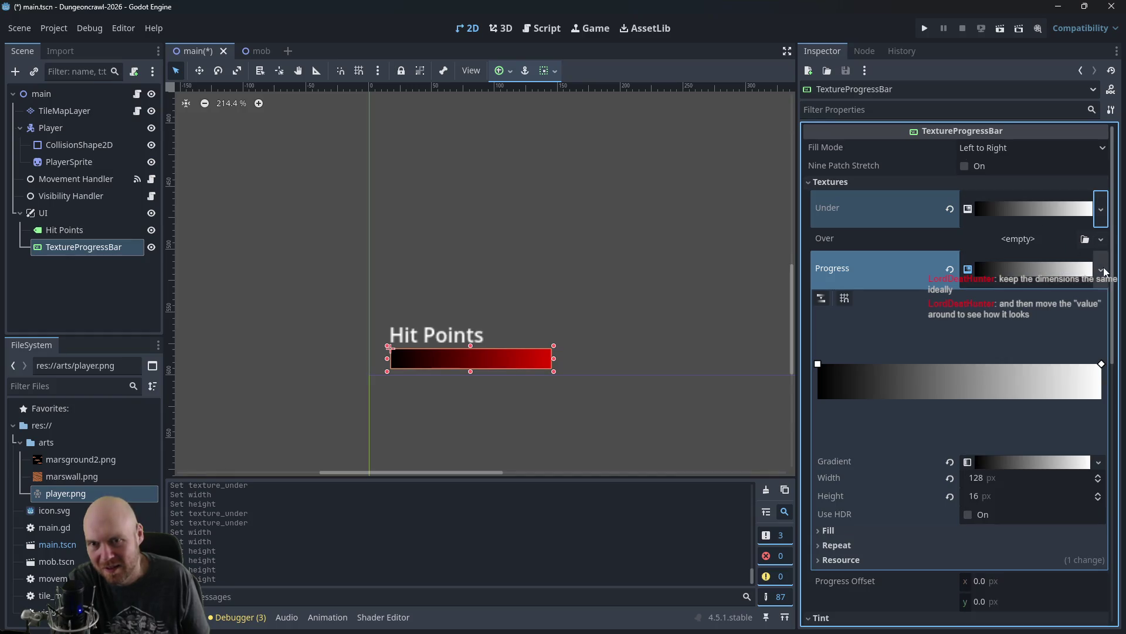
click(1102, 270)
Step: Preview the bar at value 75, then set its value back to 100
click(907, 146)
click(1015, 266)
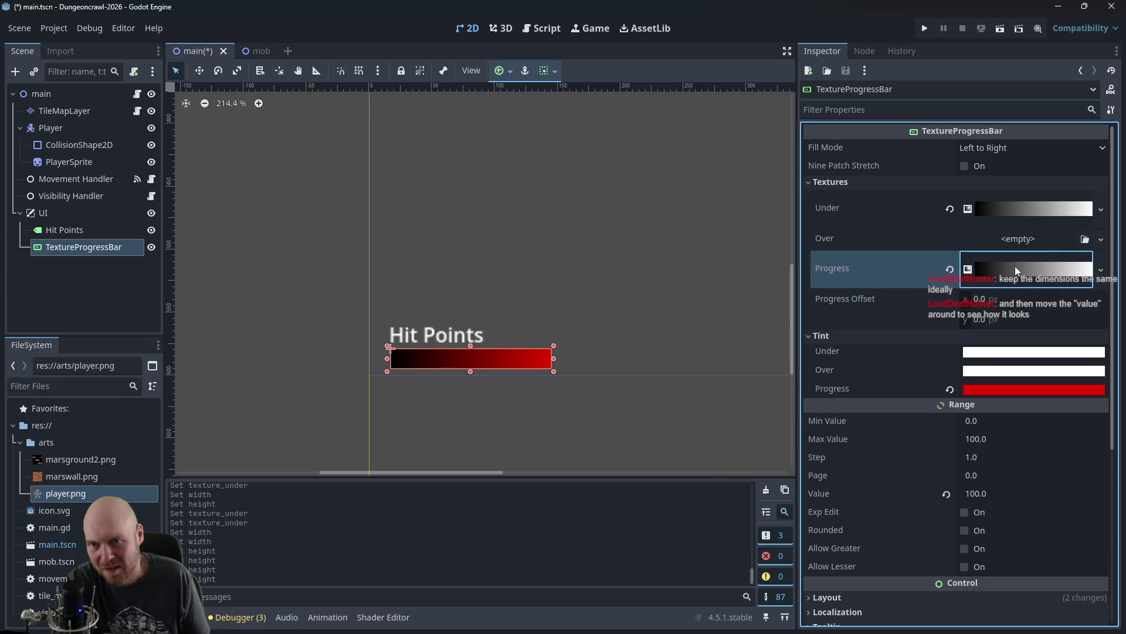
click(966, 498)
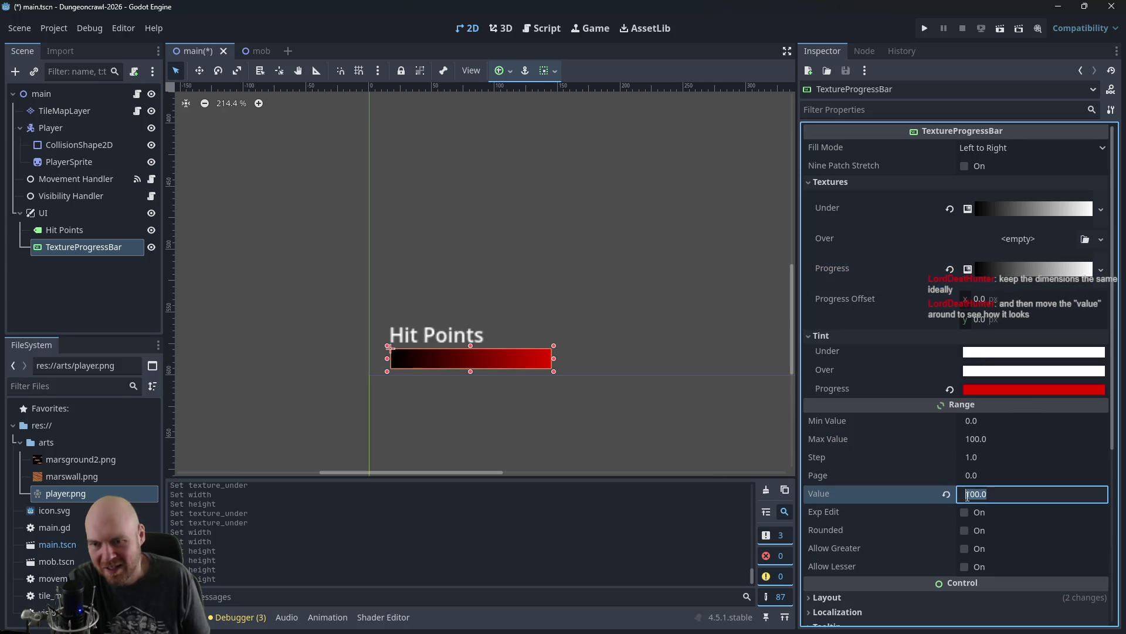
text(75)
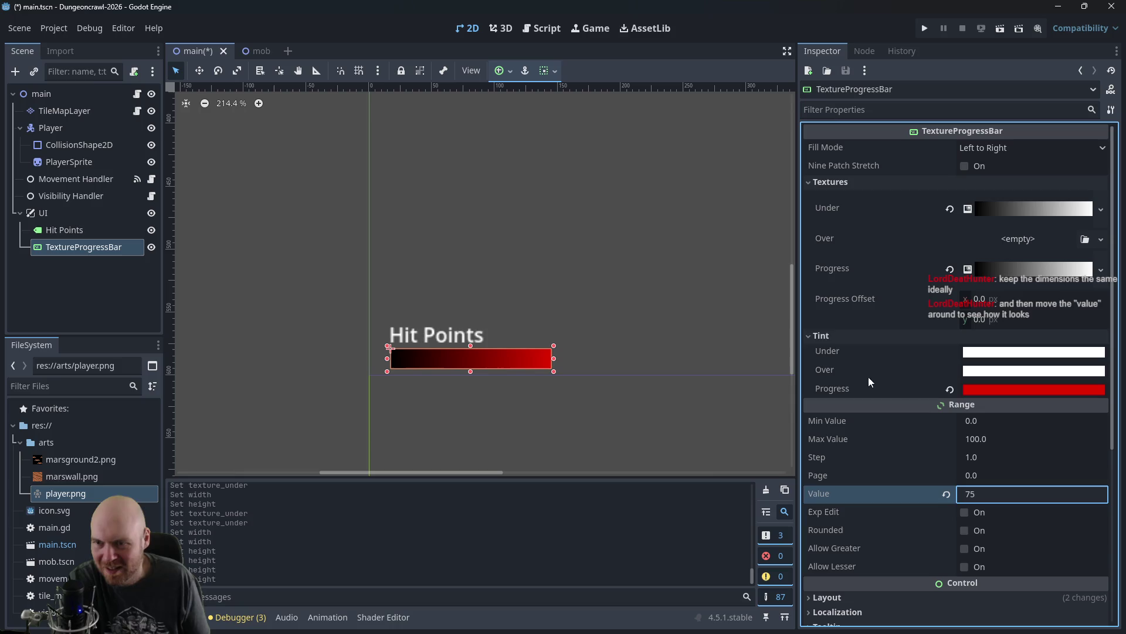
click(842, 312)
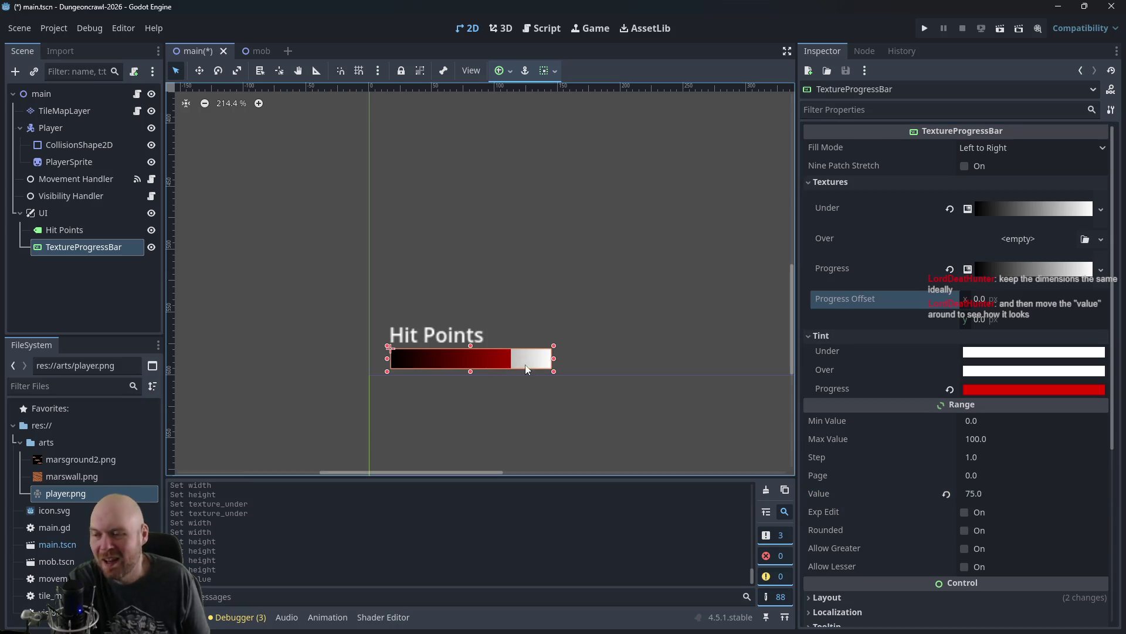
click(980, 493)
text(100)
key(Return)
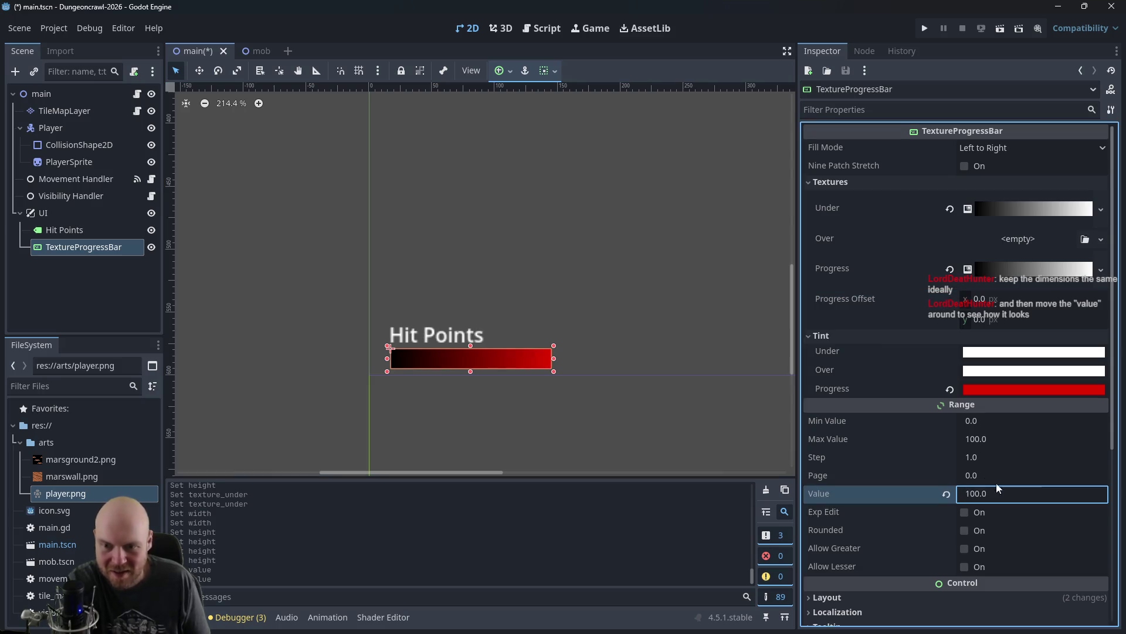
Step: Check the collision shape and Player node properties, then switch to main.gd in the script editor
click(581, 309)
click(519, 360)
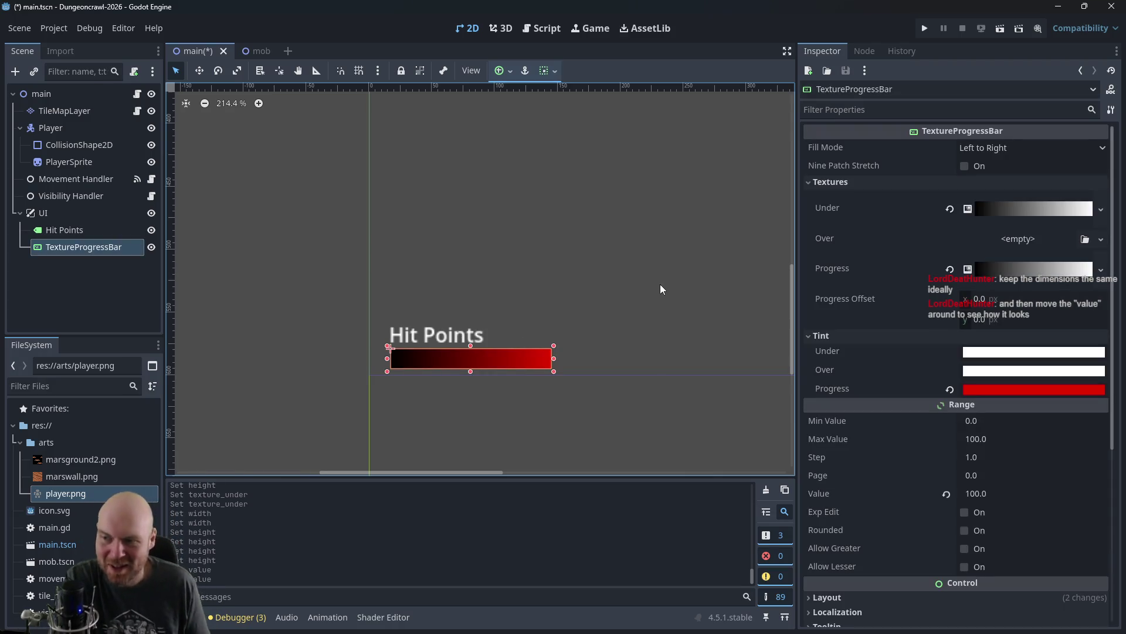
mouse_move(474, 204)
mouse_down()
mouse_move(445, 266)
mouse_move(458, 269)
mouse_move(501, 393)
mouse_up()
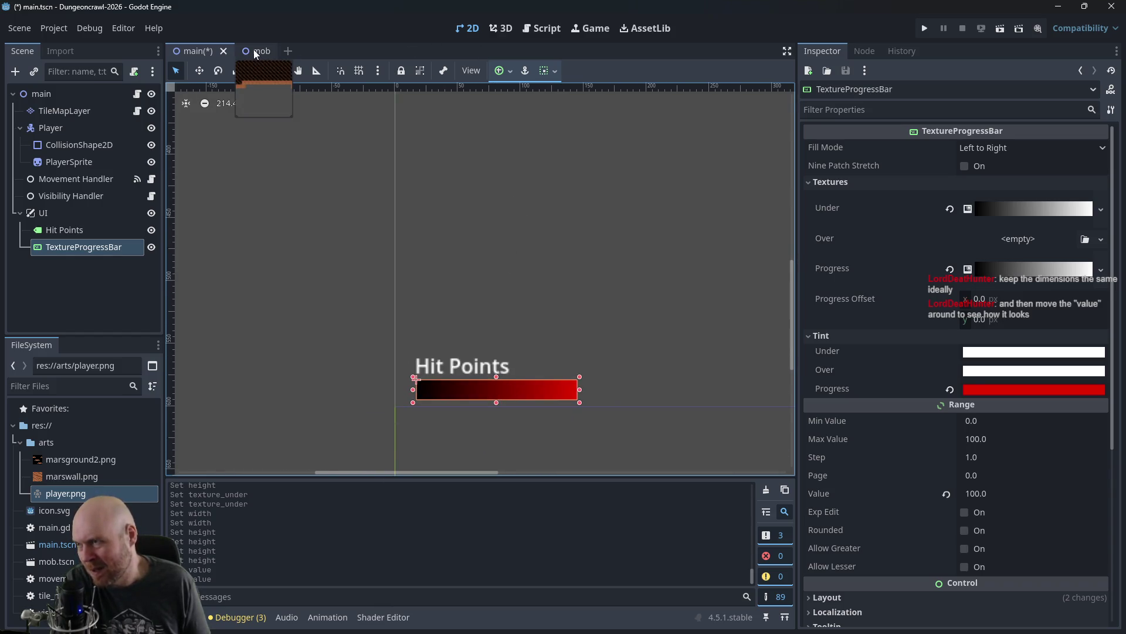
click(65, 145)
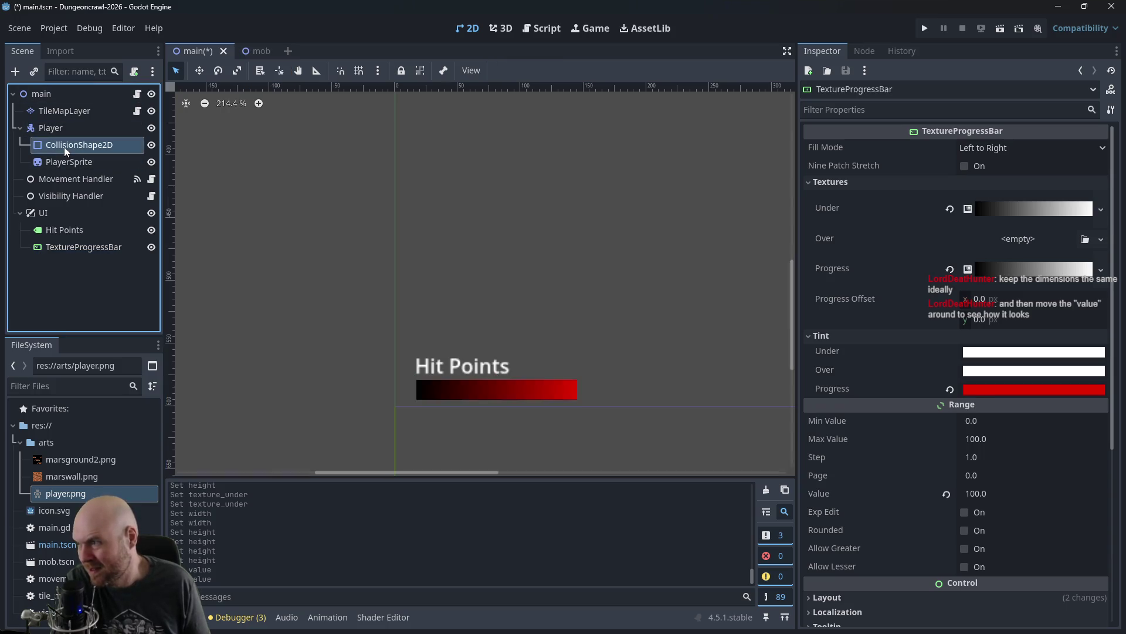
click(64, 129)
click(70, 145)
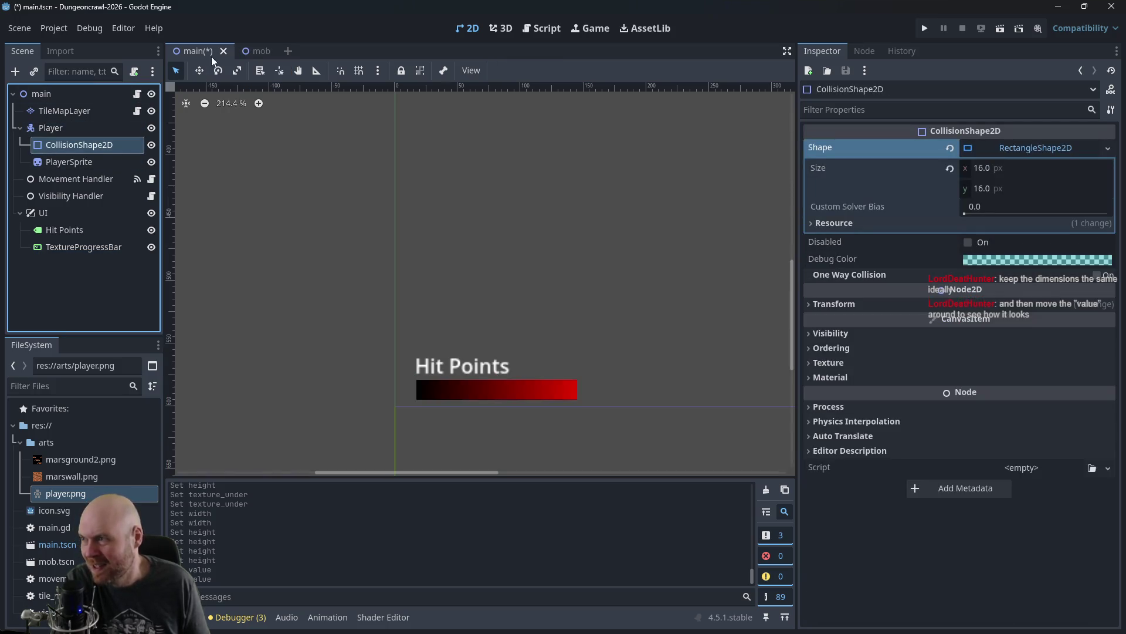
click(525, 28)
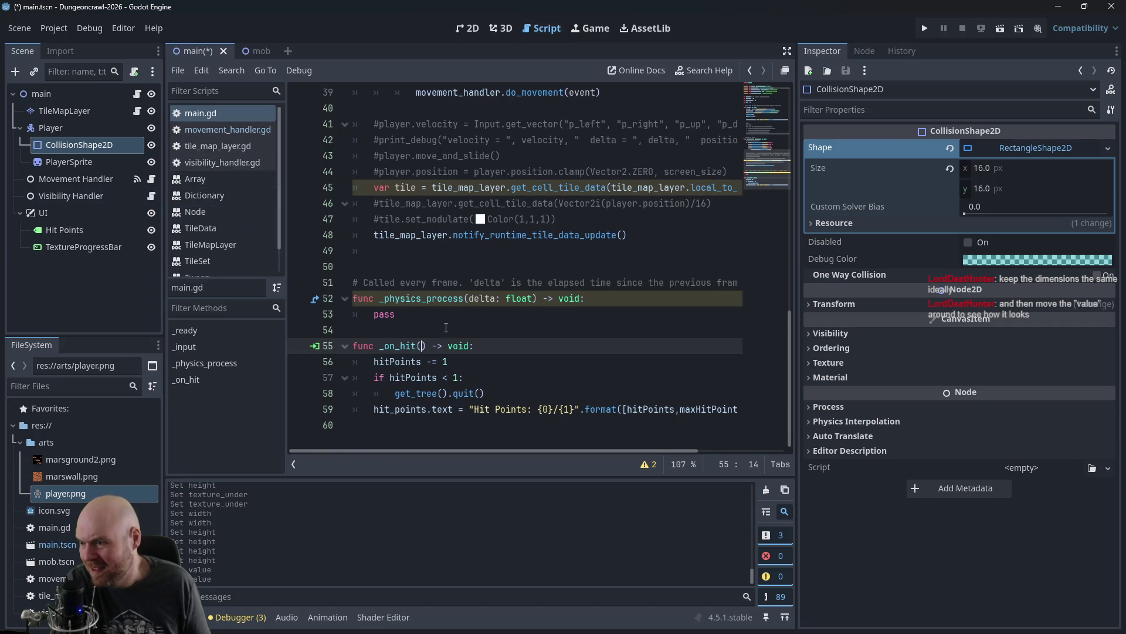
Step: Add a new indented line after the hit points line in _on_hit
click(415, 432)
key(Tab)
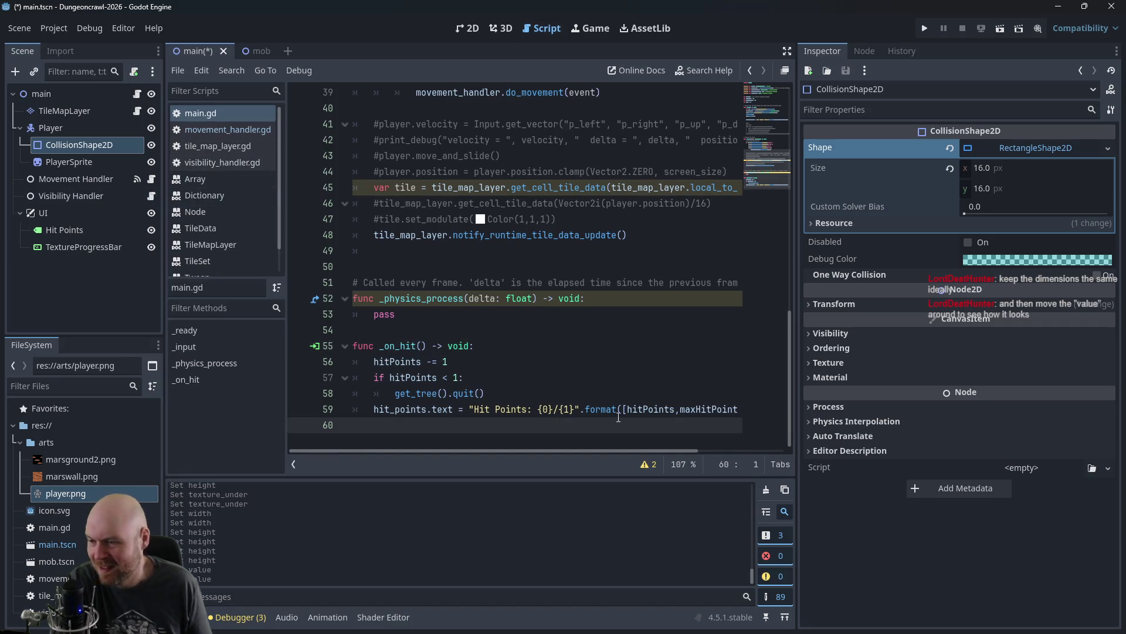
mouse_move(618, 416)
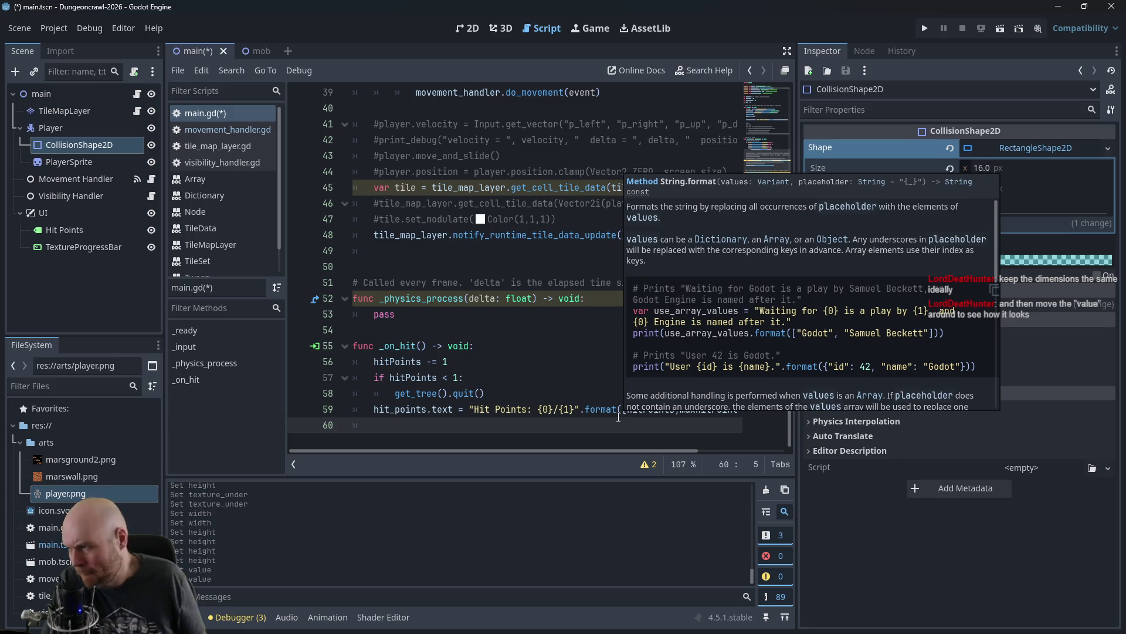
Step: Rename the TextureProgressBar node to HitPointBar
click(73, 247)
double_click(74, 247)
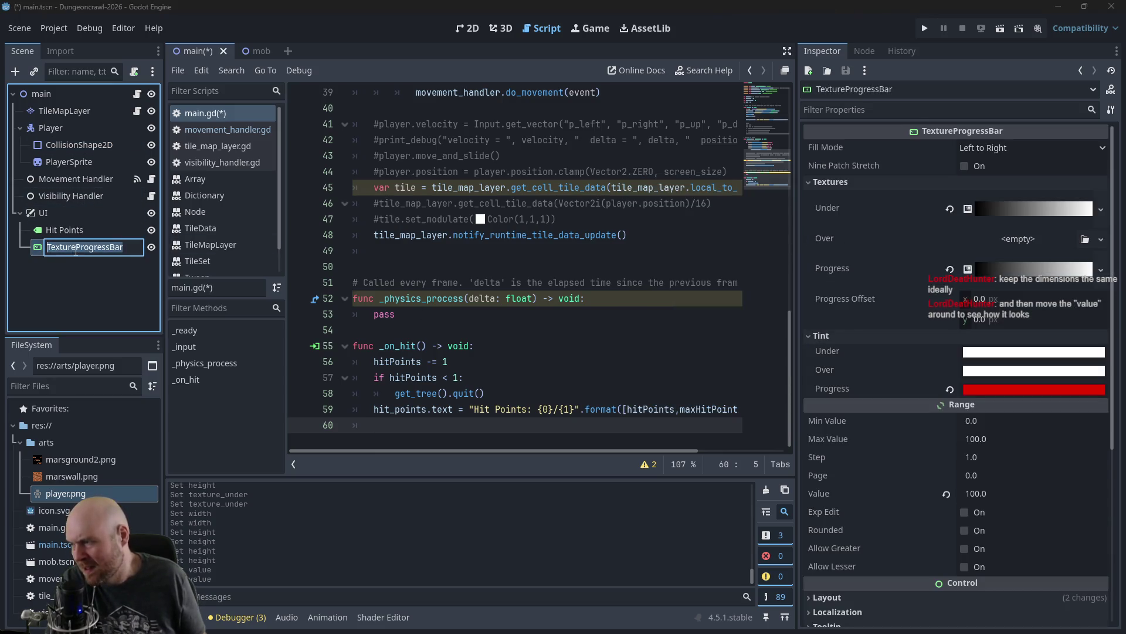
text(HitPointBa)
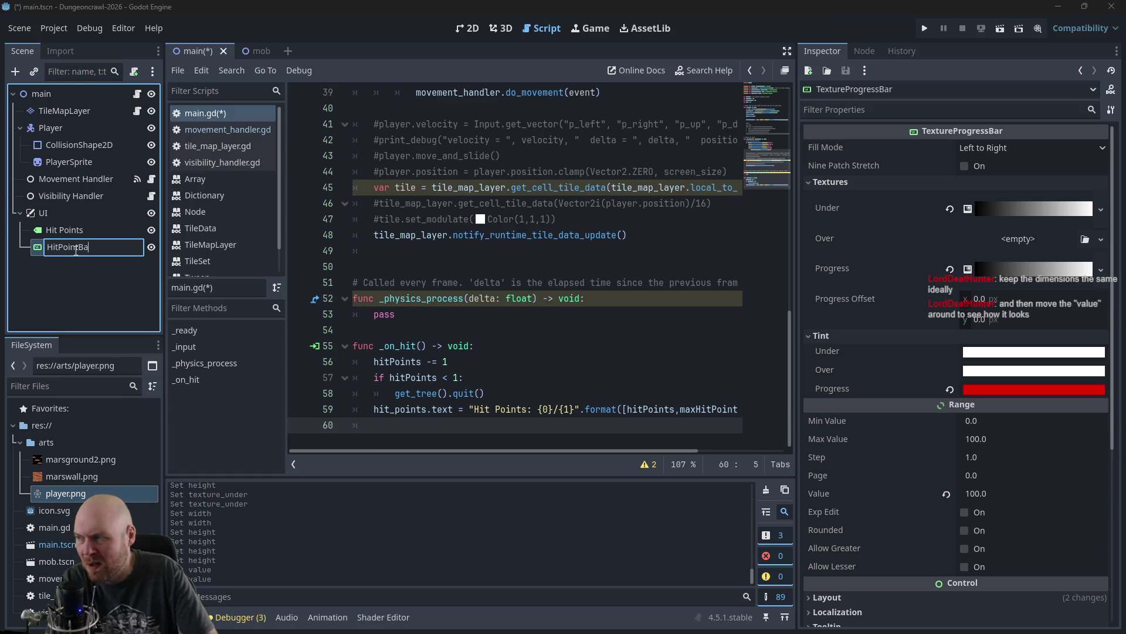
text(r)
key(Return)
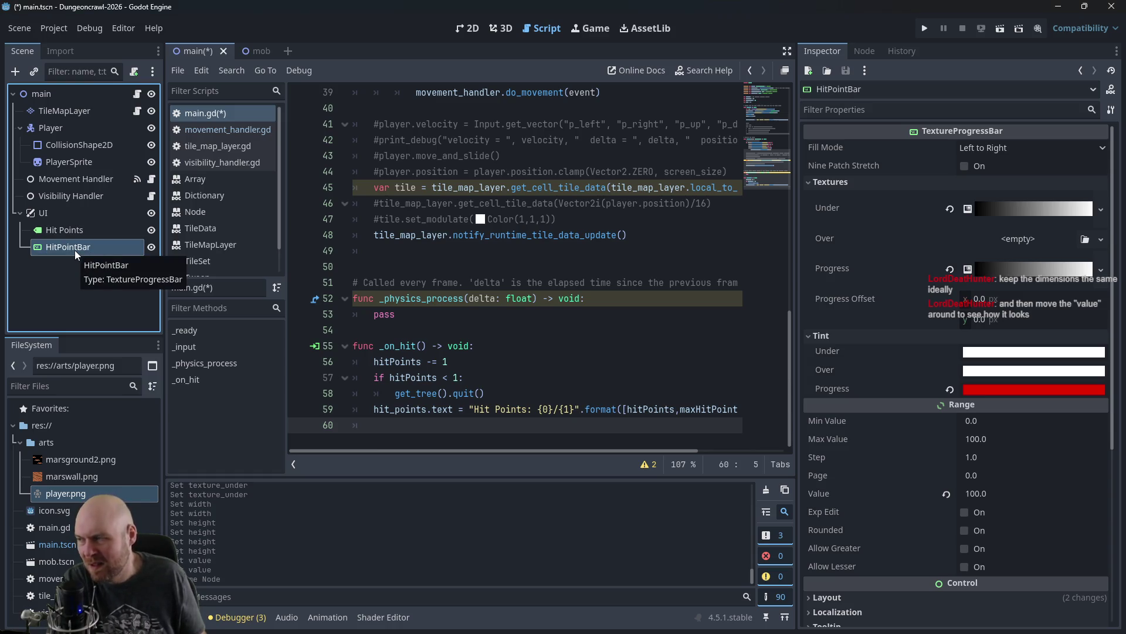
mouse_move(75, 249)
mouse_down()
mouse_move(202, 249)
mouse_move(54, 245)
mouse_up()
scroll(463, 234, up, 5)
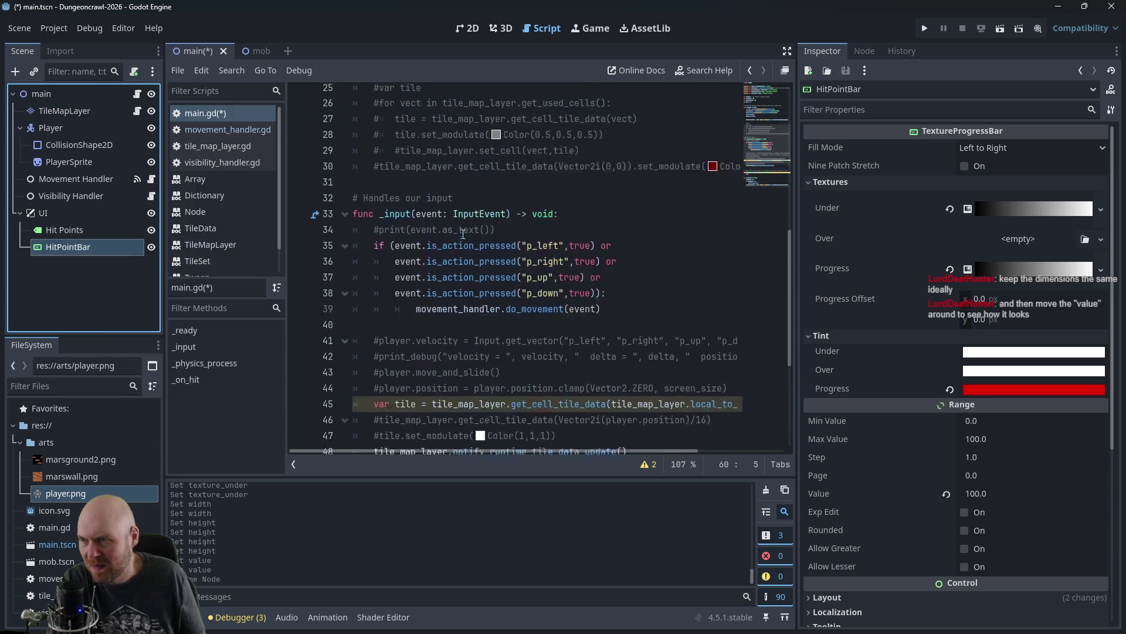
scroll(463, 234, up, 8)
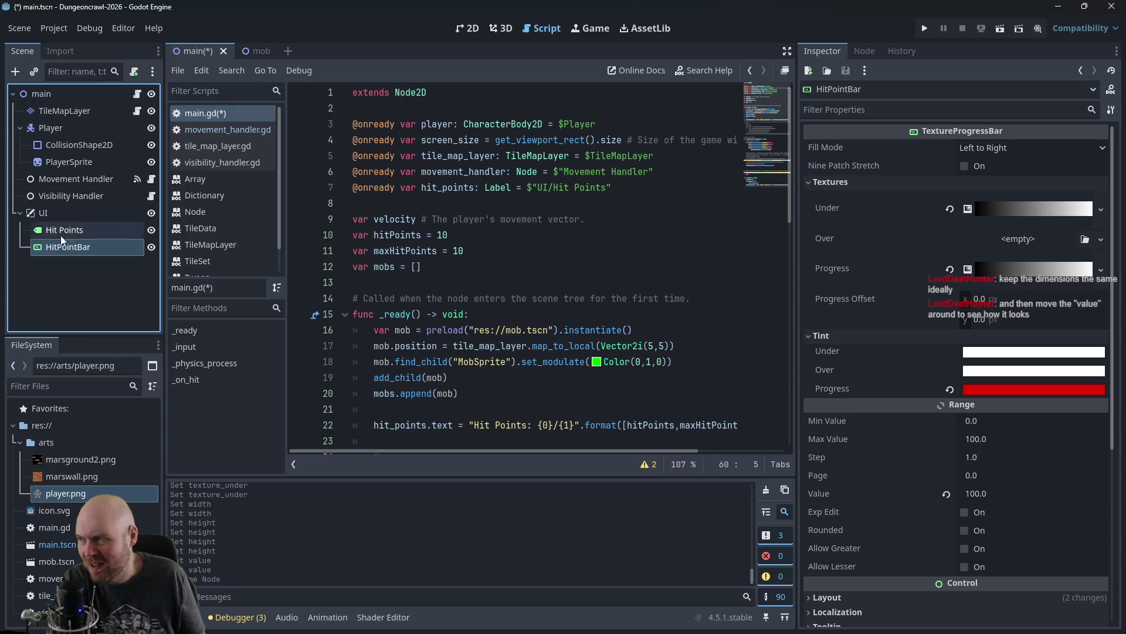
Step: Add a hit_point_bar reference to main.gd and start 'hit_point_bar.value =' at the end of _on_hit
mouse_move(57, 249)
mouse_down()
mouse_move(396, 219)
mouse_move(376, 205)
mouse_up()
scroll(452, 345, down, 13)
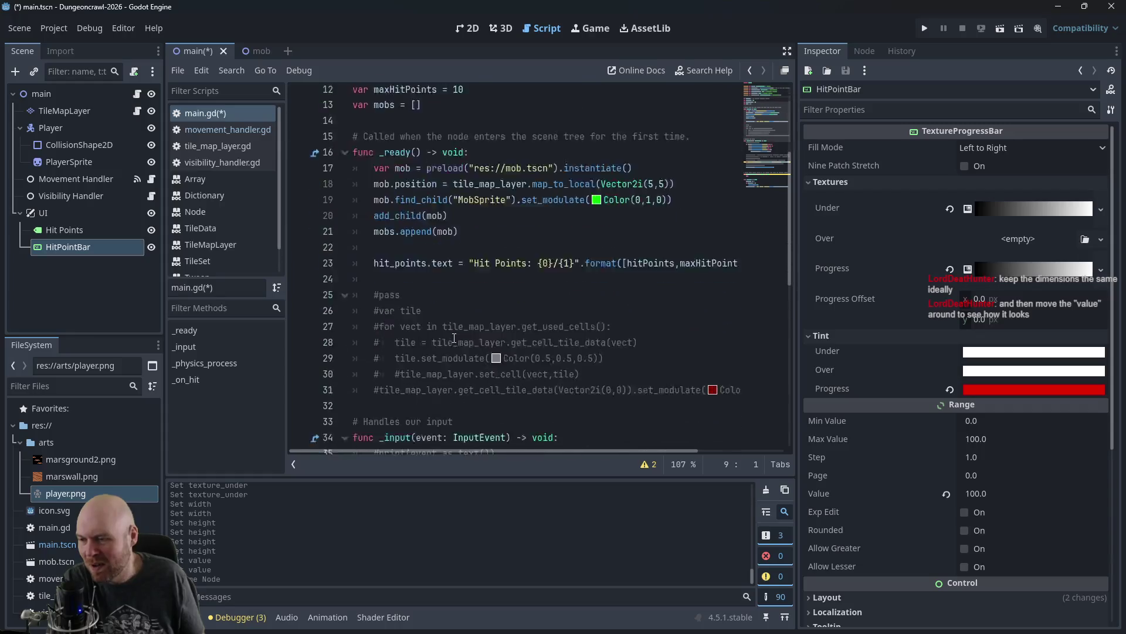
click(430, 425)
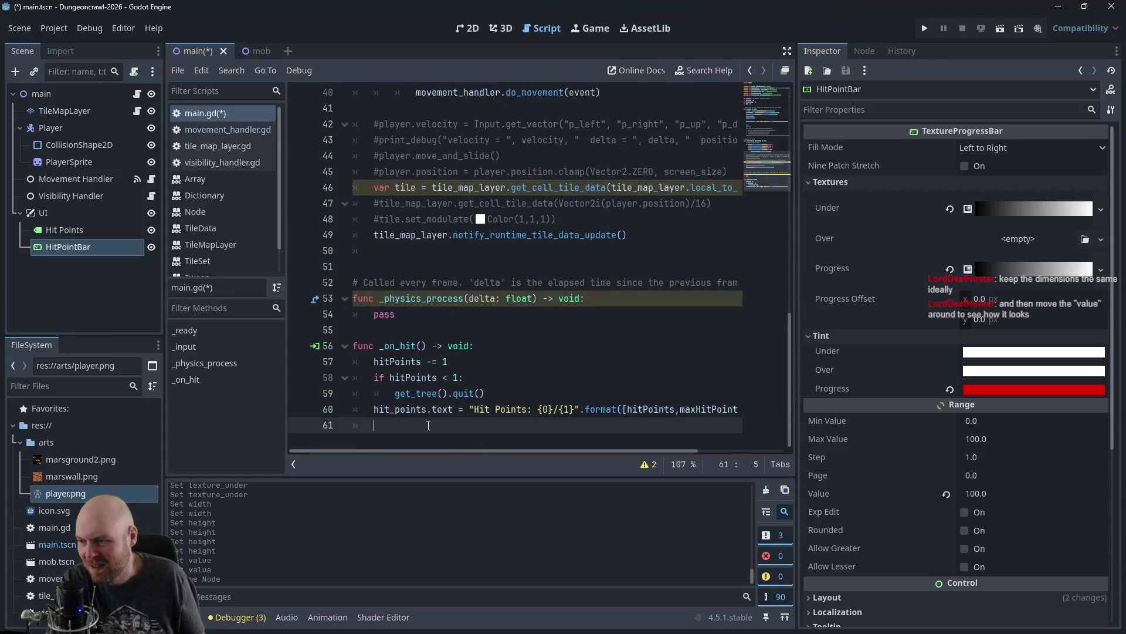
text(hit_point_bar.)
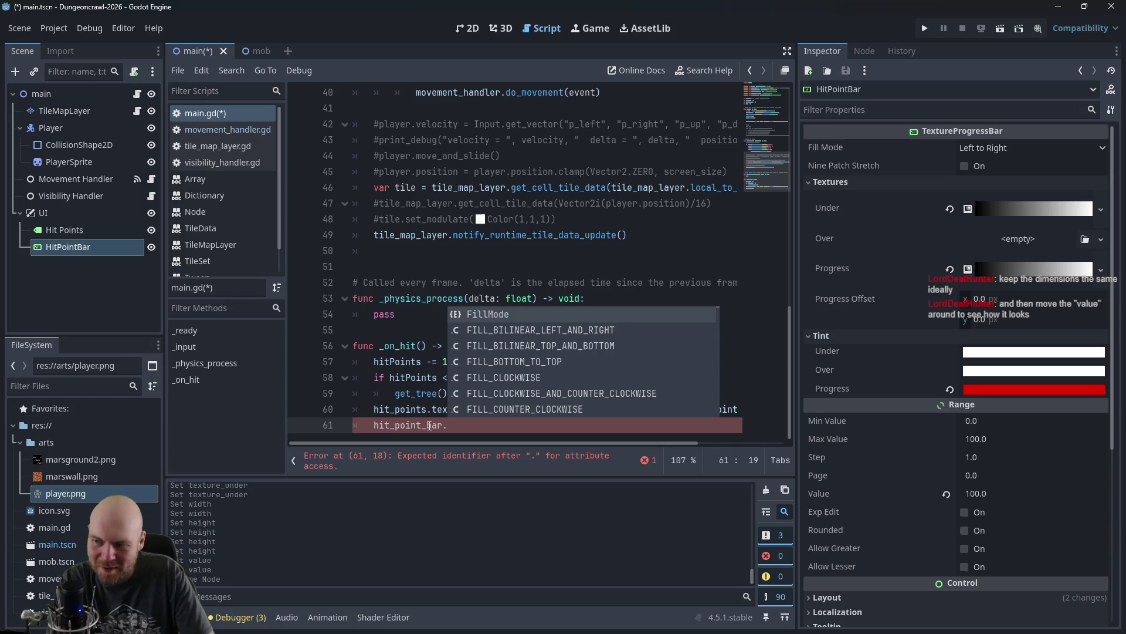
key(Down)
key(Down)
key(Down)
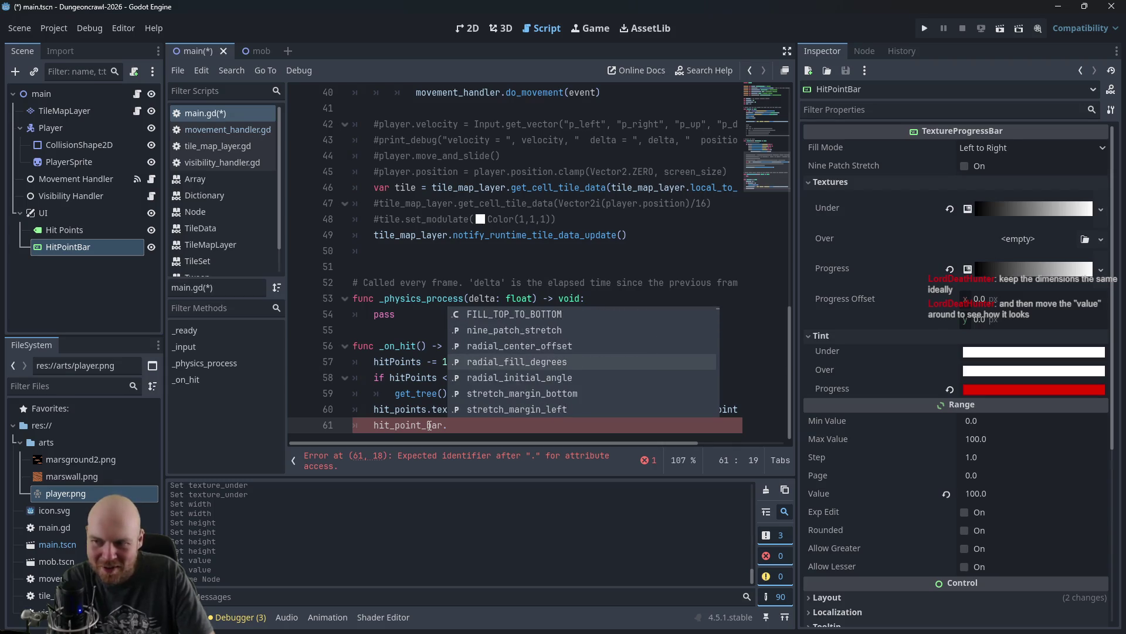
key(Down)
key(Down)
key(Down)
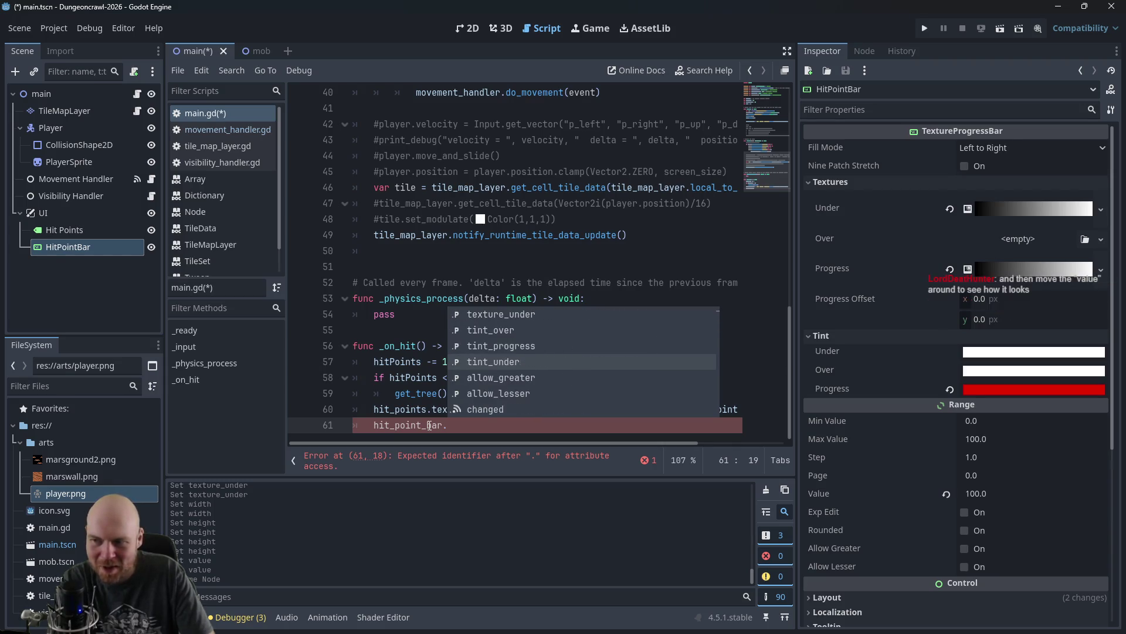
key(Down)
key(Down)
key(Down)
key(Down)
key(Down)
key(Down)
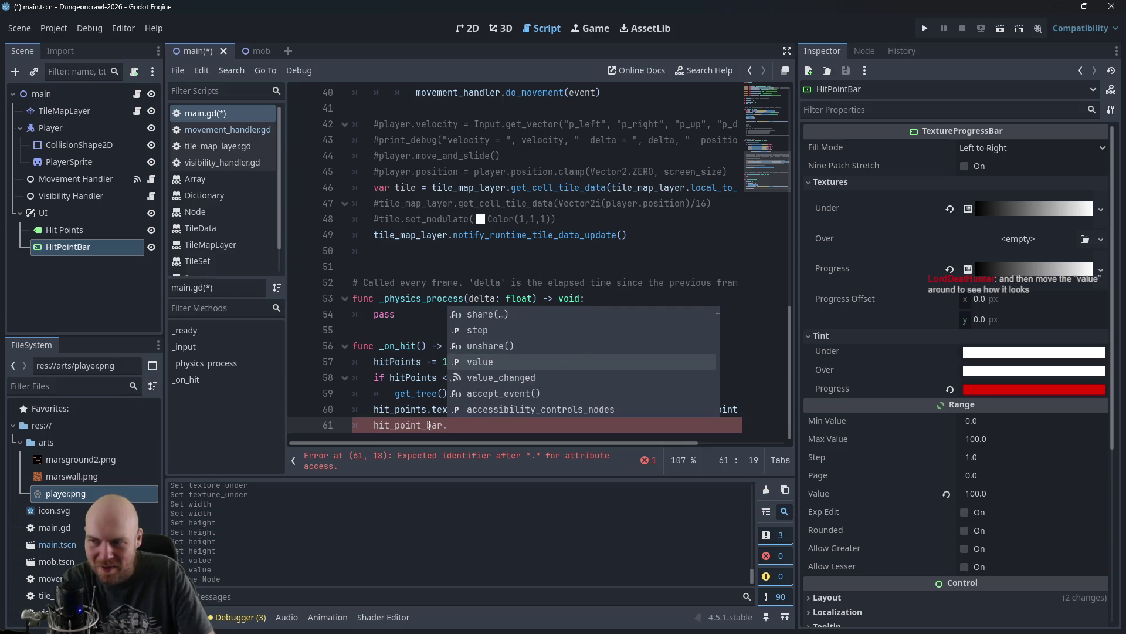
key(Return)
text(=)
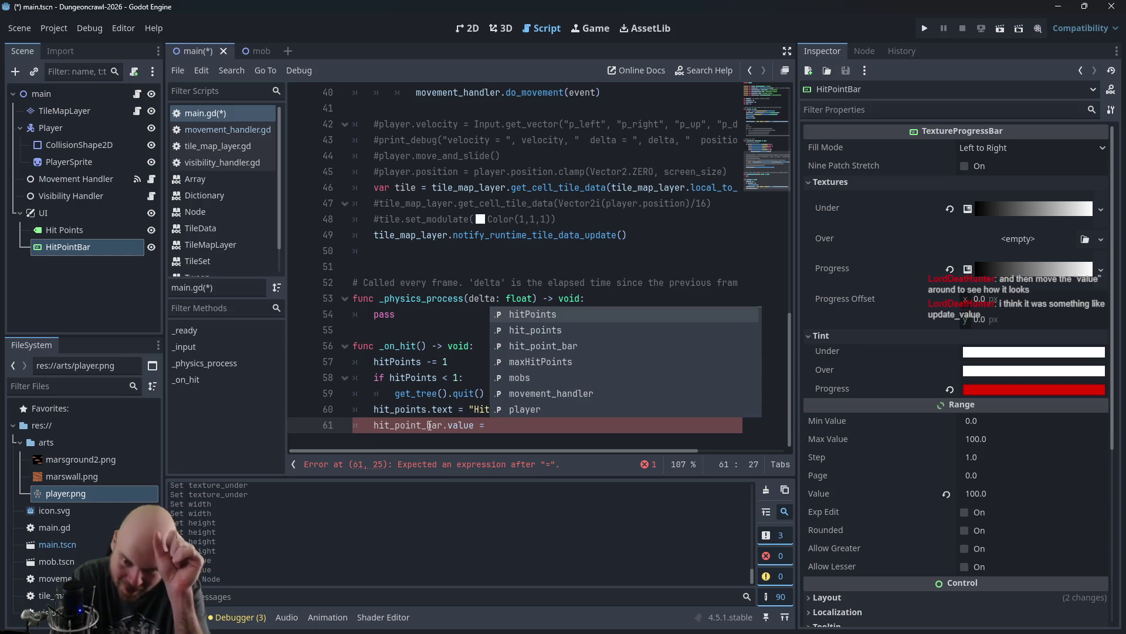
Step: Set the hit point bar's Max Value to 10
click(991, 437)
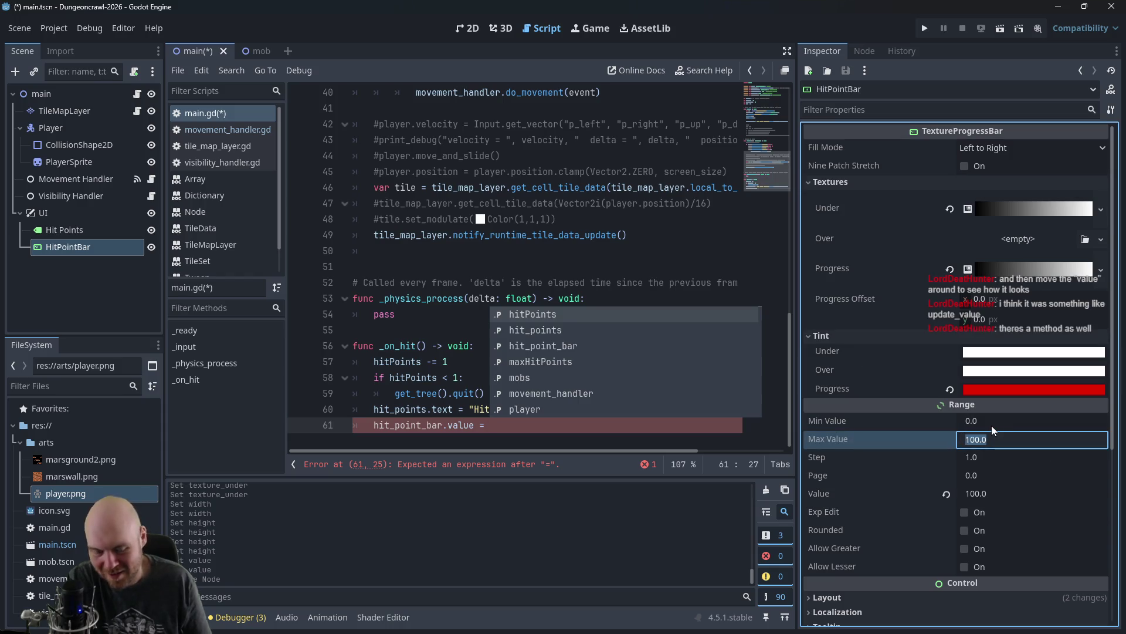
text(10)
key(Return)
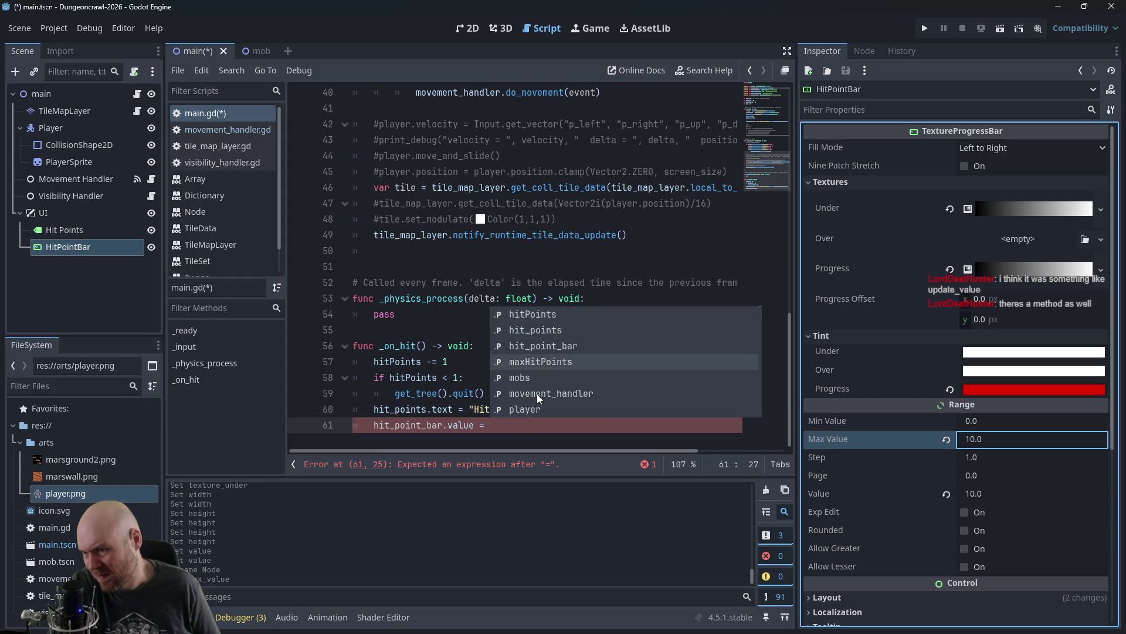
Step: Finish line 61 as hit_point_bar.value = hitPoints, save, and run the project
click(533, 427)
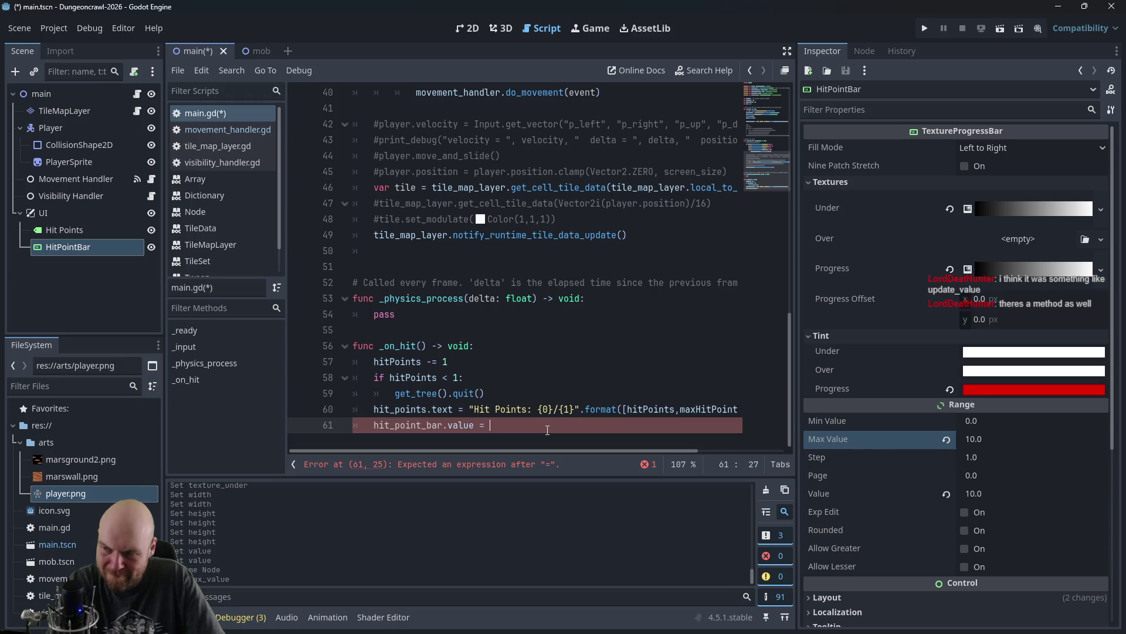
text(hitPo)
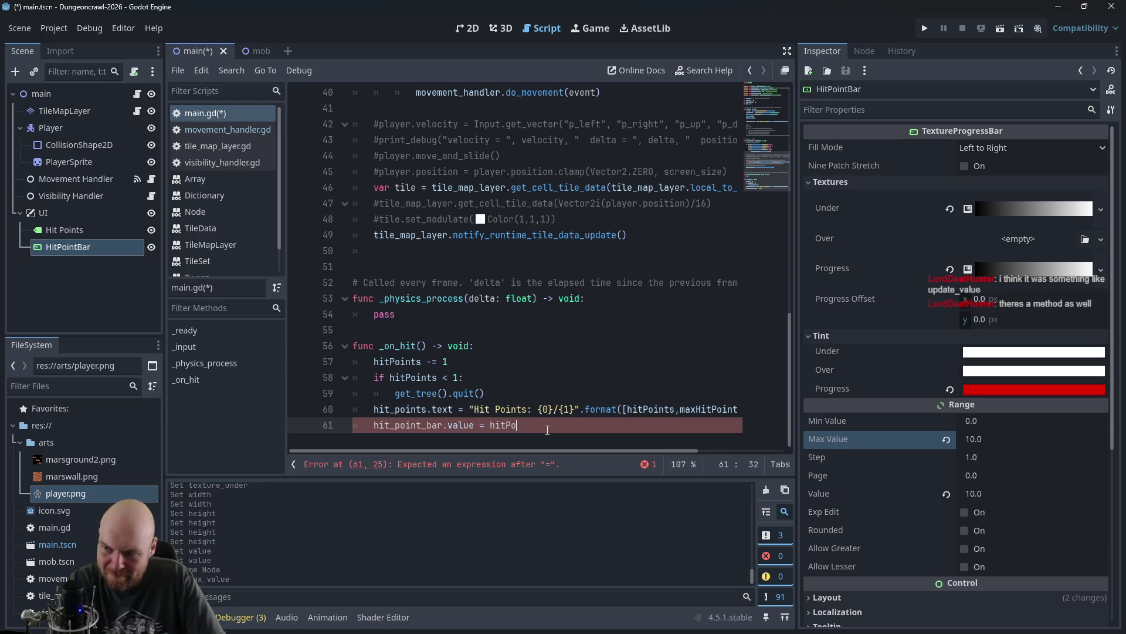
text(ints)
key(ctrl+s)
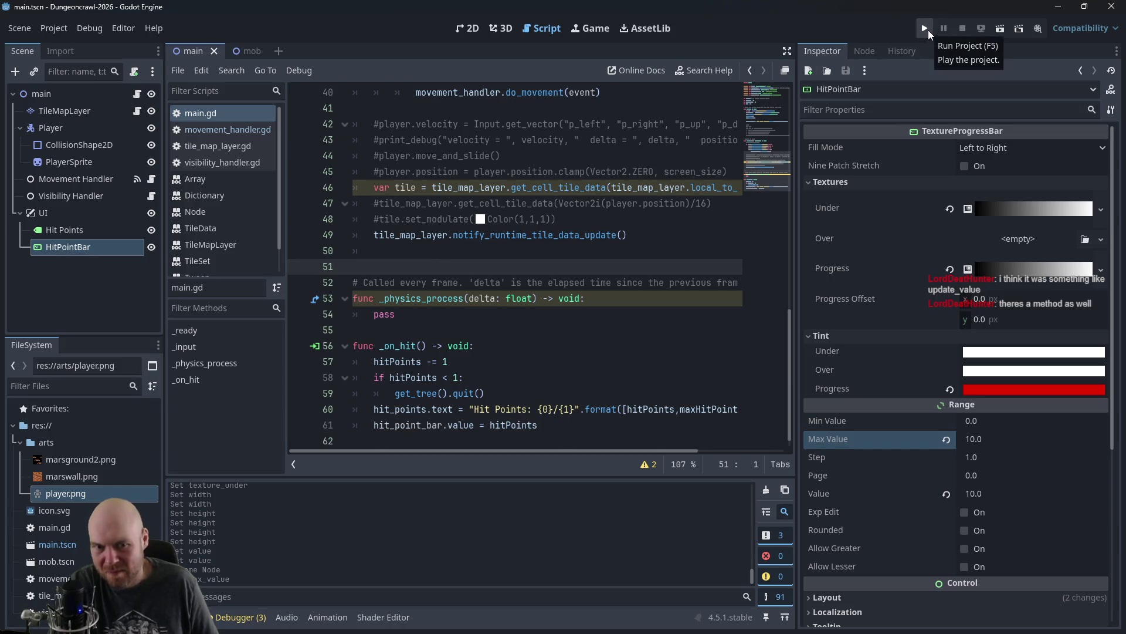
click(448, 427)
text(update_)
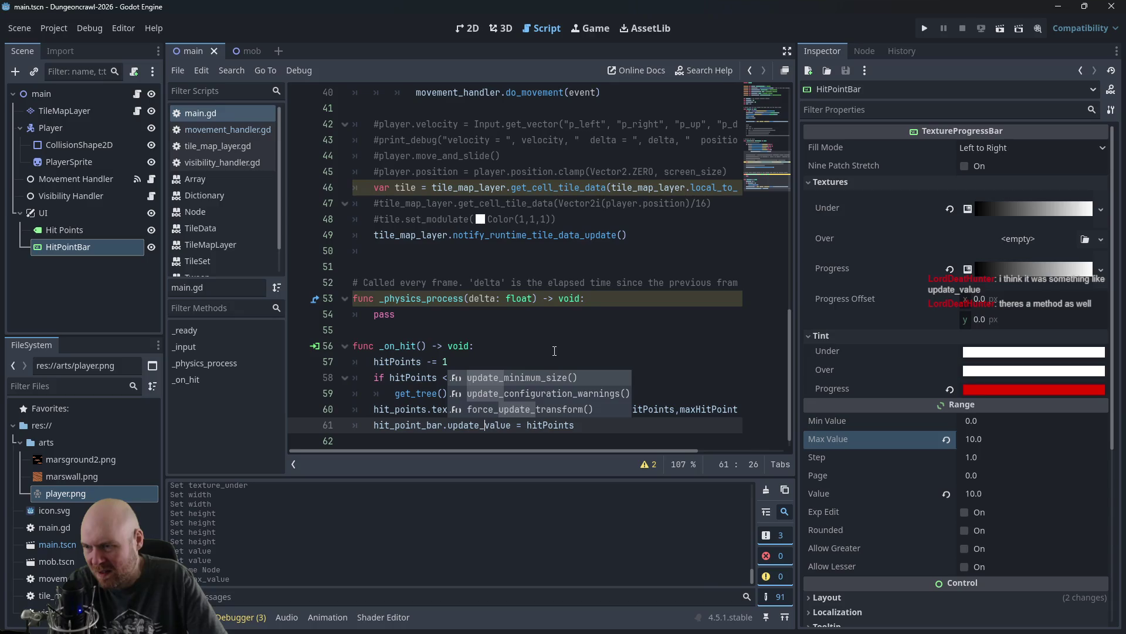
key(BackSpace)
key(BackSpace)
key(BackSpace)
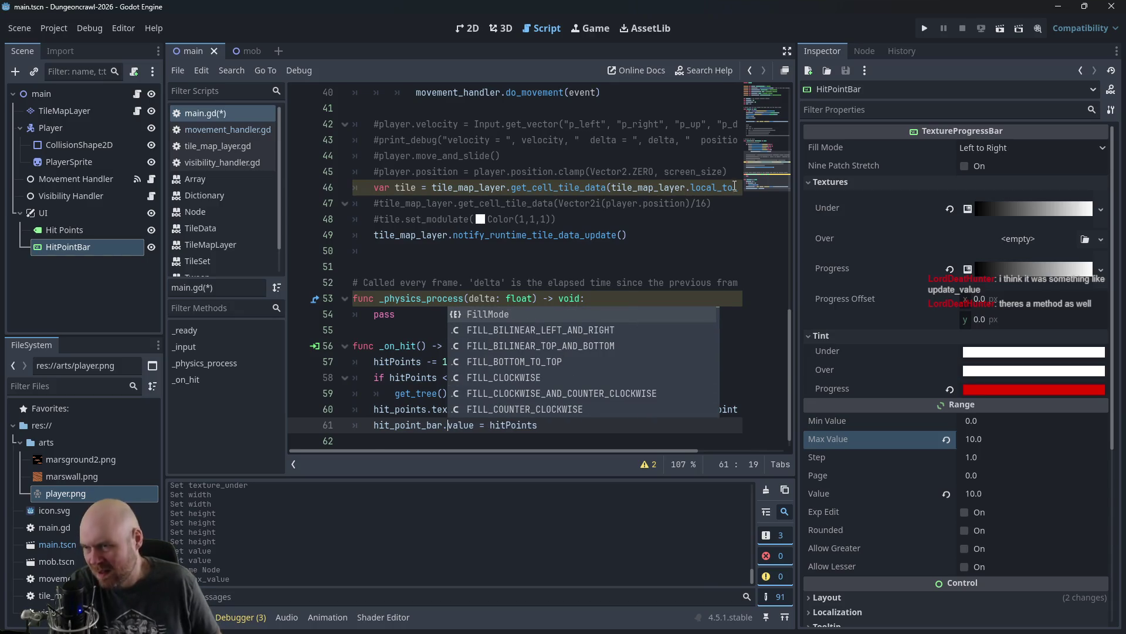
key(Escape)
click(923, 32)
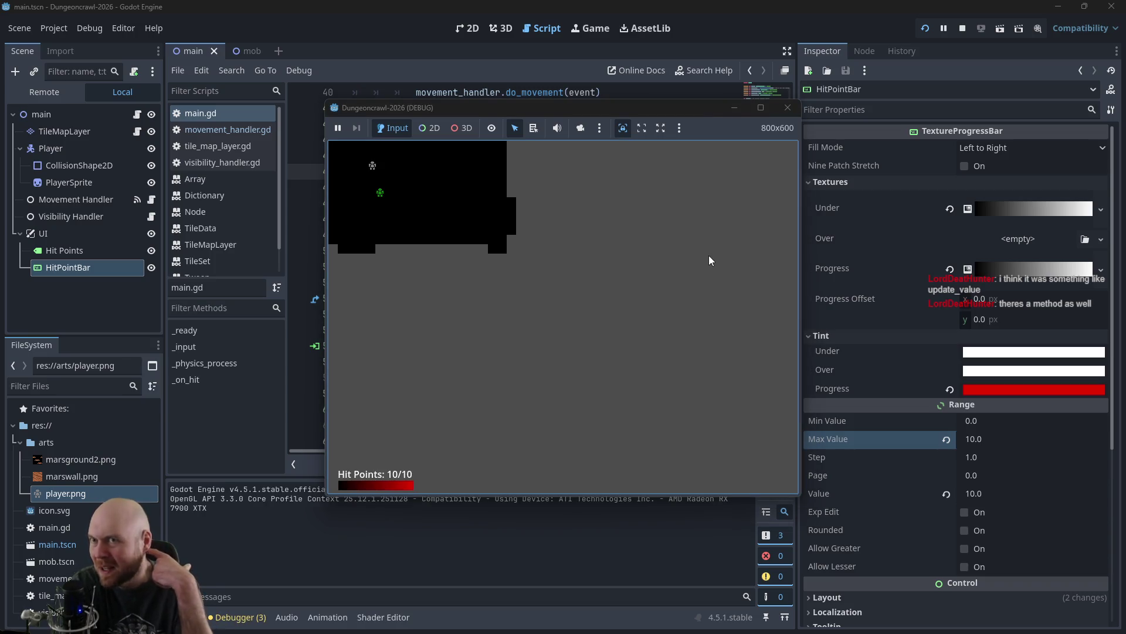
Step: Walk the player into walls with the arrow keys until hit points fall to 3/10
key(Down)
key(Down)
key(Right)
key(Down)
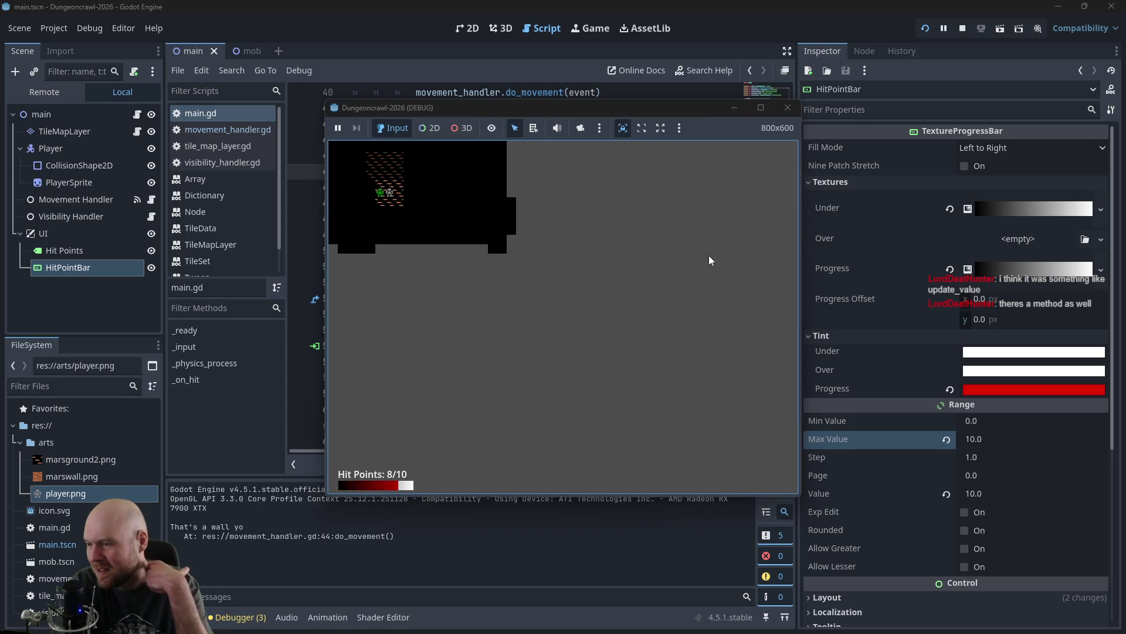
key(Left)
key(Left)
key(Up)
key(Up)
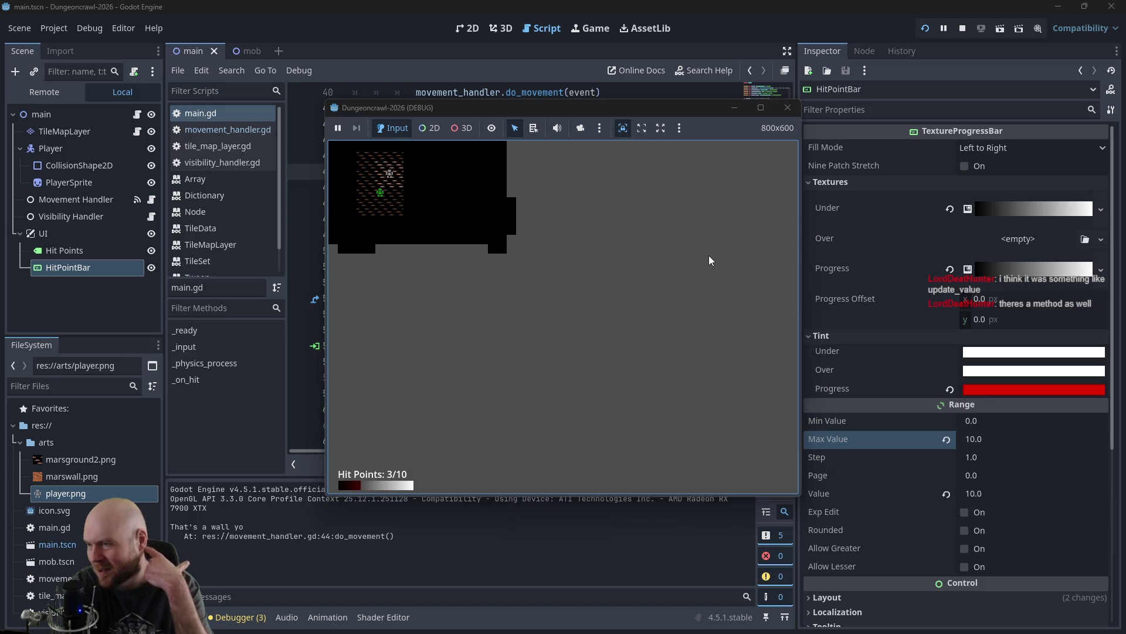
key(Up)
key(Up)
key(Up)
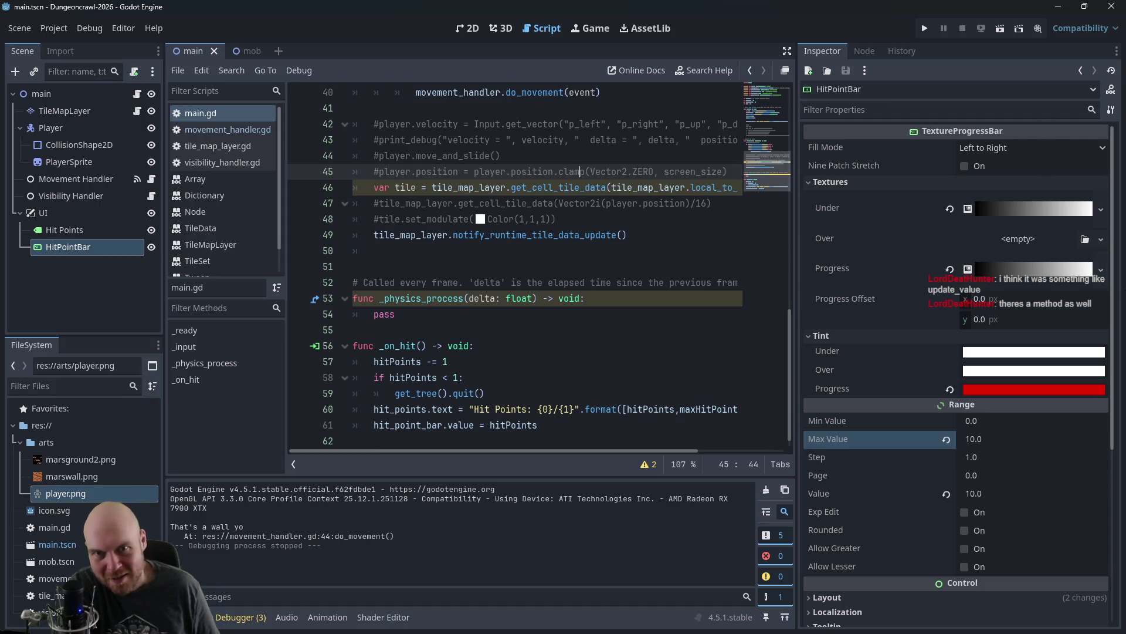
Step: Review main.gd's damage and input code against the project plan notes
click(596, 359)
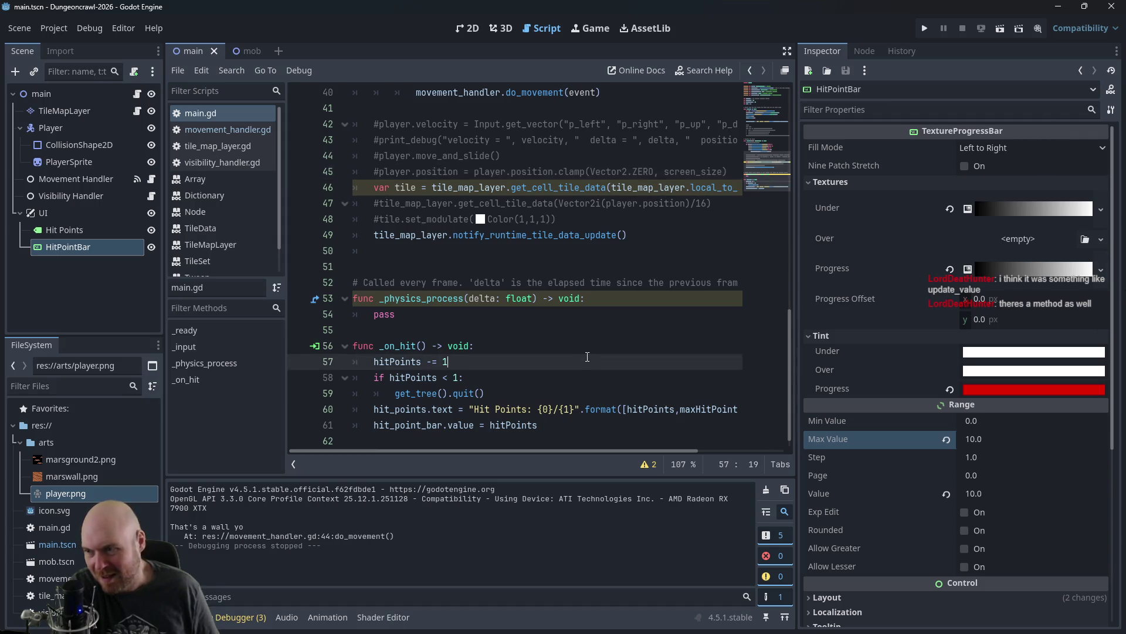
scroll(762, 411, down, 1)
key(alt+Tab)
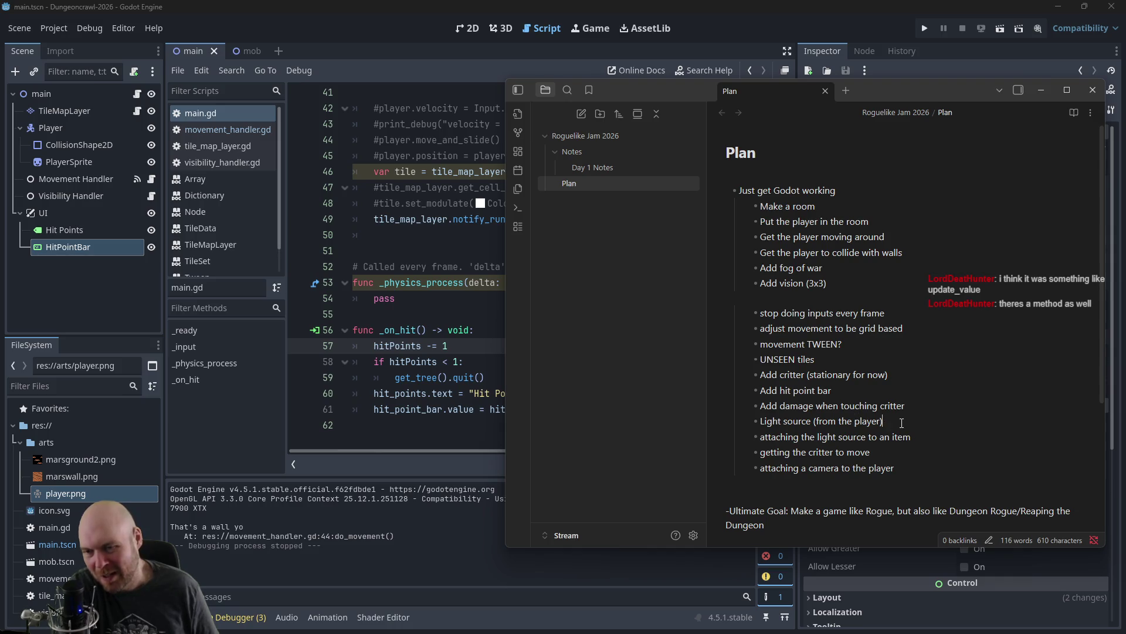
click(424, 361)
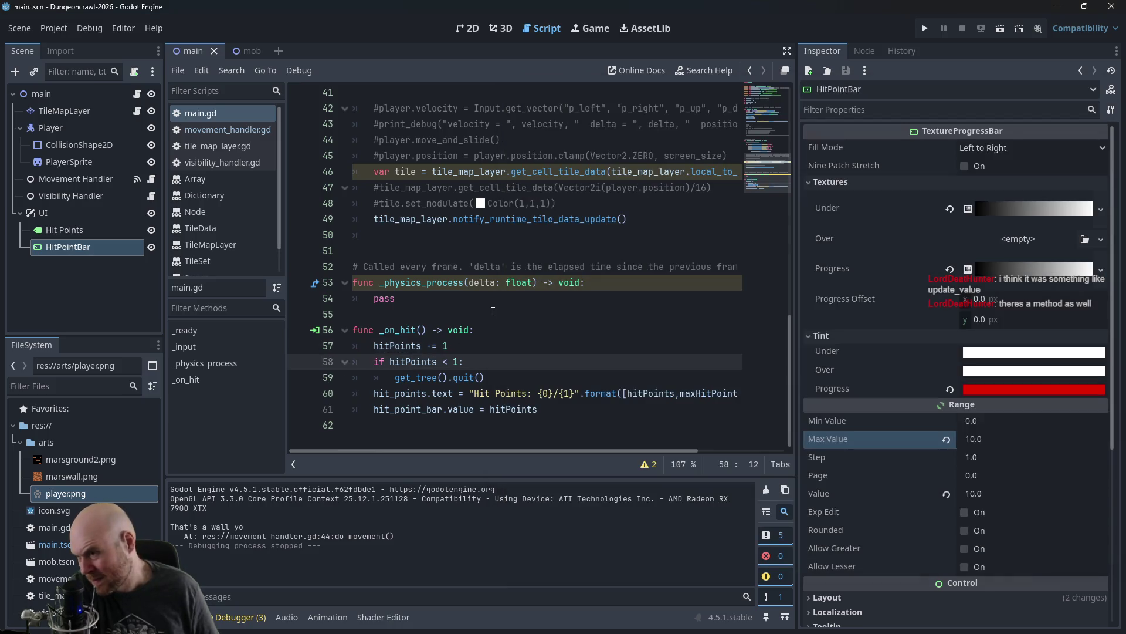
scroll(577, 356, up, 10)
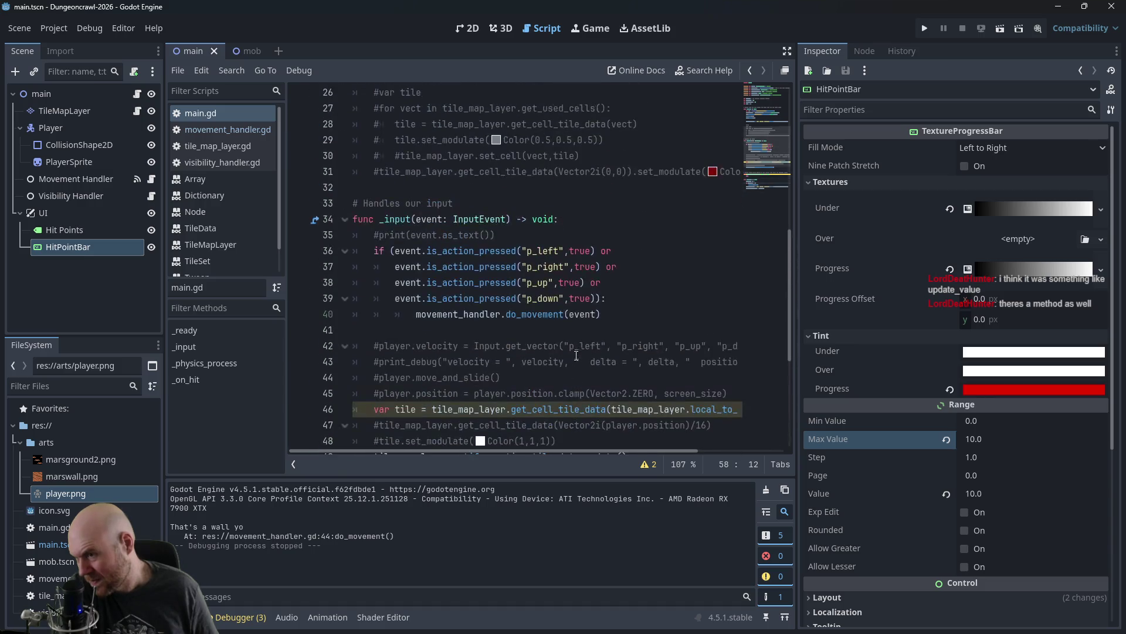
scroll(570, 332, down, 8)
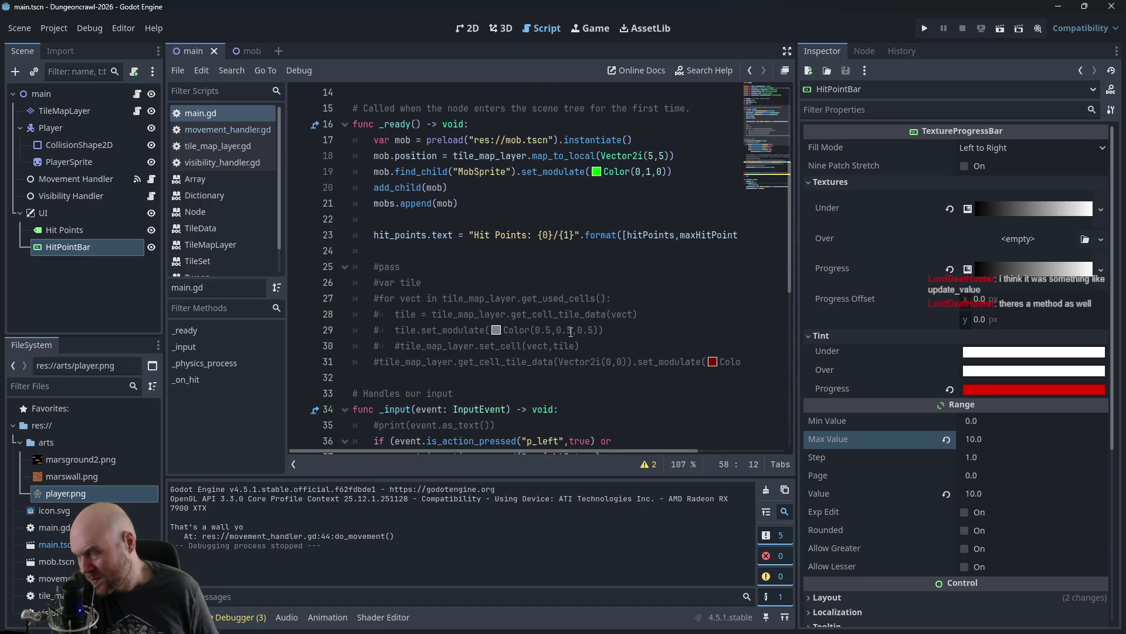
scroll(571, 332, down, 1)
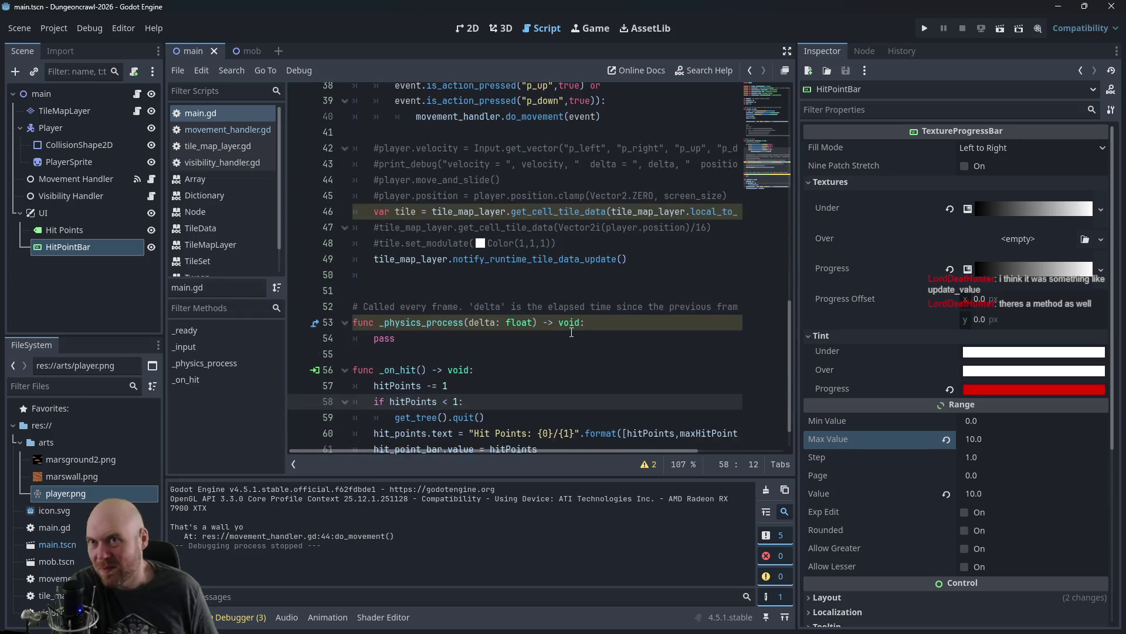
scroll(574, 330, down, 1)
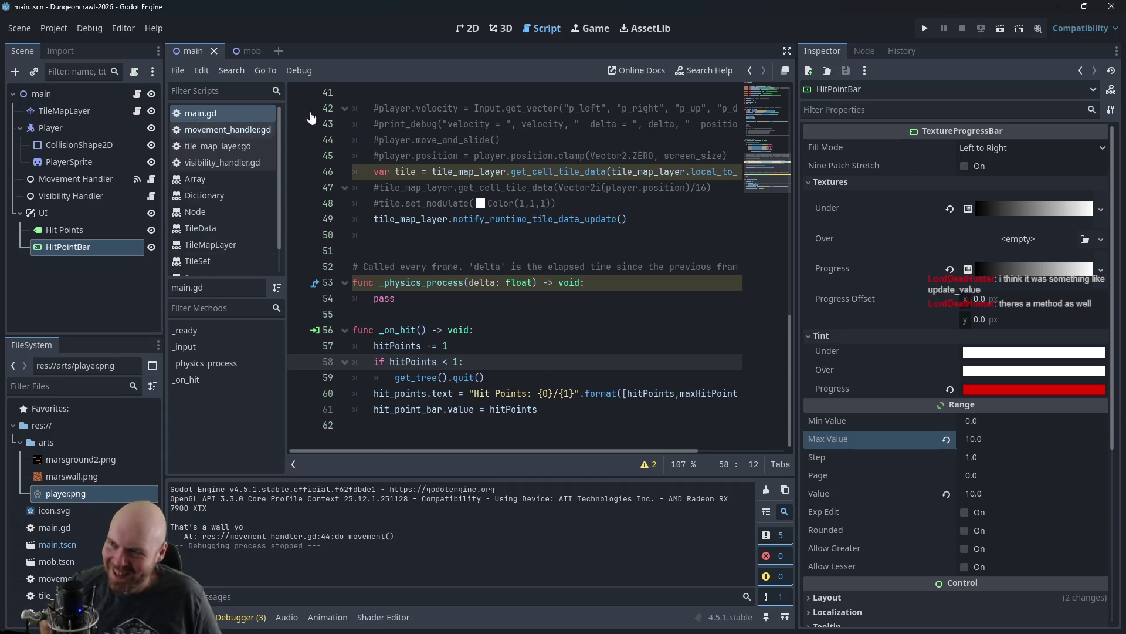
Step: In visibility_handler.gd, add 'var sight_range = 1' on a new line below array_size
click(216, 162)
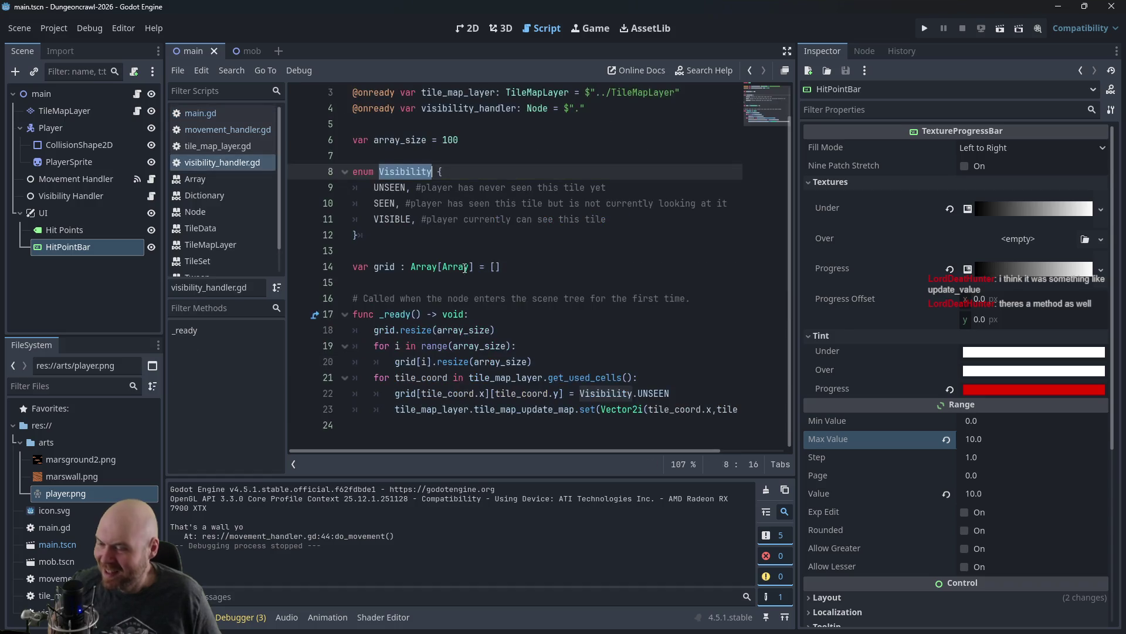
scroll(453, 308, up, 1)
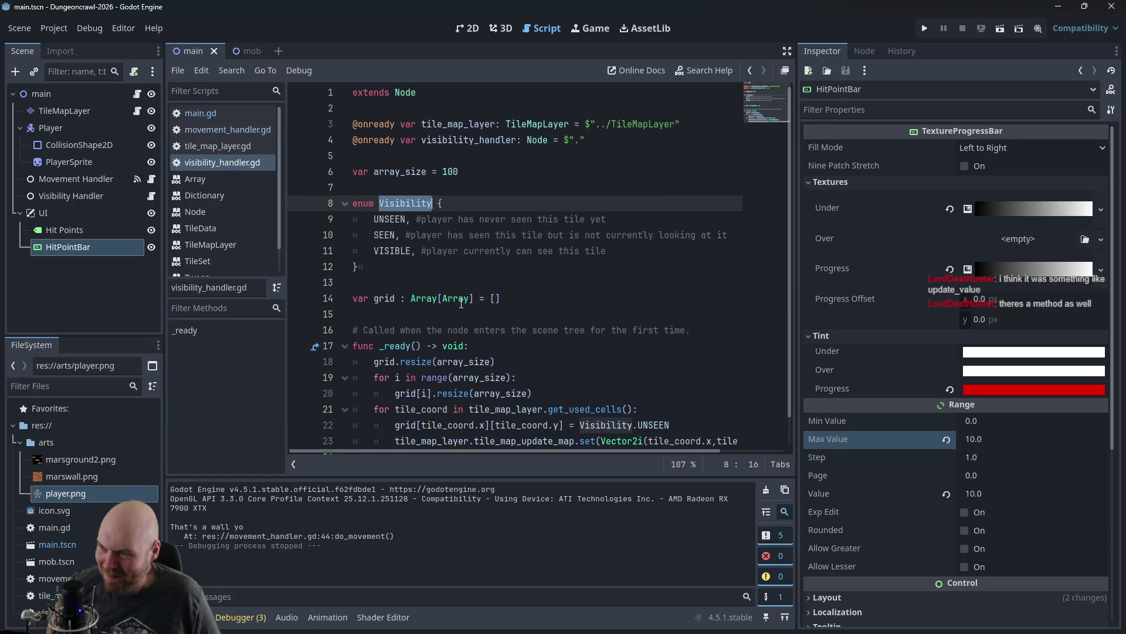
click(494, 176)
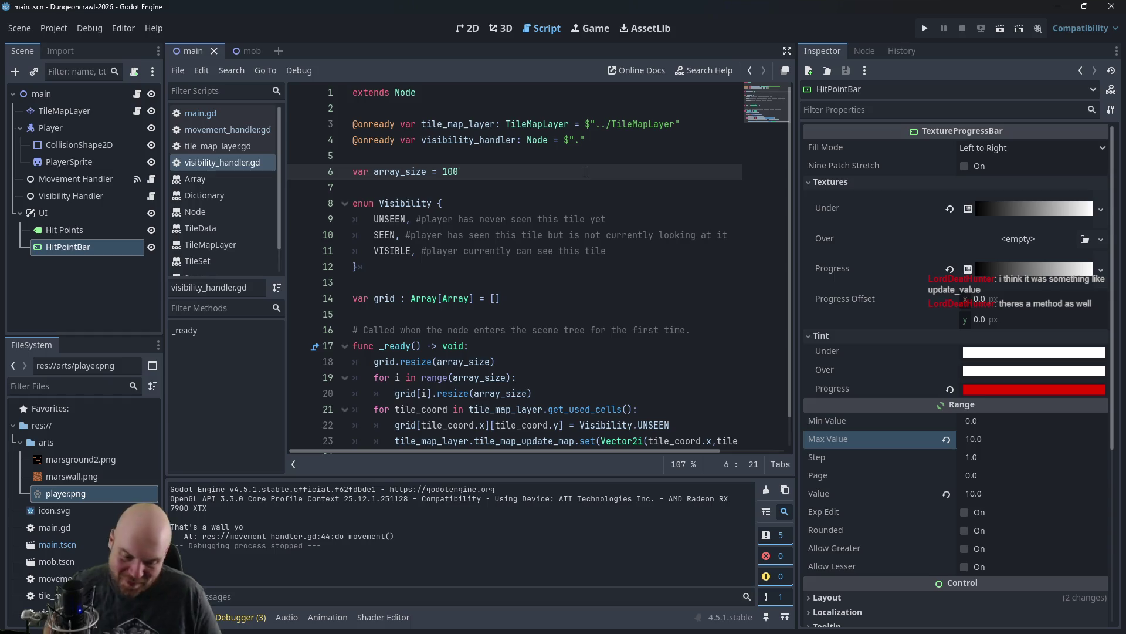
key(Return)
text(var )
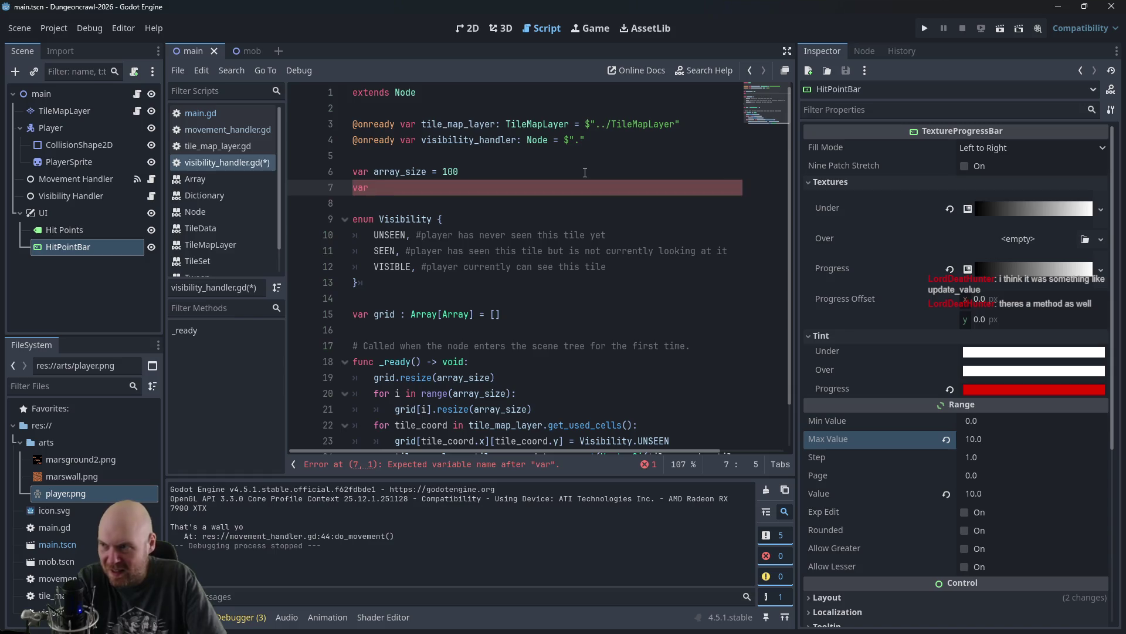
text(sight_range = )
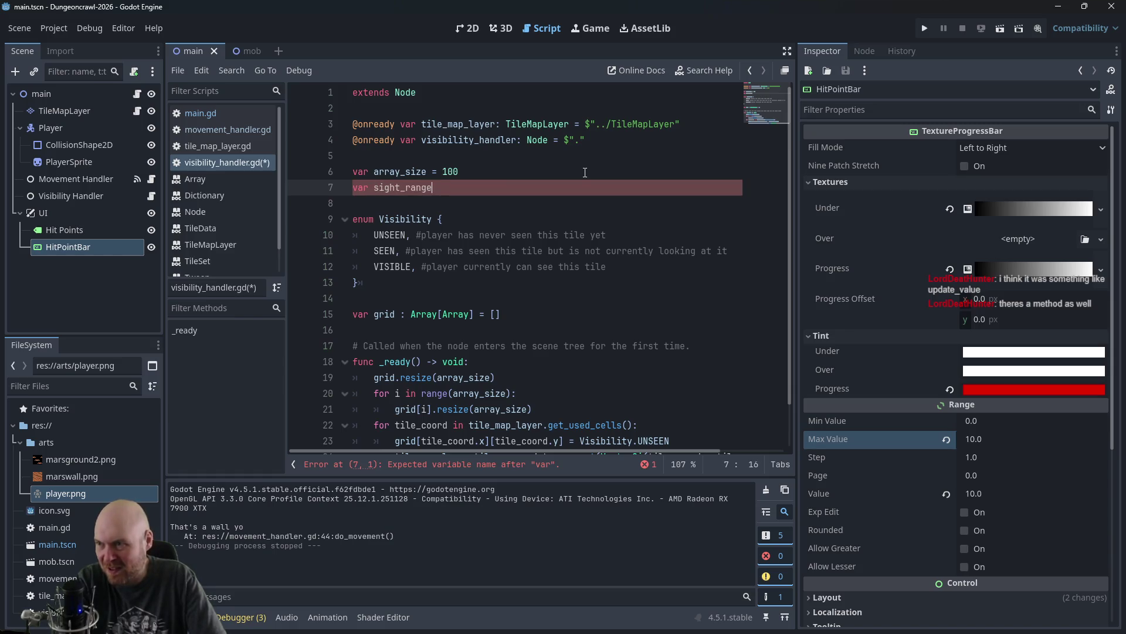
text(1)
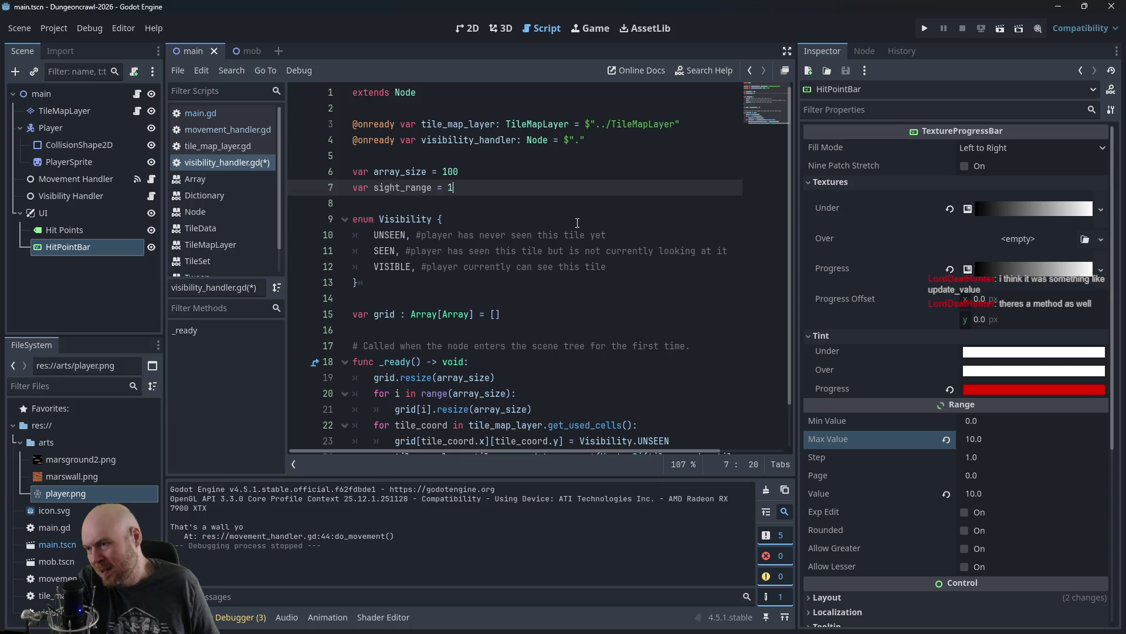
scroll(567, 221, down, 1)
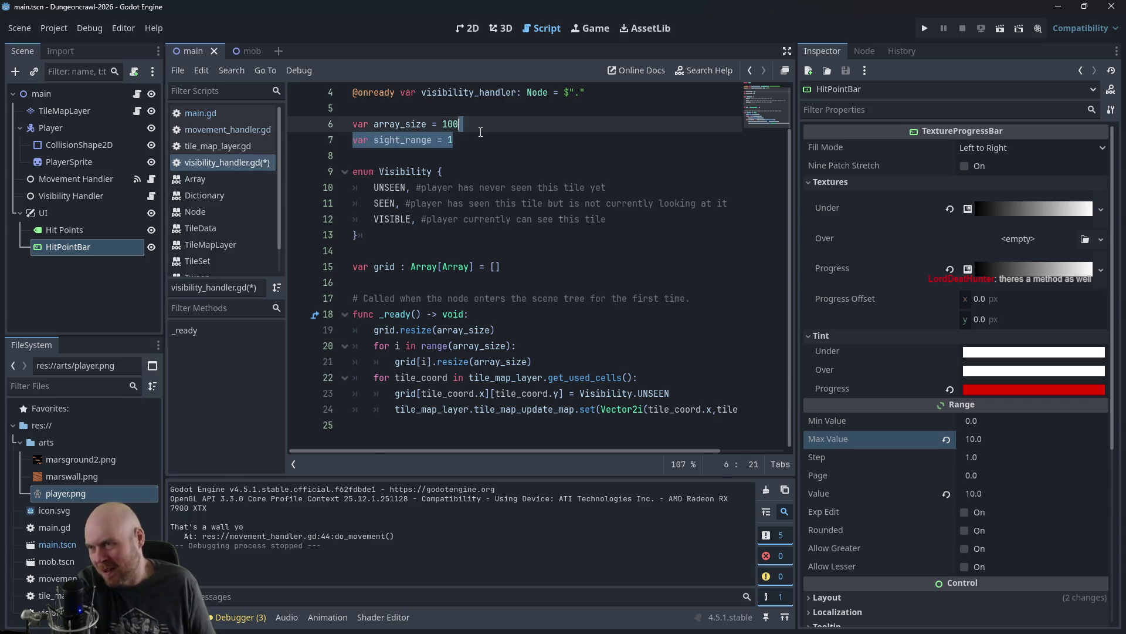
Step: Check the visibility_handler node reference in movement_handler.gd
click(228, 129)
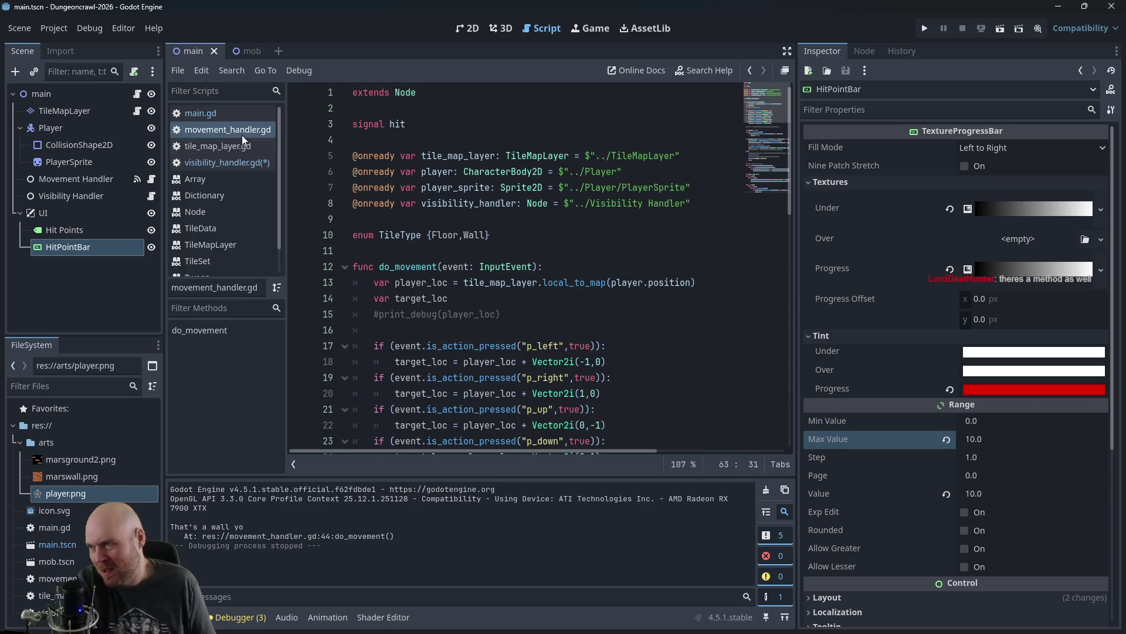
click(722, 234)
click(721, 218)
click(712, 209)
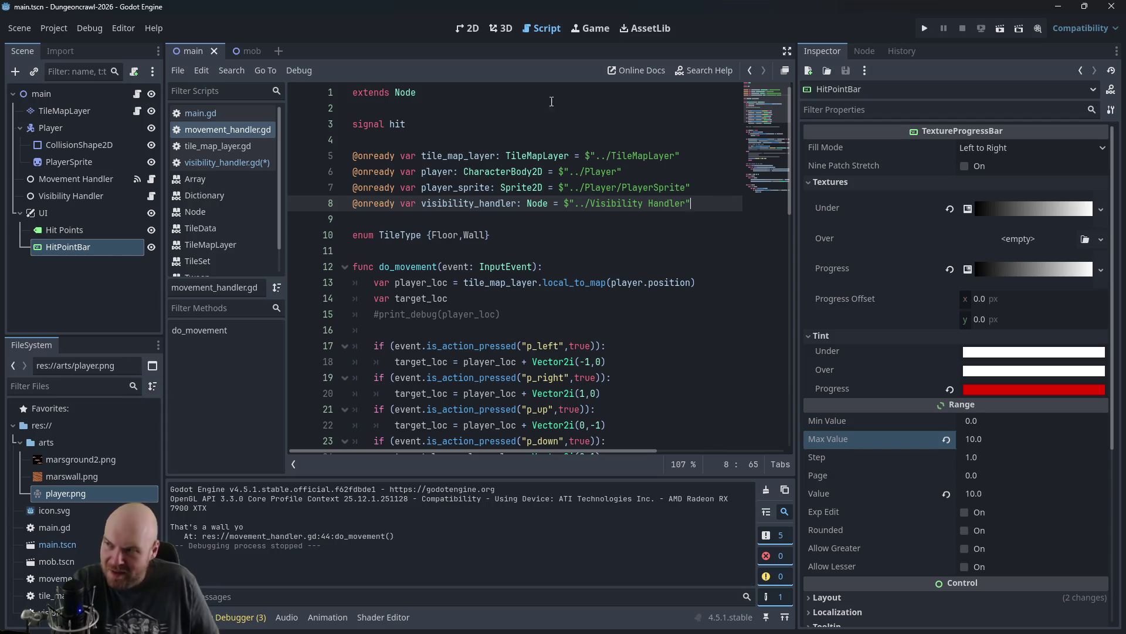
Step: Declare 'var vision_range = 2' in visibility_handler.gd, then view tile_map_layer.gd and the Plan notes
click(242, 169)
scroll(459, 210, up, 1)
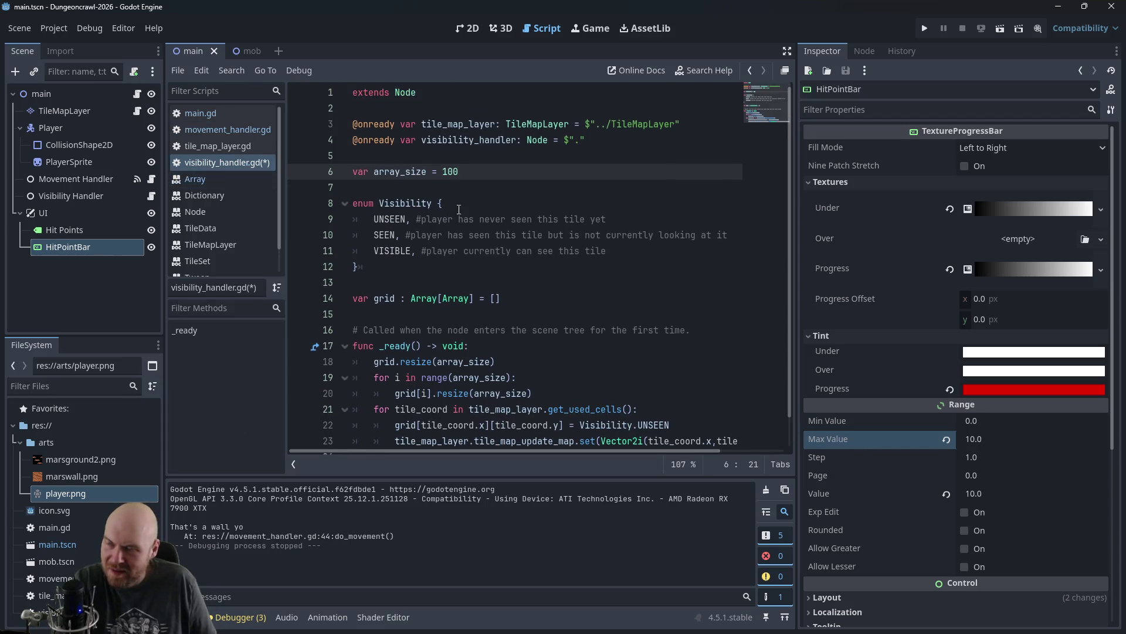
key(Return)
text(var )
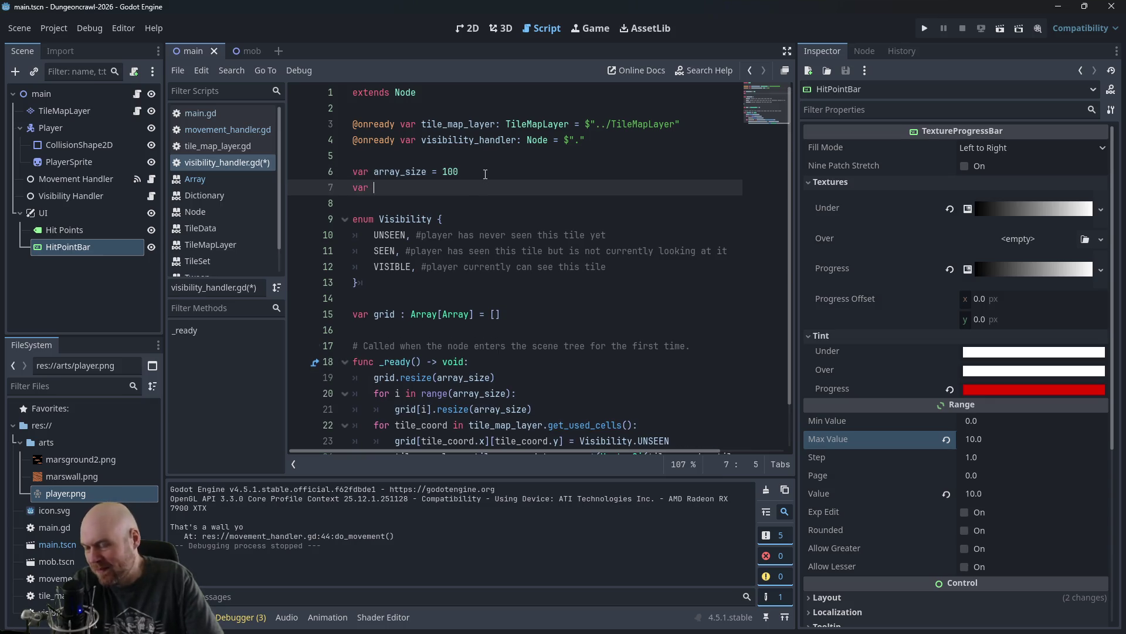
text(visio)
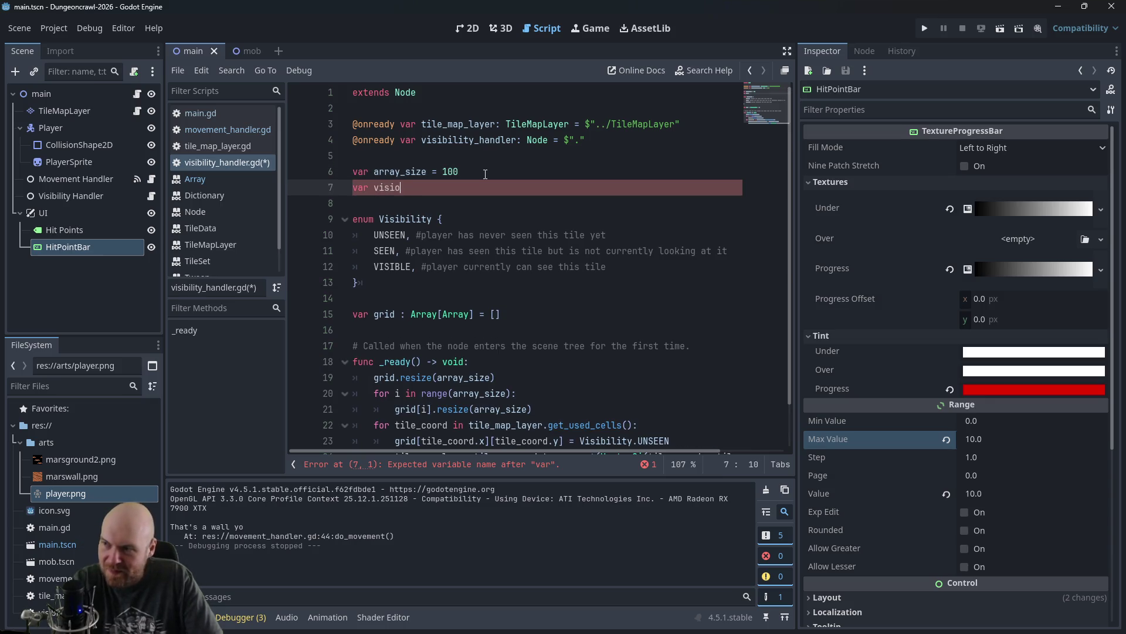
text(n_range = )
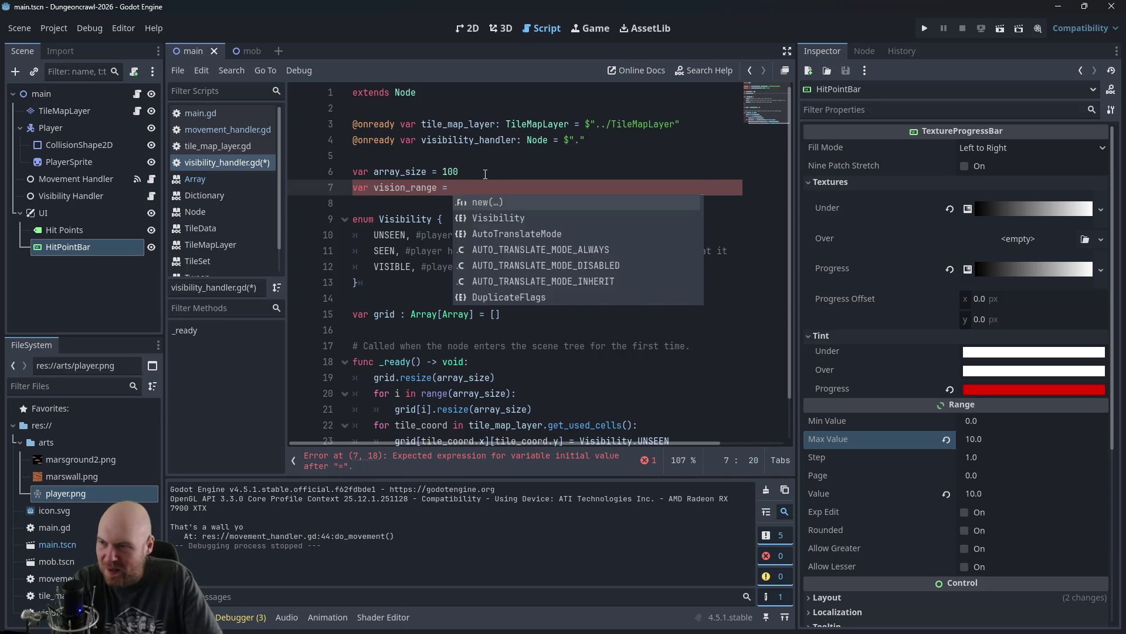
text(2)
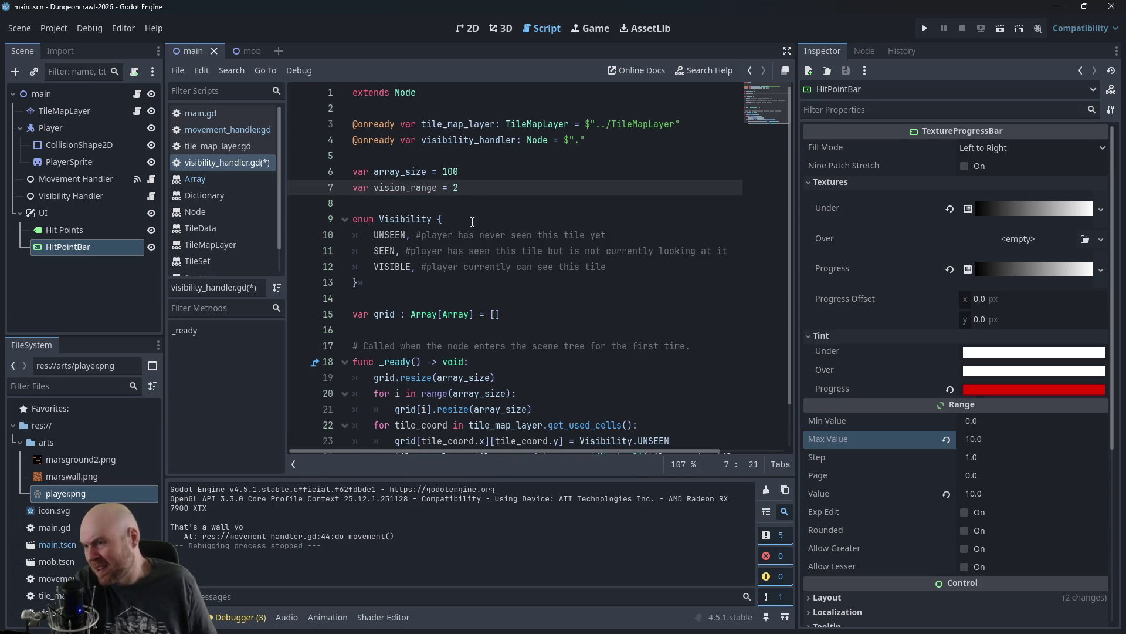
scroll(522, 263, down, 1)
click(430, 140)
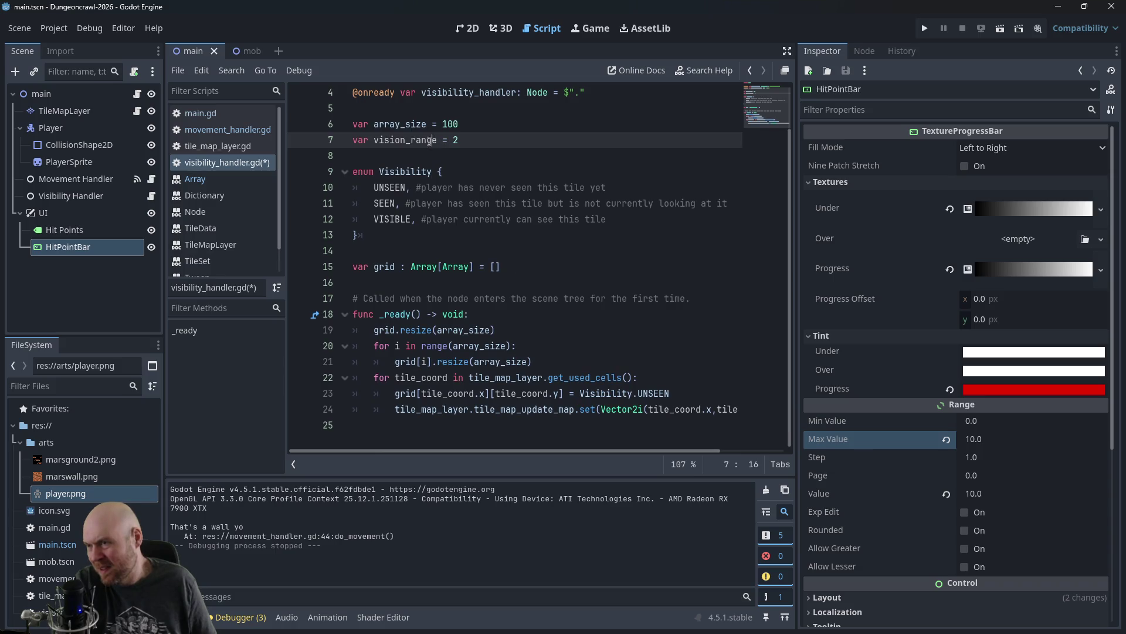
click(373, 145)
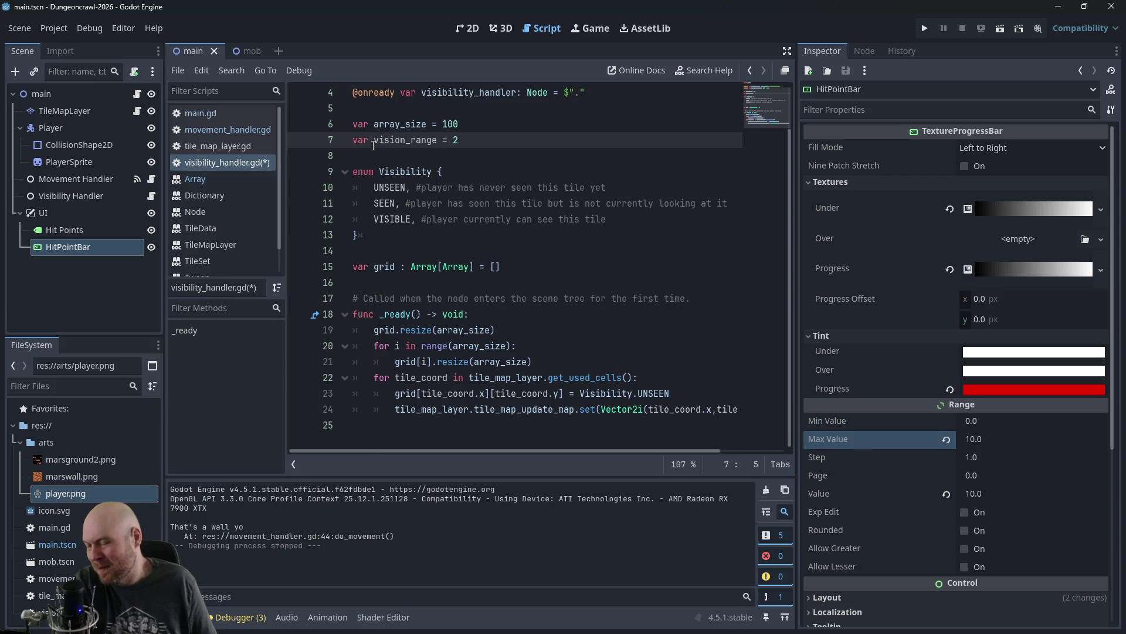
scroll(399, 258, up, 1)
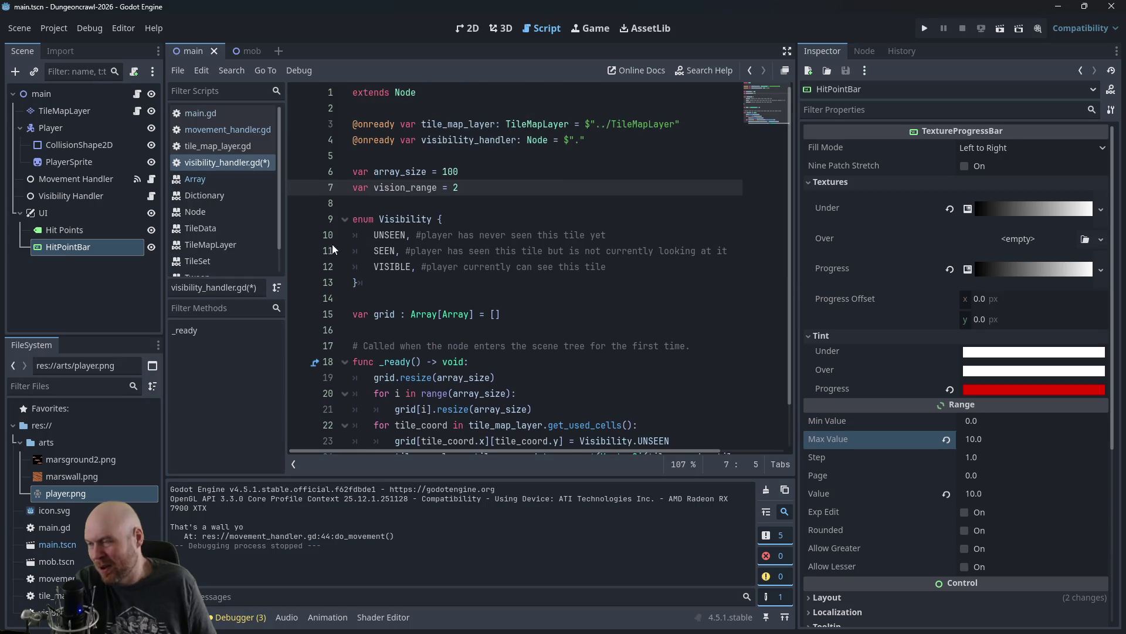
scroll(413, 226, down, 1)
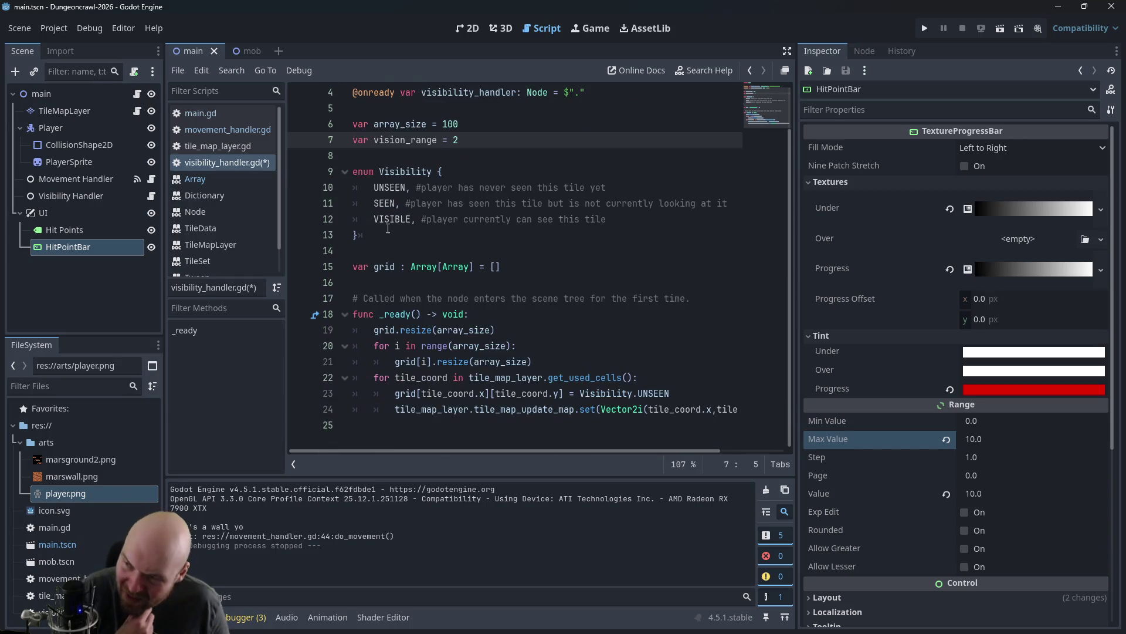
click(229, 144)
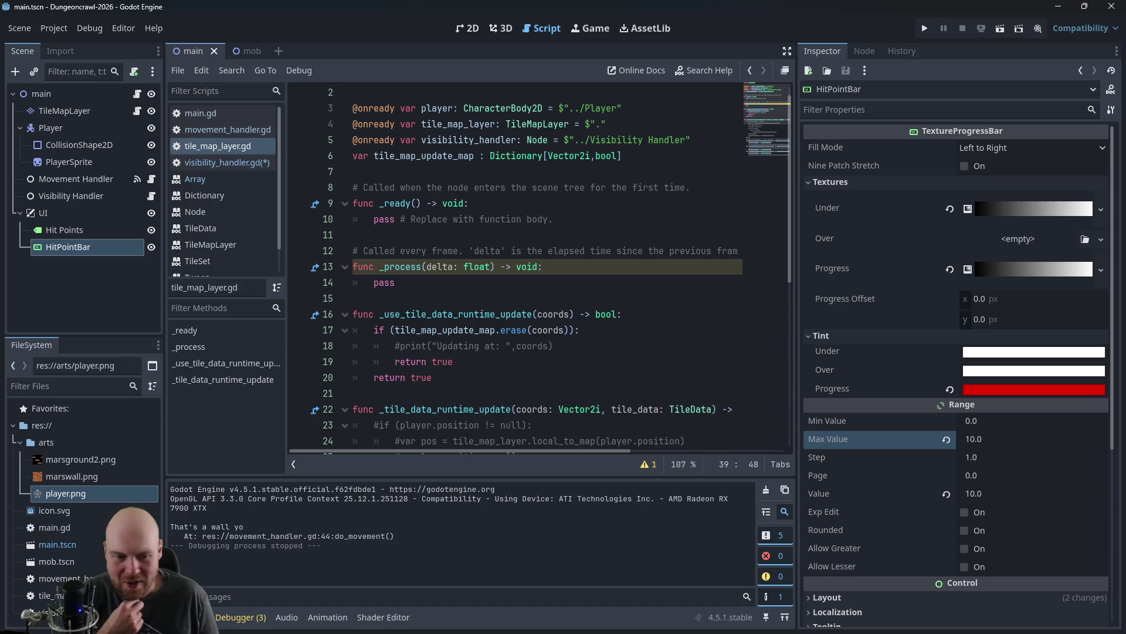
key(alt+Tab)
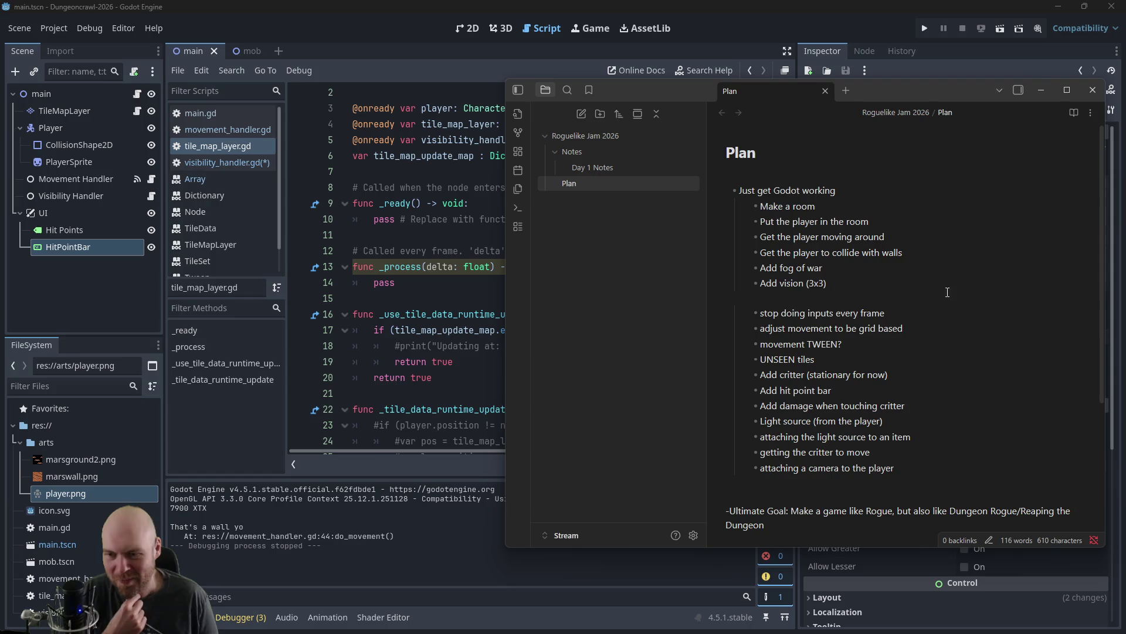
Step: Hide the Plan notes and look through the visibility_handler.gd and tile_map_layer.gd scripts
scroll(932, 331, down, 2)
click(1045, 88)
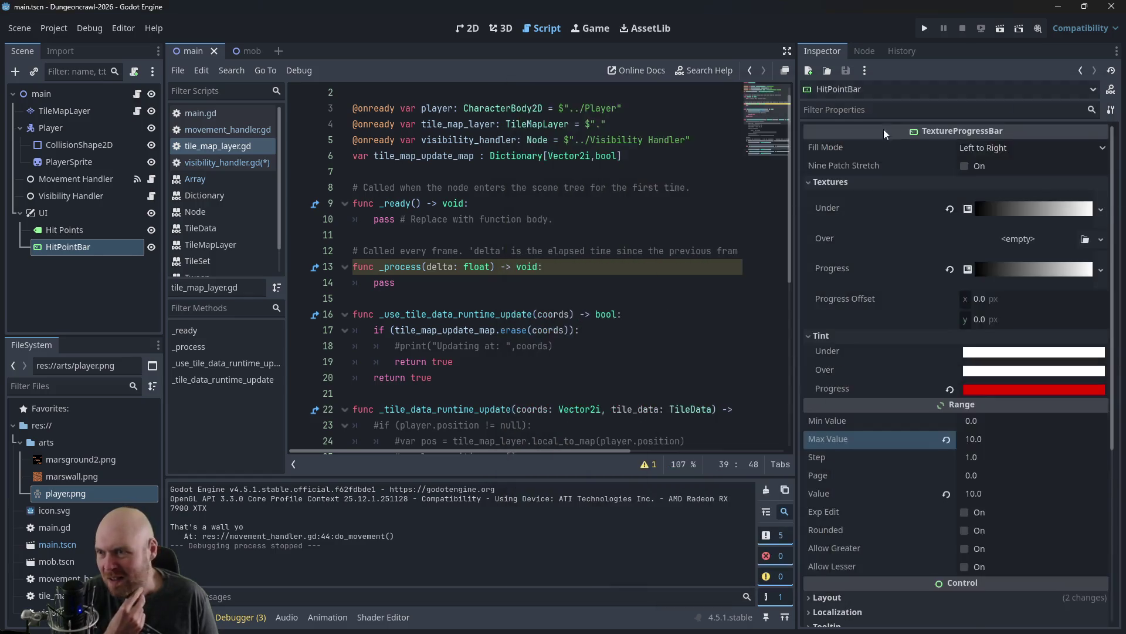
click(638, 266)
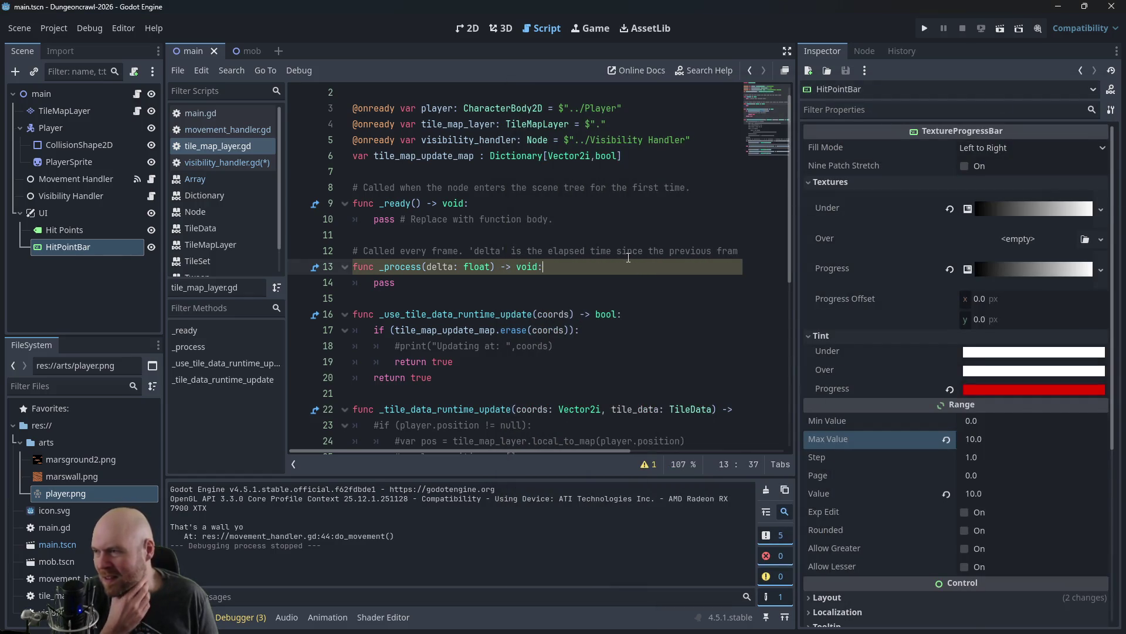
scroll(628, 258, up, 1)
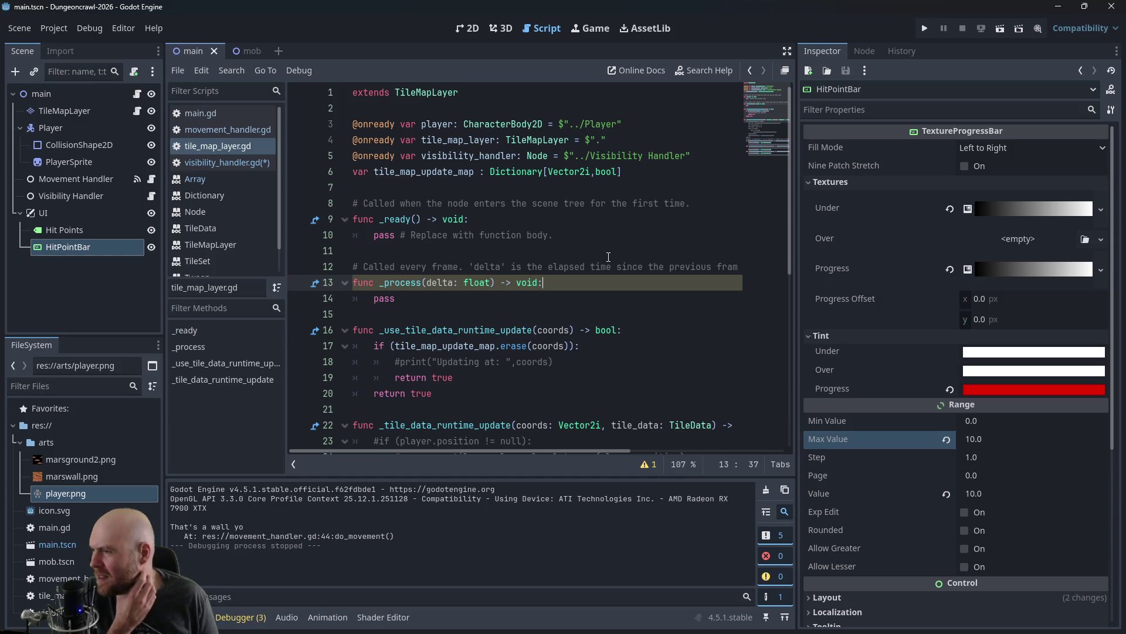
click(218, 161)
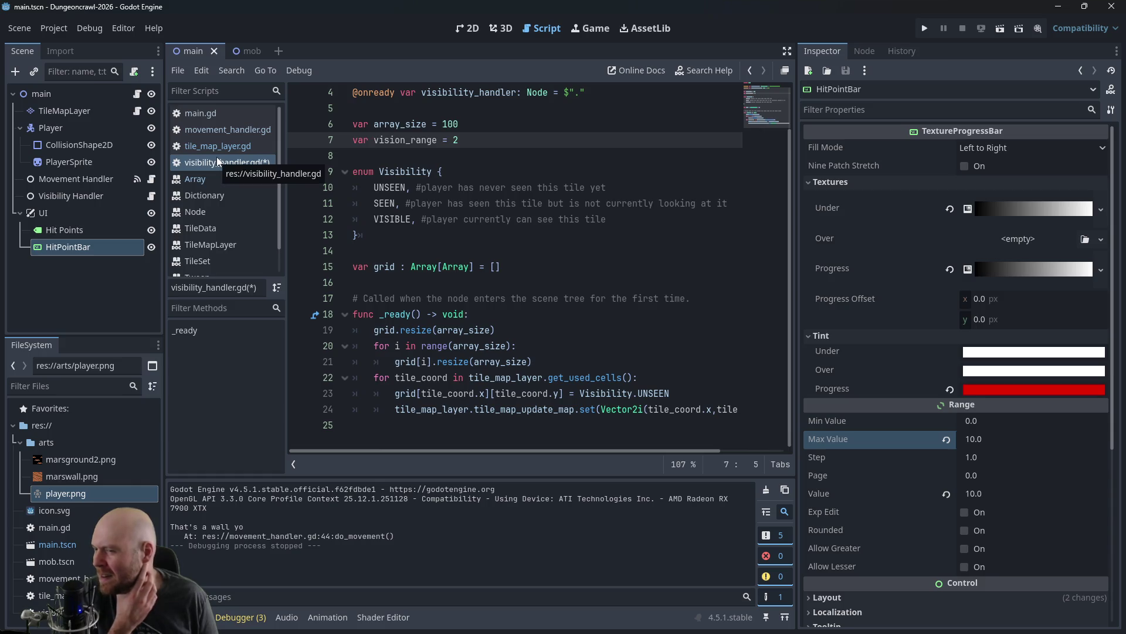
click(213, 147)
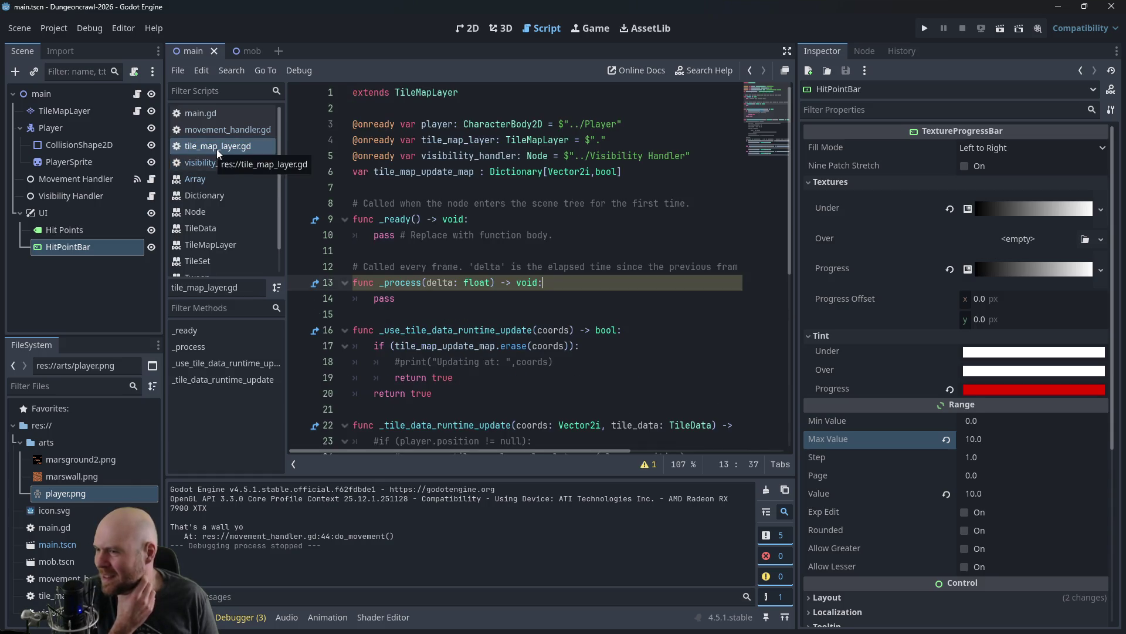
click(218, 129)
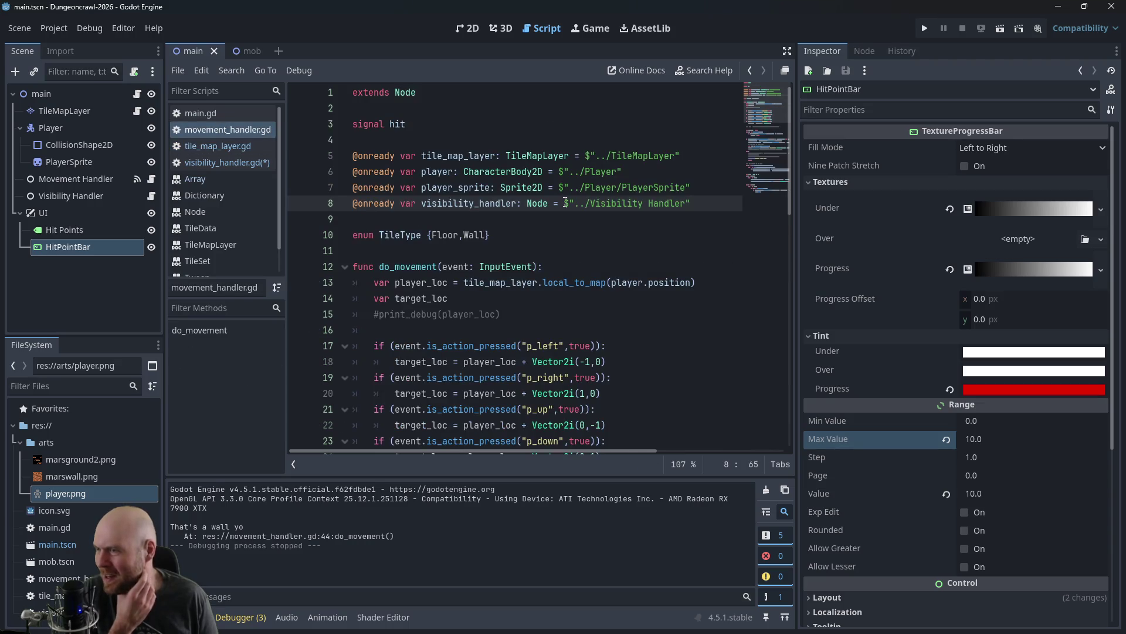
click(220, 162)
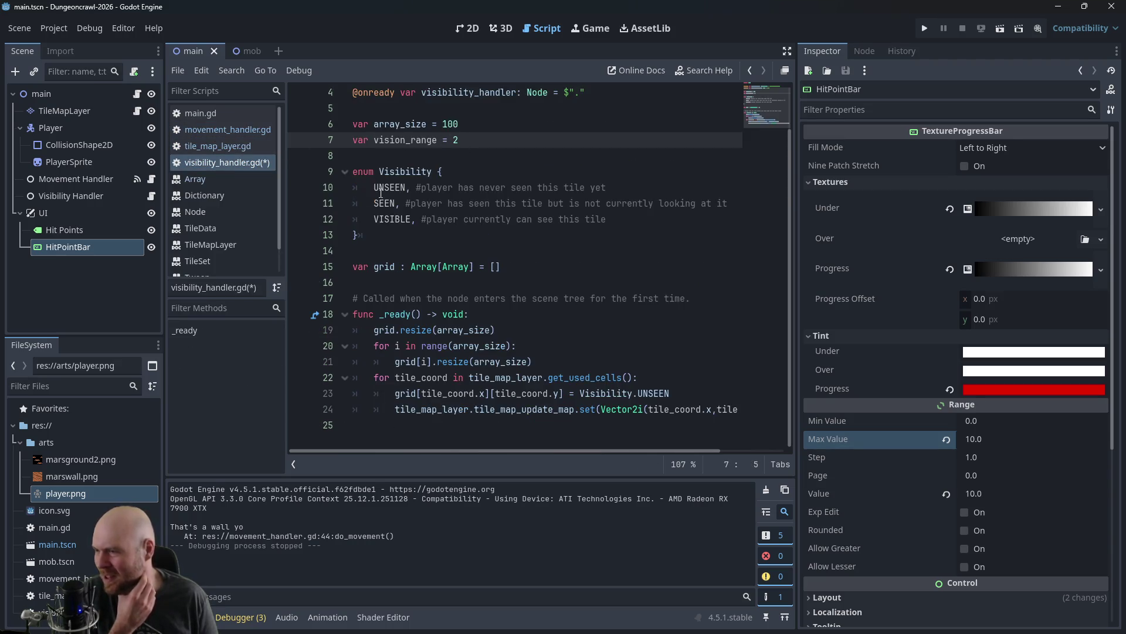
click(209, 148)
Step: In movement_handler.gd, put the caret on line 53's 'var array = [-1, 0, 1]' in the set-visible block
scroll(493, 228, down, 6)
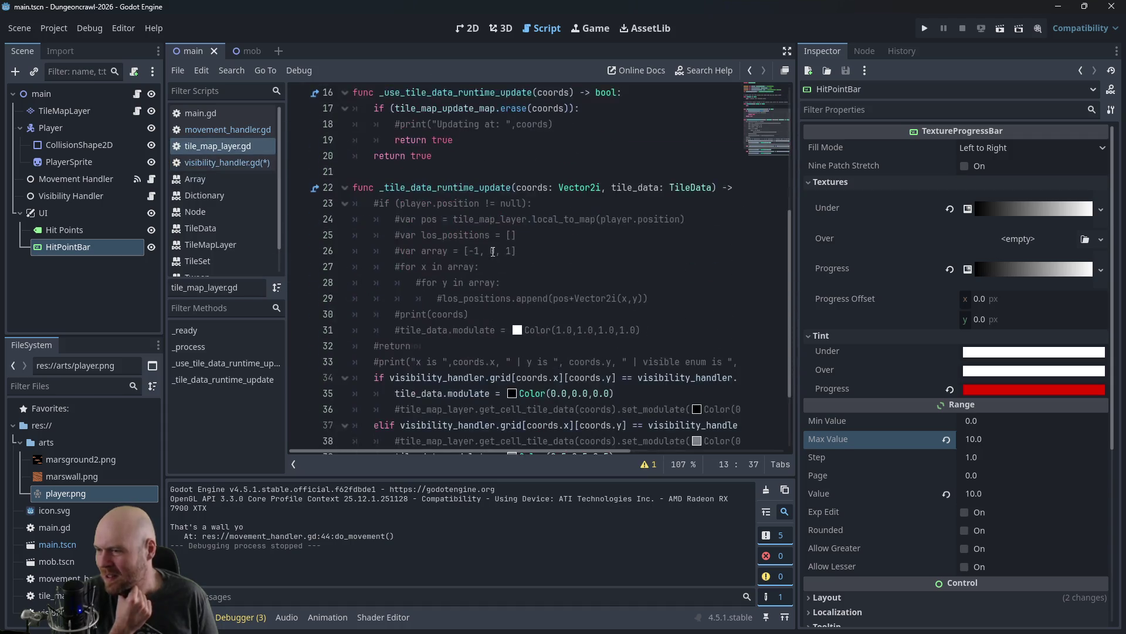
scroll(485, 253, up, 2)
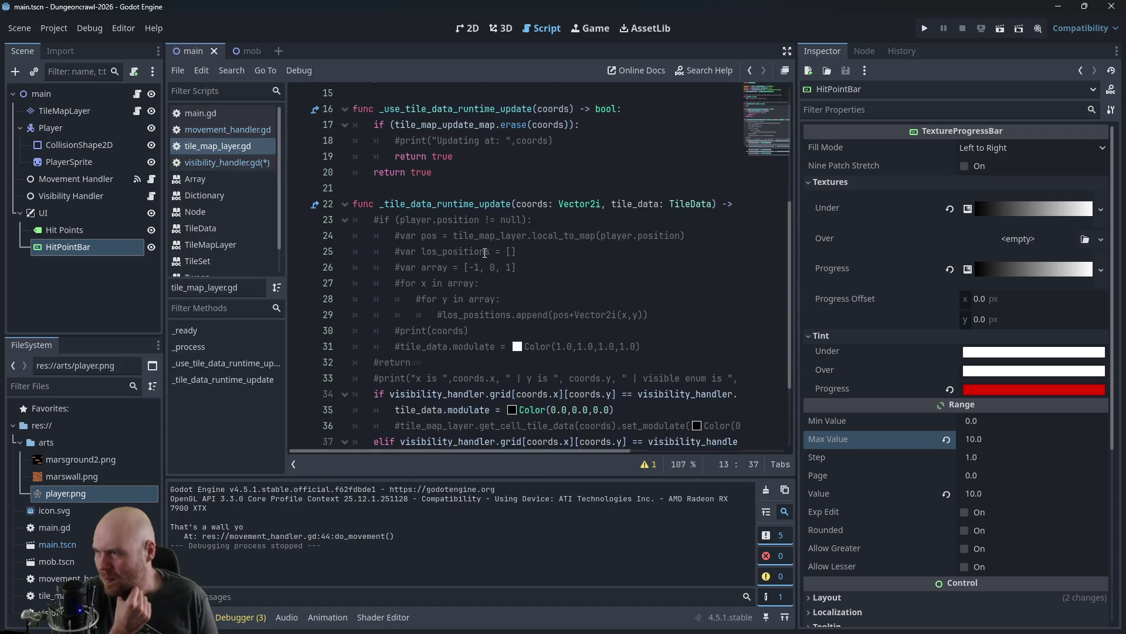
click(227, 130)
scroll(467, 240, down, 3)
scroll(467, 241, down, 7)
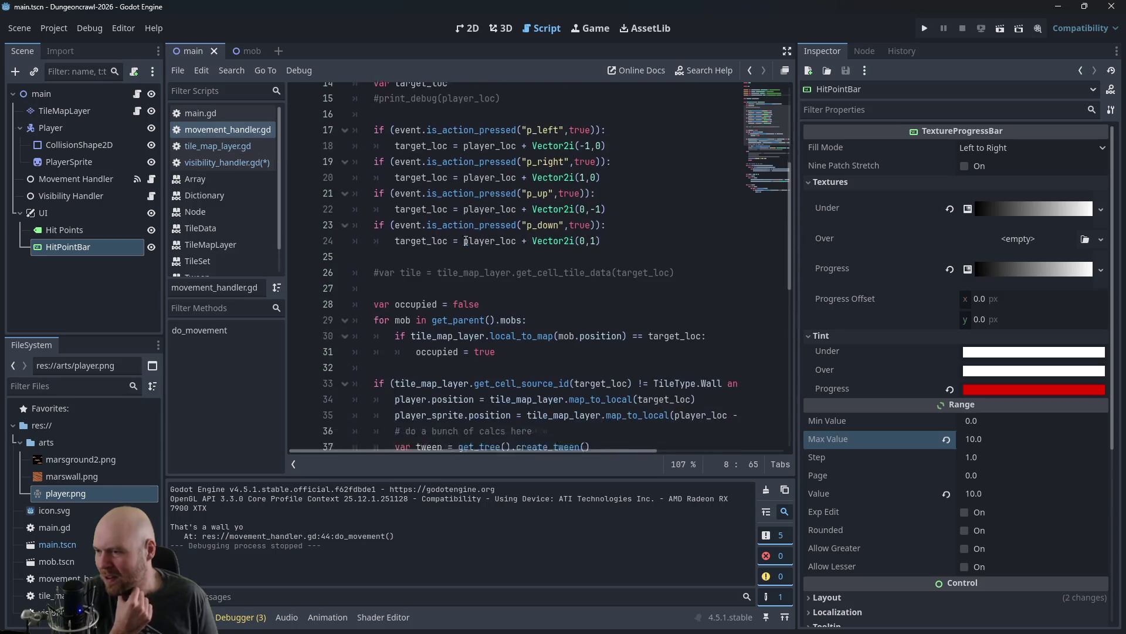
scroll(447, 317, down, 3)
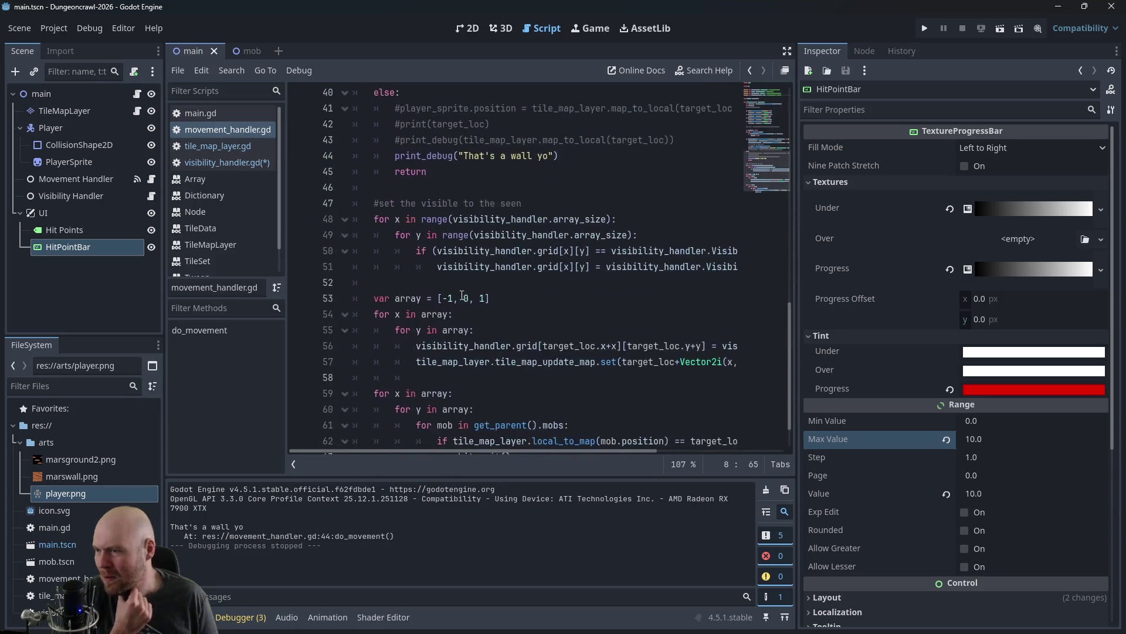
click(522, 204)
scroll(564, 231, down, 1)
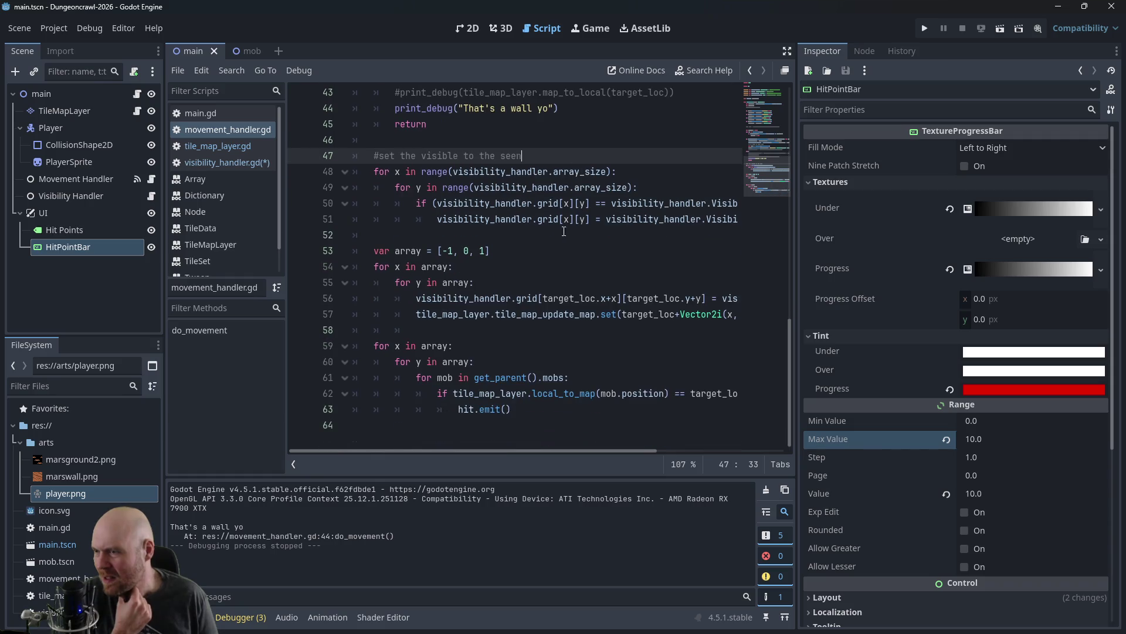
click(439, 251)
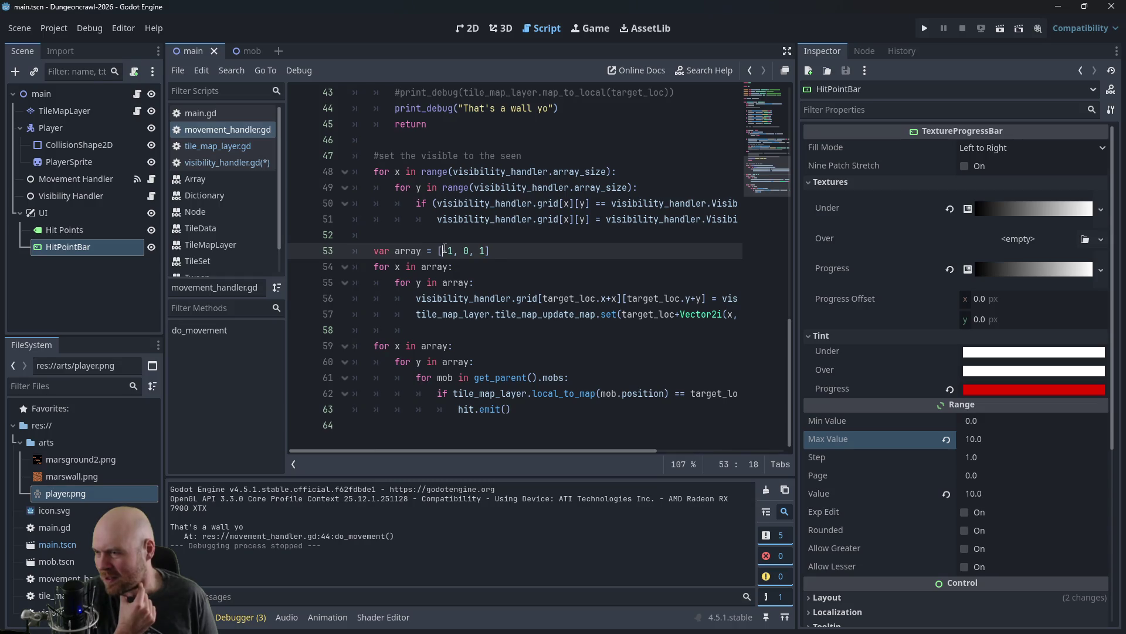
Step: Cut the 'var array = [-1, 0, 1]' line and paste it above the mob-hit loop
drag(442, 250, 488, 248)
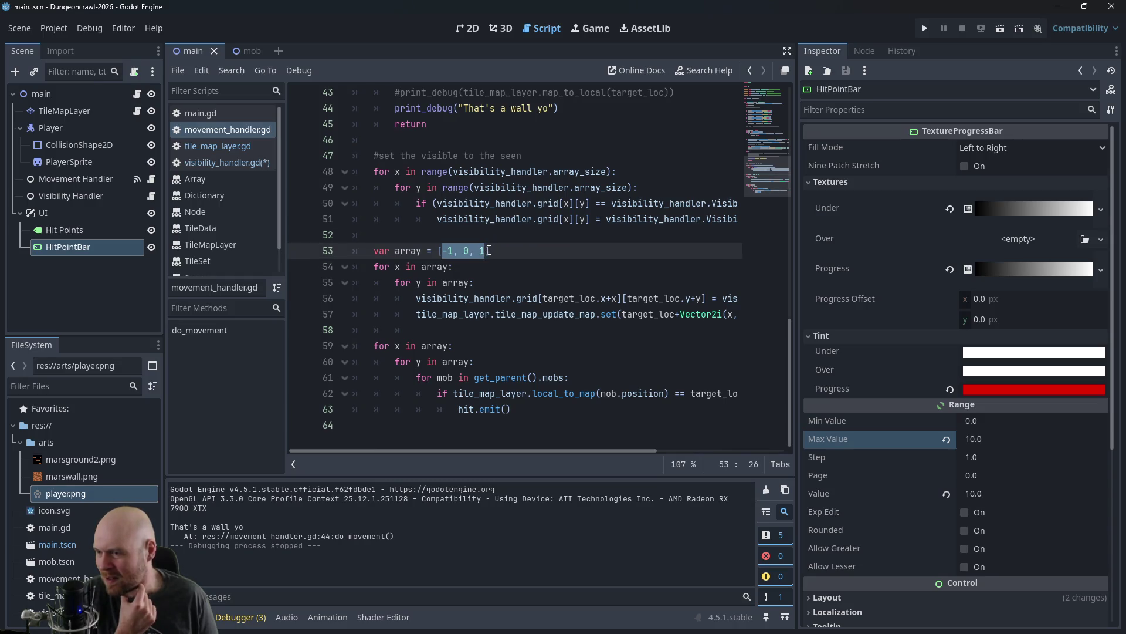
key(End)
key(shift+Home)
key(ctrl+c)
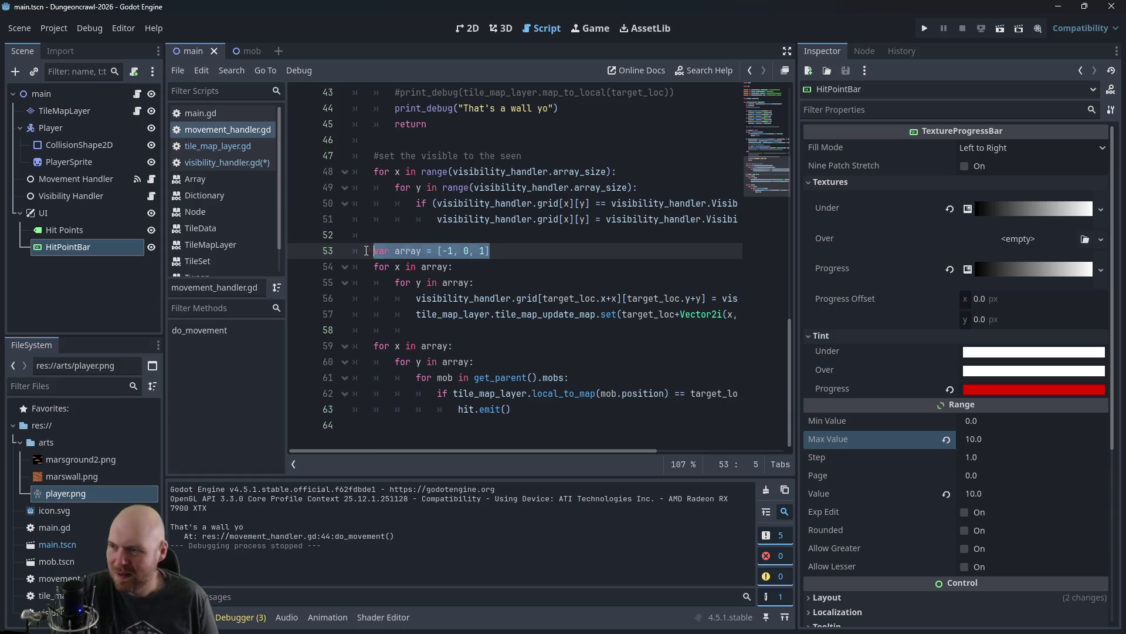
key(BackSpace)
click(535, 335)
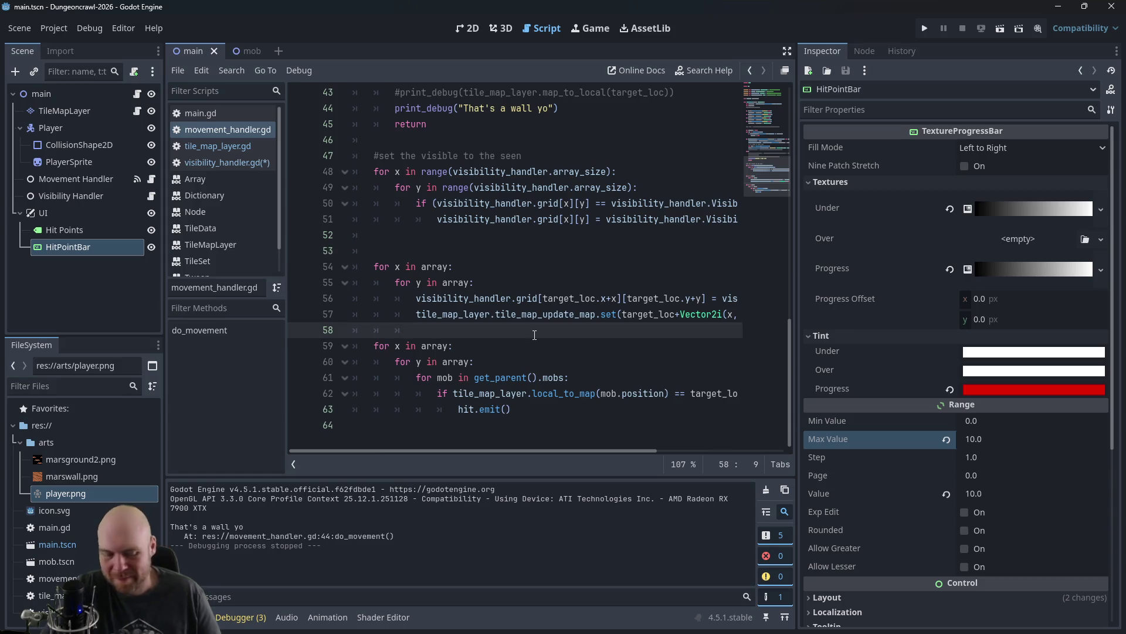
key(Return)
key(ctrl+v)
key(Up)
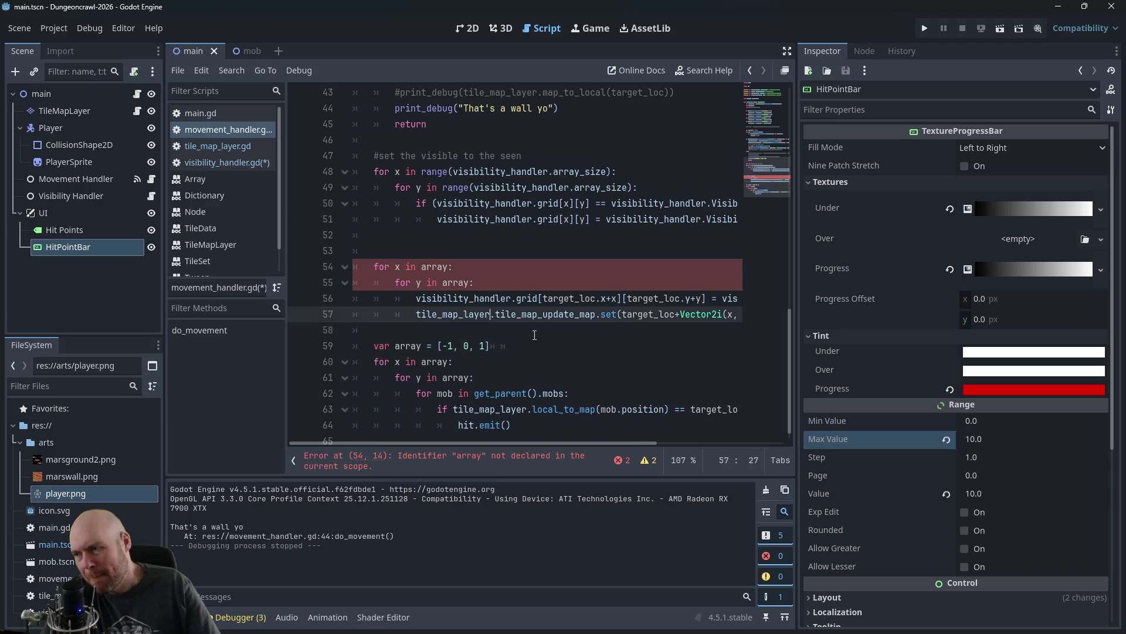
key(BackSpace)
key(Return)
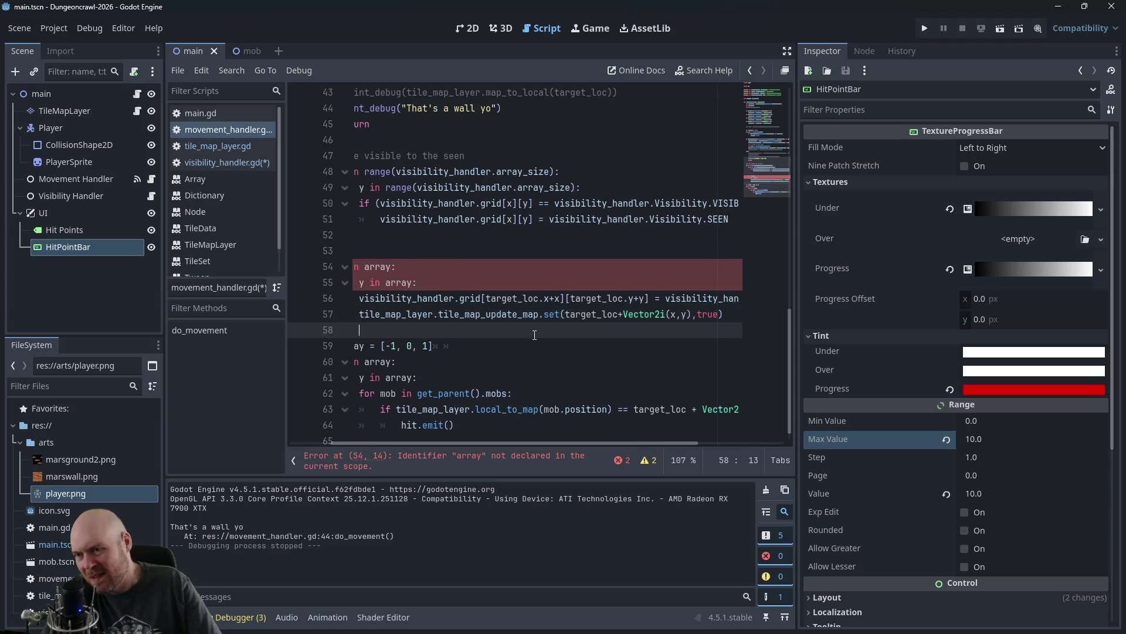
key(Home)
Step: On line 53, write 'vision_array = range(visibility_handler.vision_range)'
key(Up)
key(Up)
key(Up)
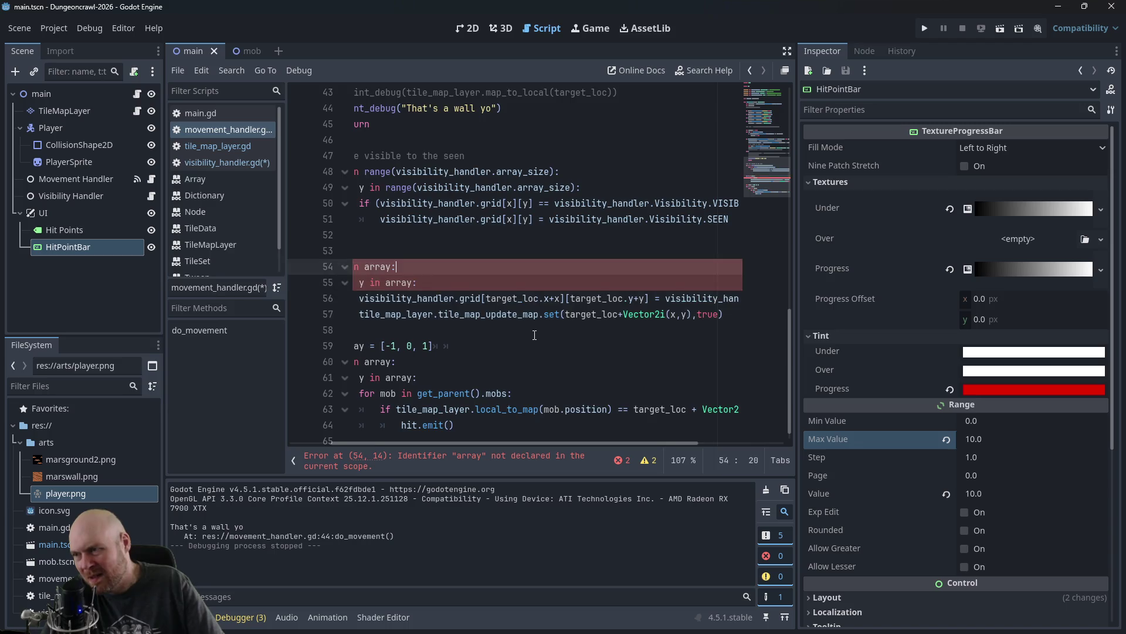
key(End)
text(vision_a)
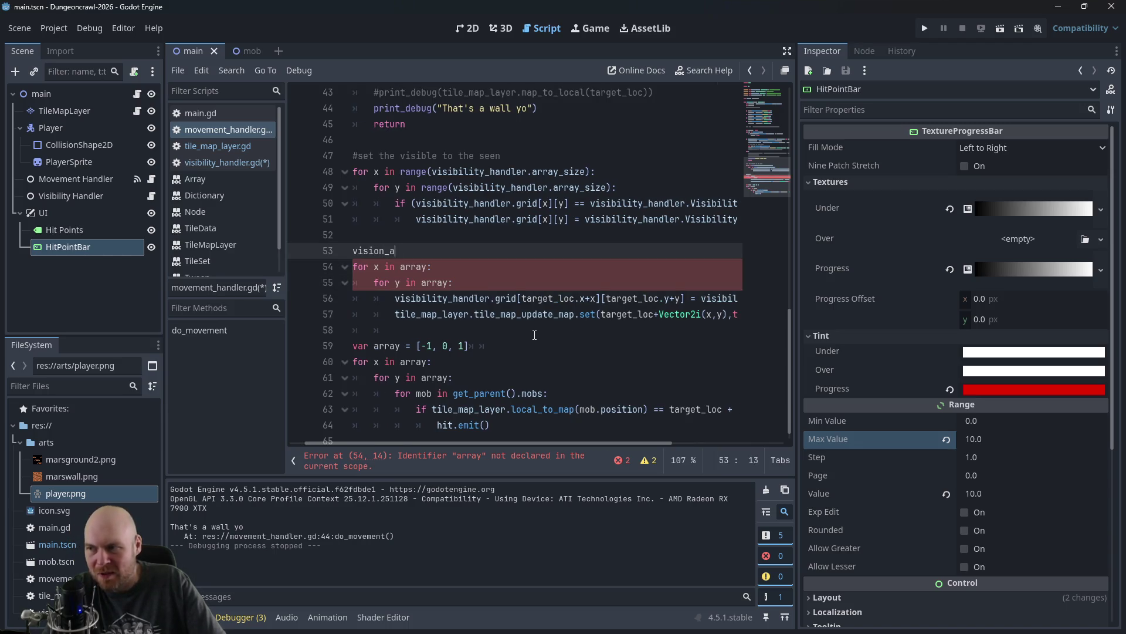
text(rray = visibilityhand)
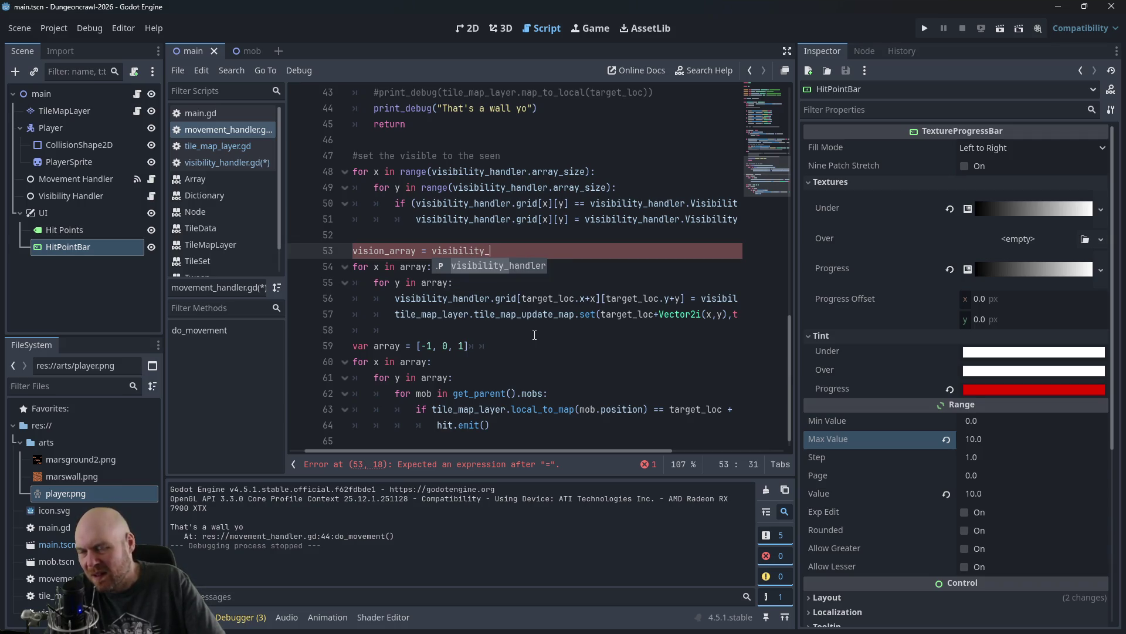
key(Return)
text(.)
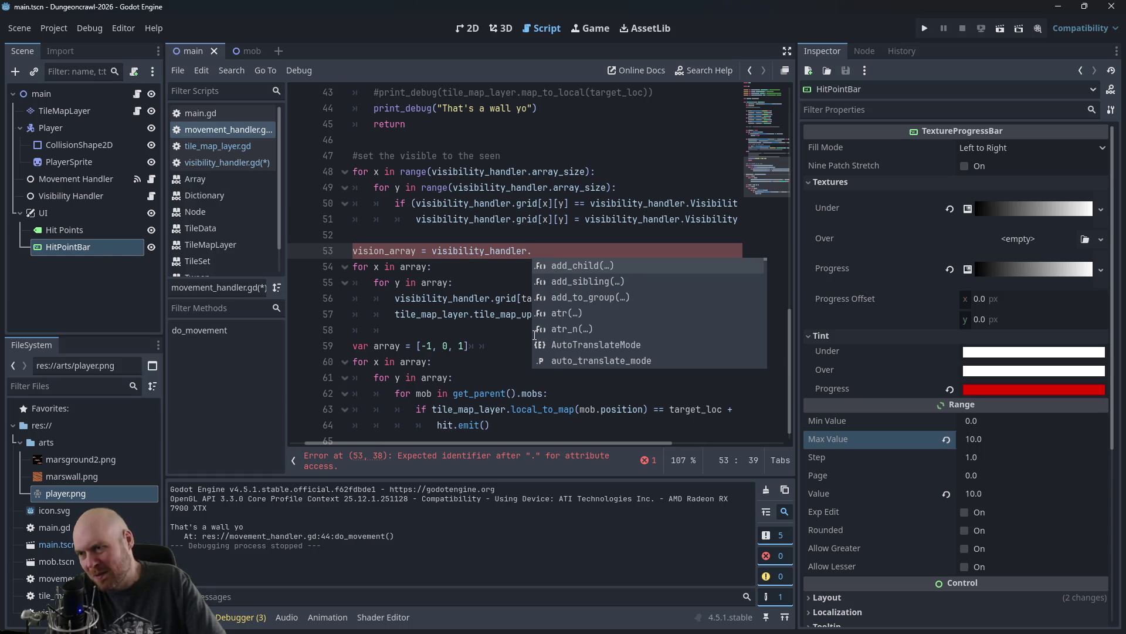
text(range)
key(Escape)
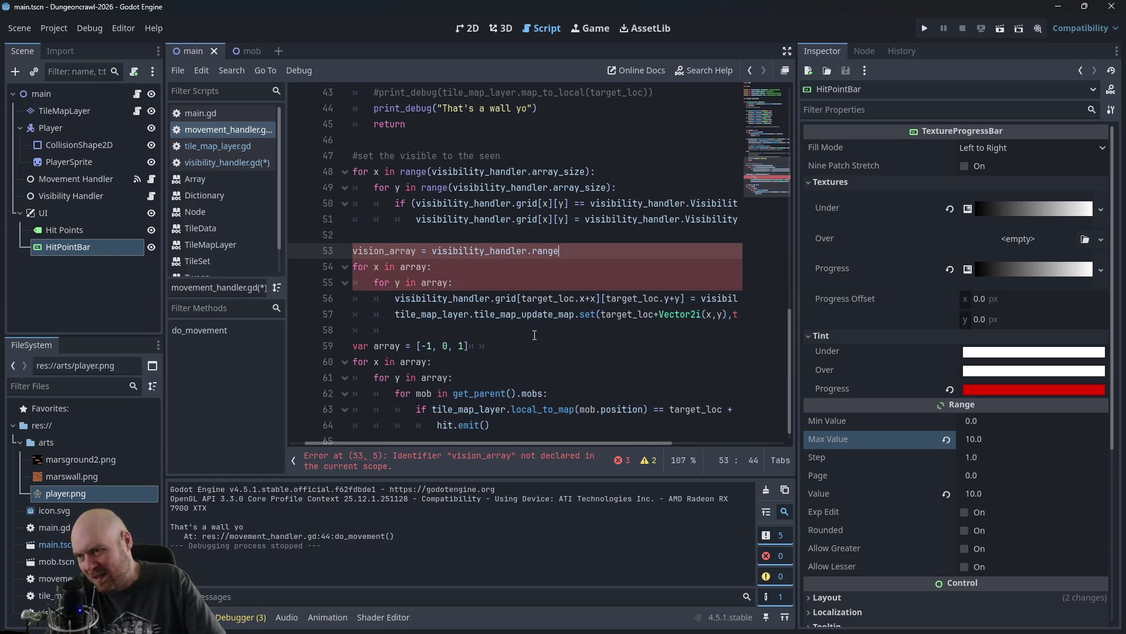
key(BackSpace)
key(BackSpace)
key(BackSpace)
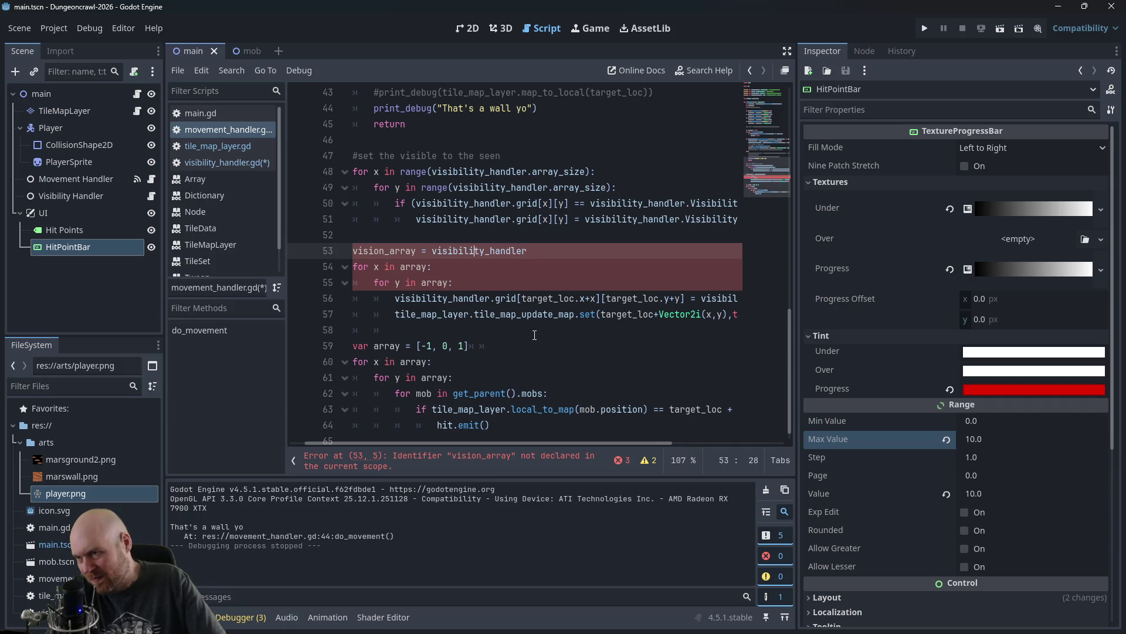
key(Left)
text(range()
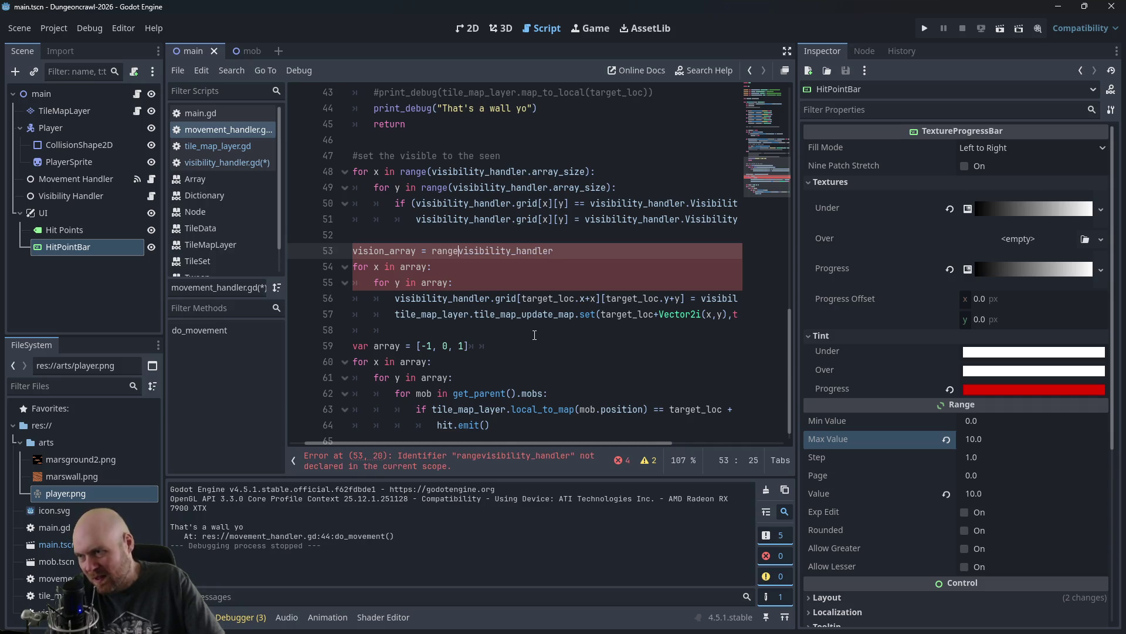
key(Right)
key(Right)
key(Right)
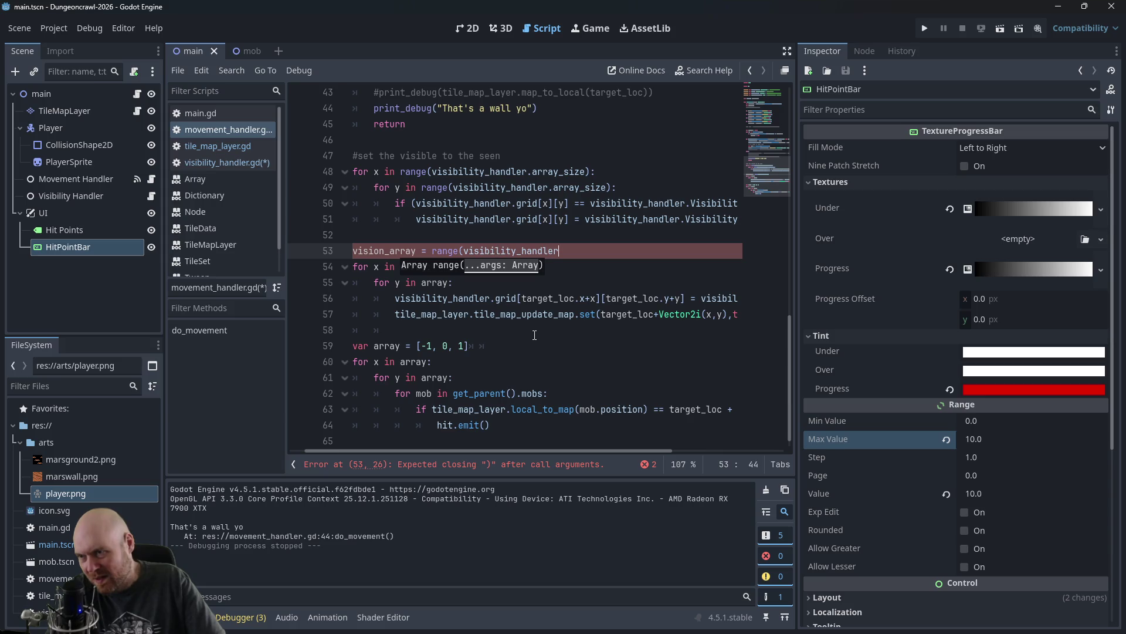
text(.vision_range))
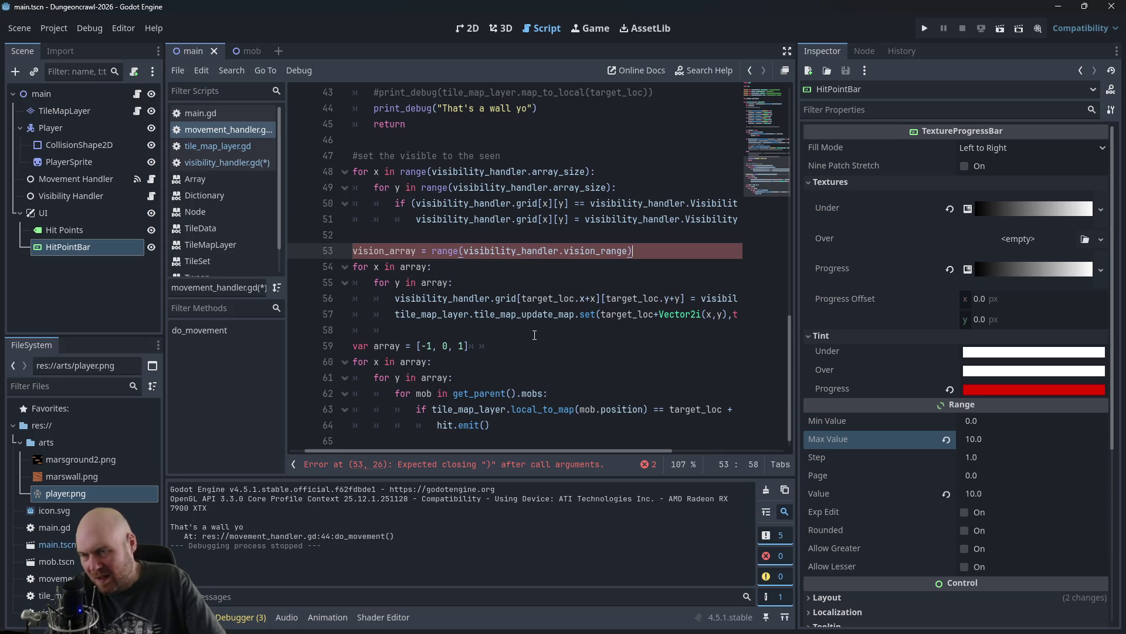
key(Left)
key(Left)
key(Left)
key(Left)
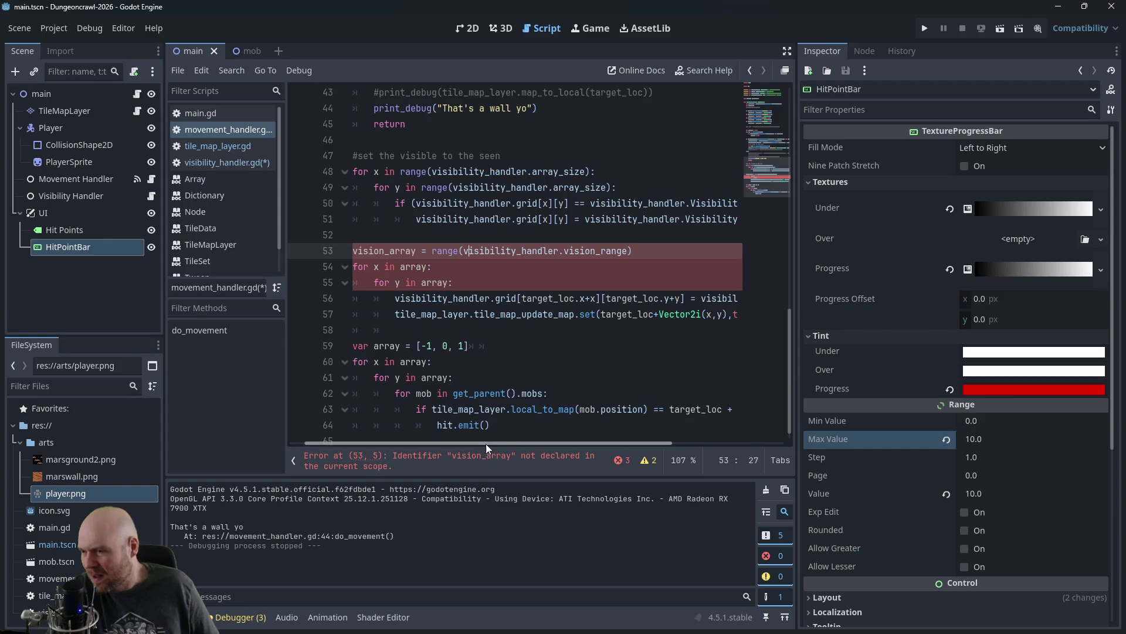
Step: Check the visibility_handler.gd script and save it
drag(486, 444, 414, 442)
click(574, 251)
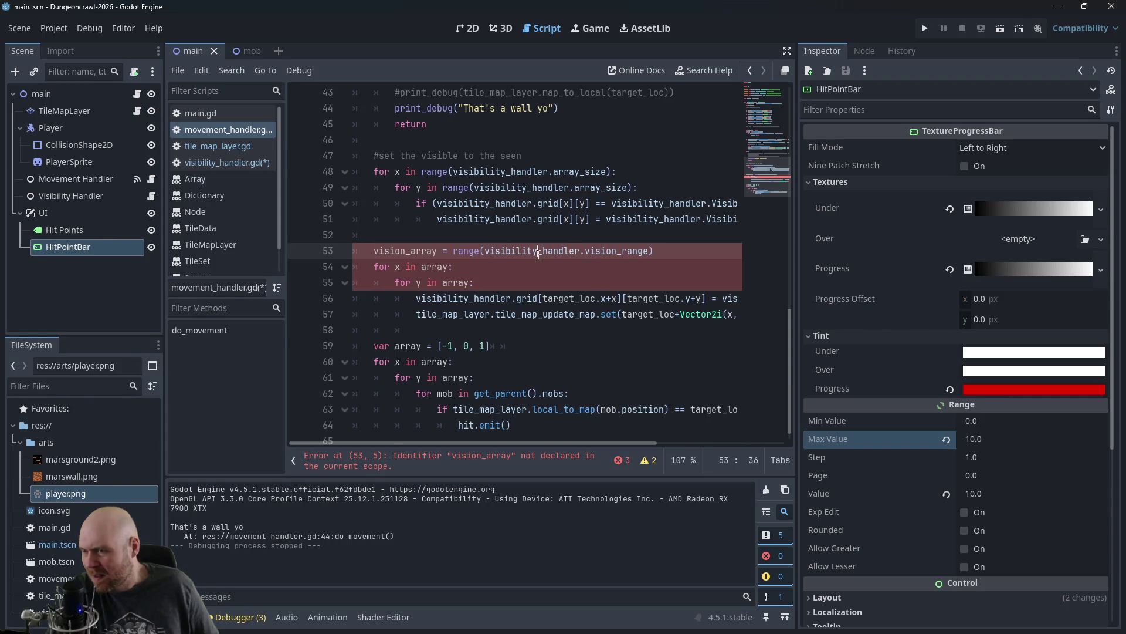
scroll(596, 269, up, 1)
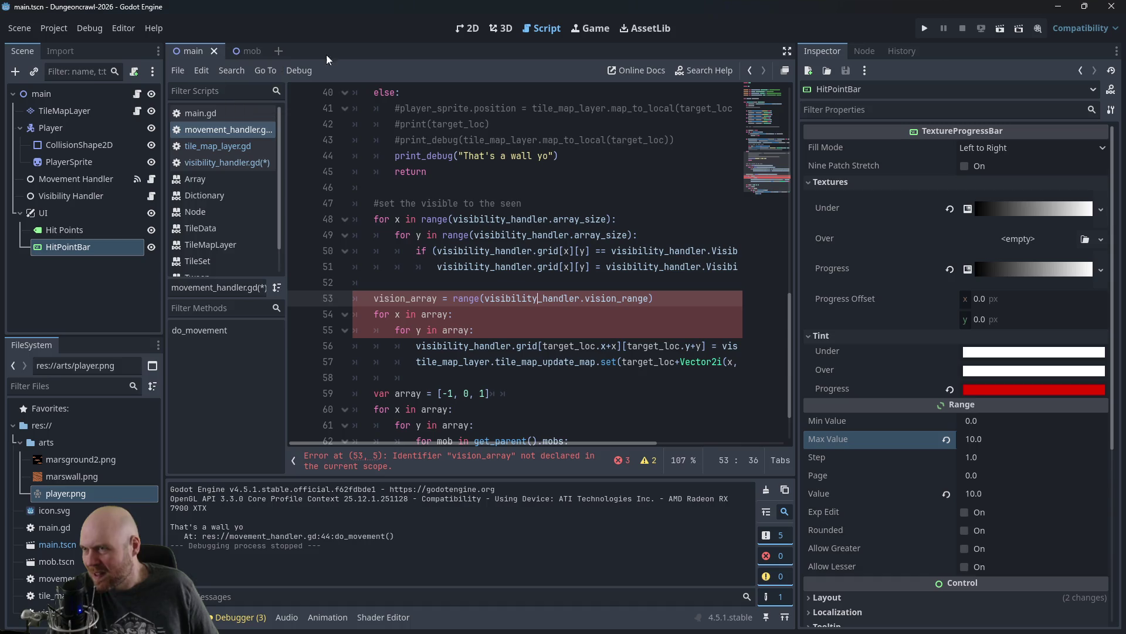
scroll(323, 150, up, 10)
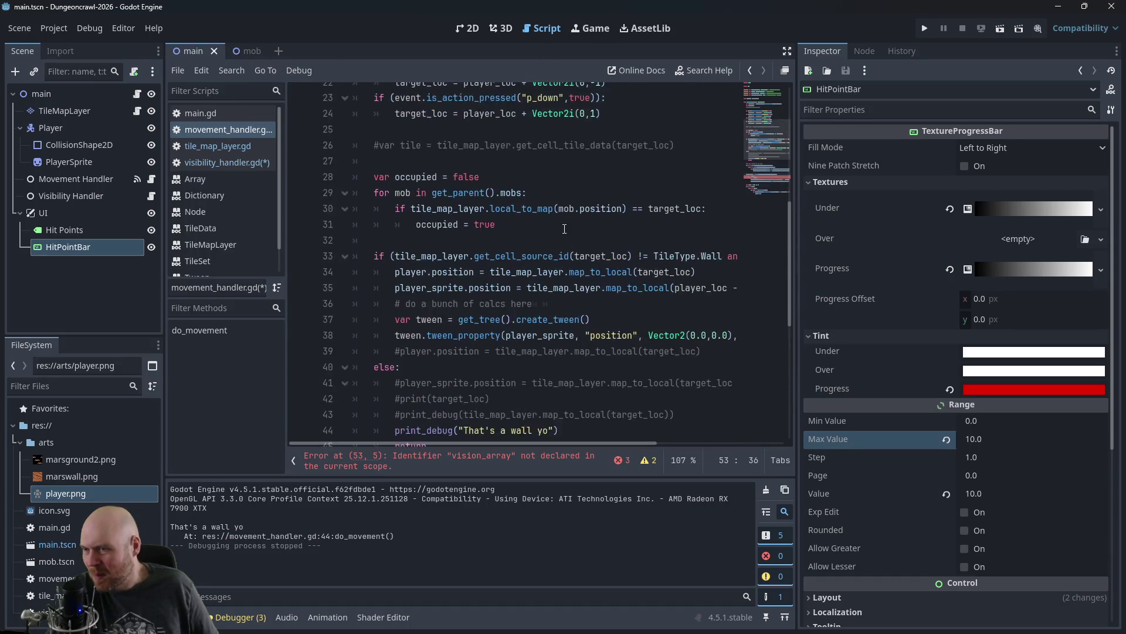
click(241, 163)
click(235, 129)
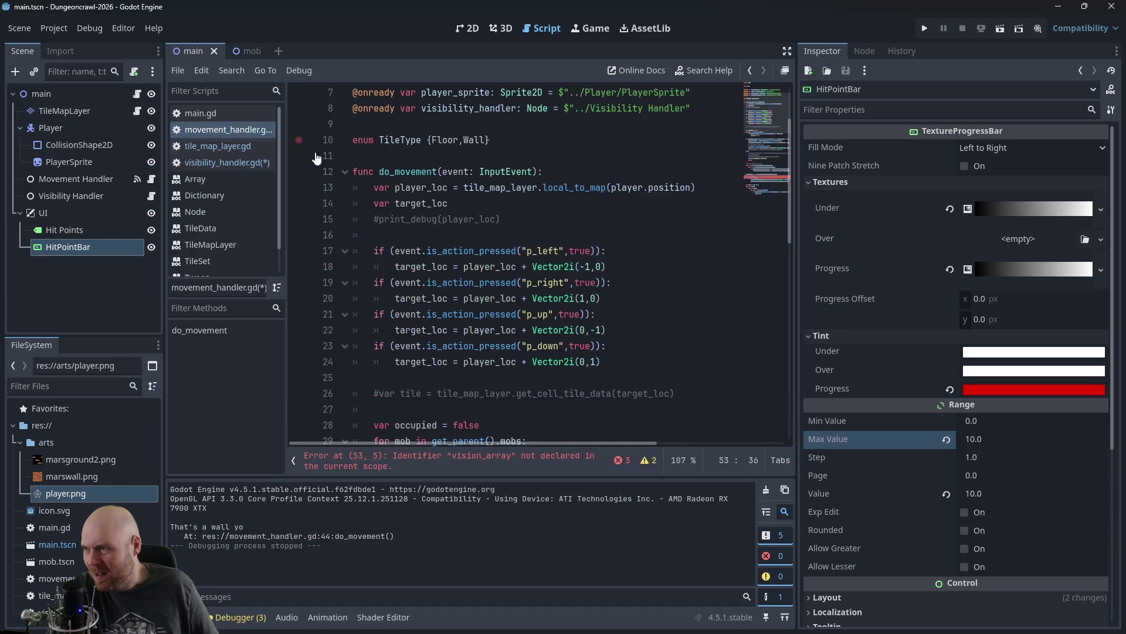
scroll(498, 216, up, 3)
scroll(497, 213, down, 10)
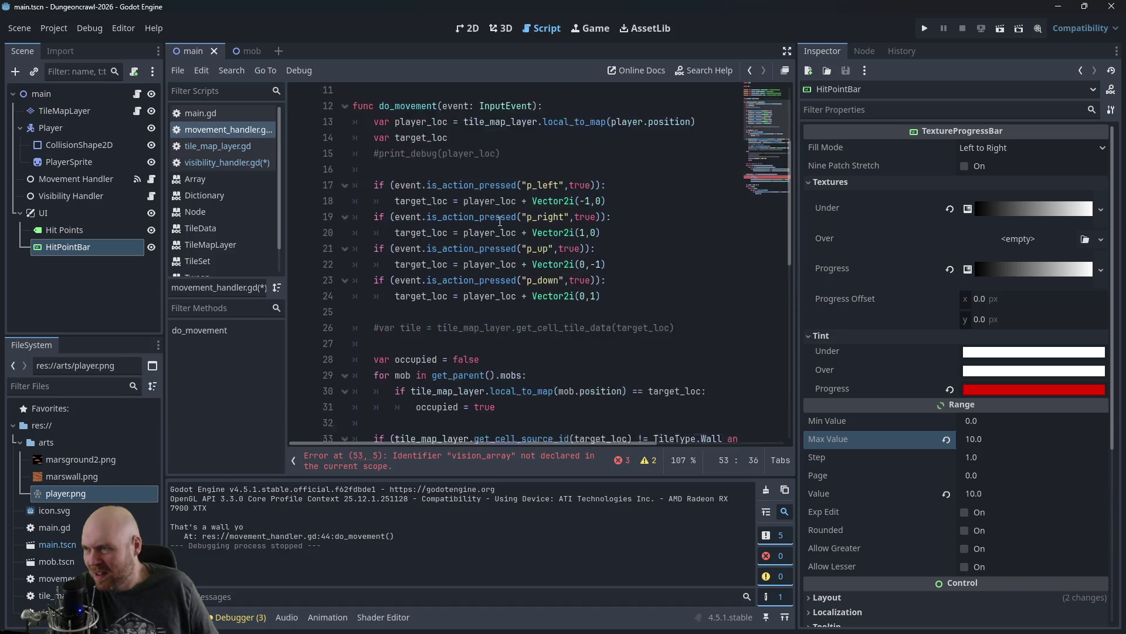
click(209, 171)
click(212, 163)
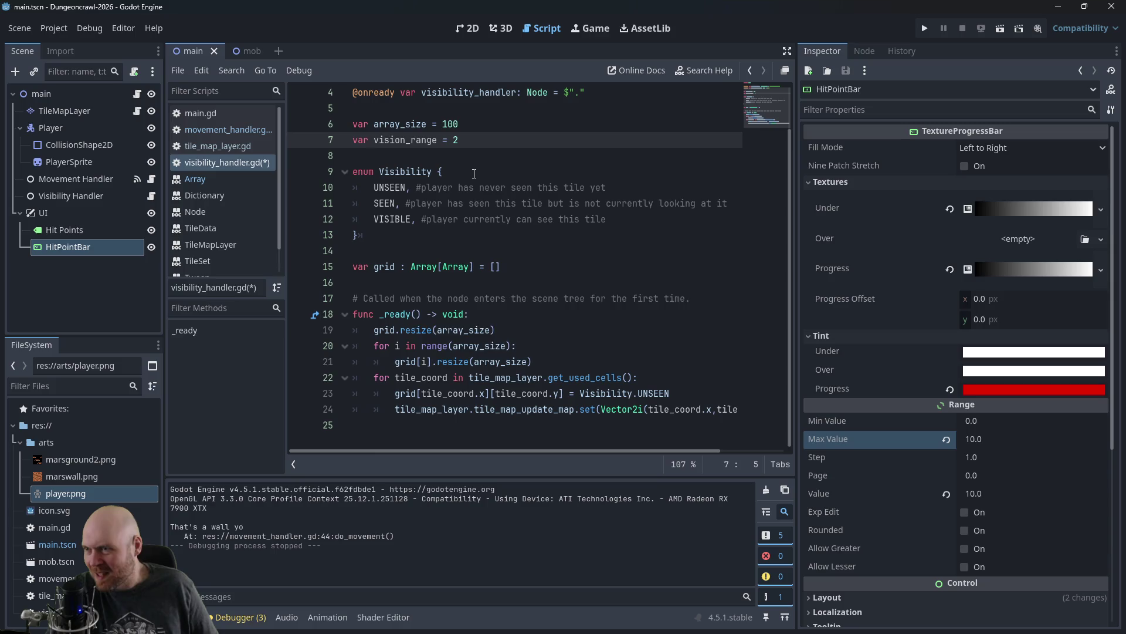
key(ctrl+s)
Step: Declare vision_array with 'var' on line 53 of movement_handler.gd
click(217, 130)
scroll(581, 271, down, 6)
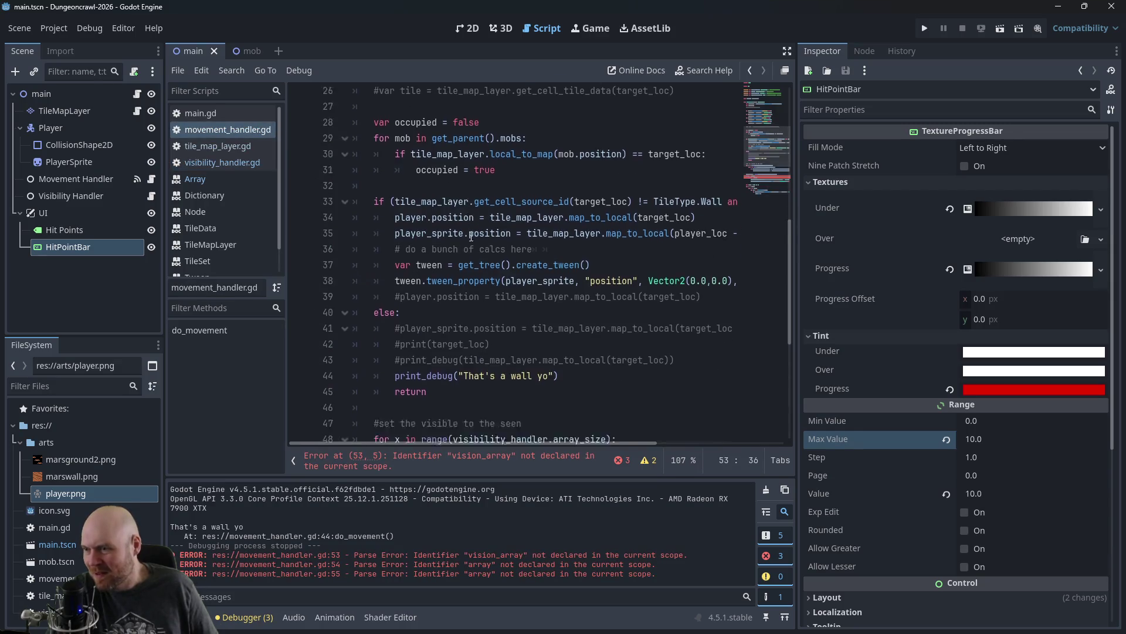
click(580, 271)
click(587, 281)
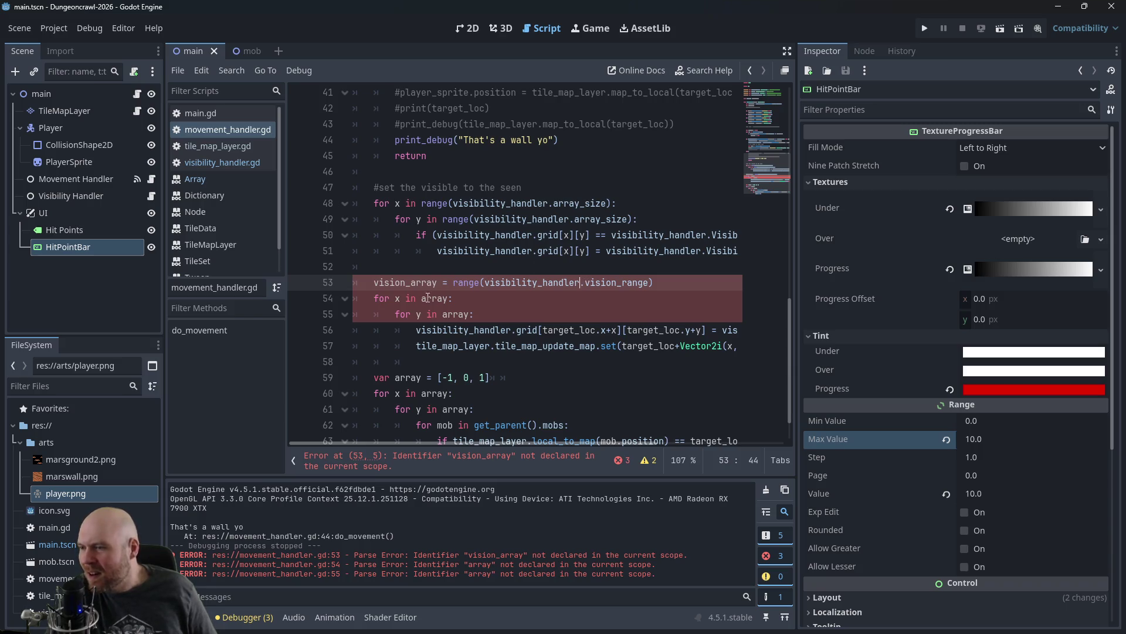
click(422, 302)
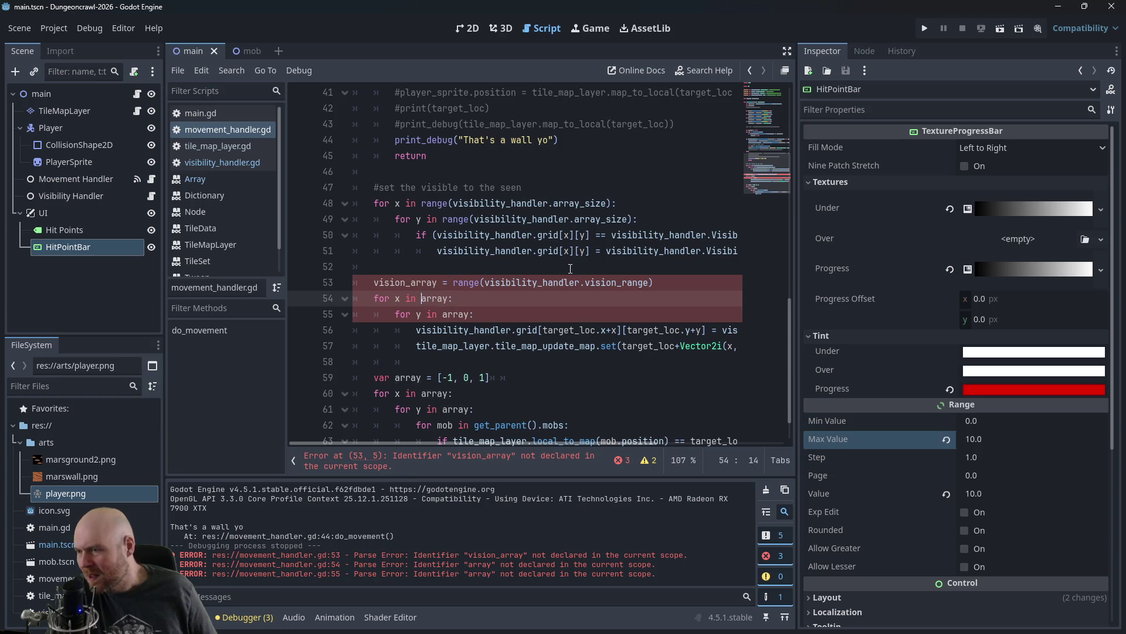
click(403, 283)
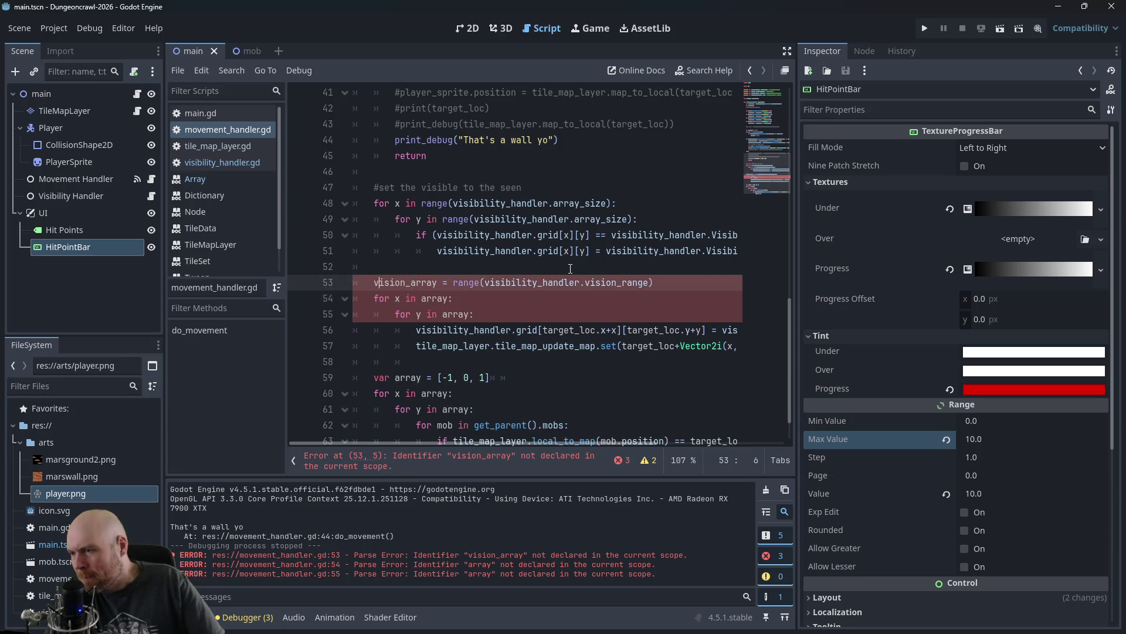
text(ar v)
Step: Make both nested loops iterate over vision_array instead of array
key(Down)
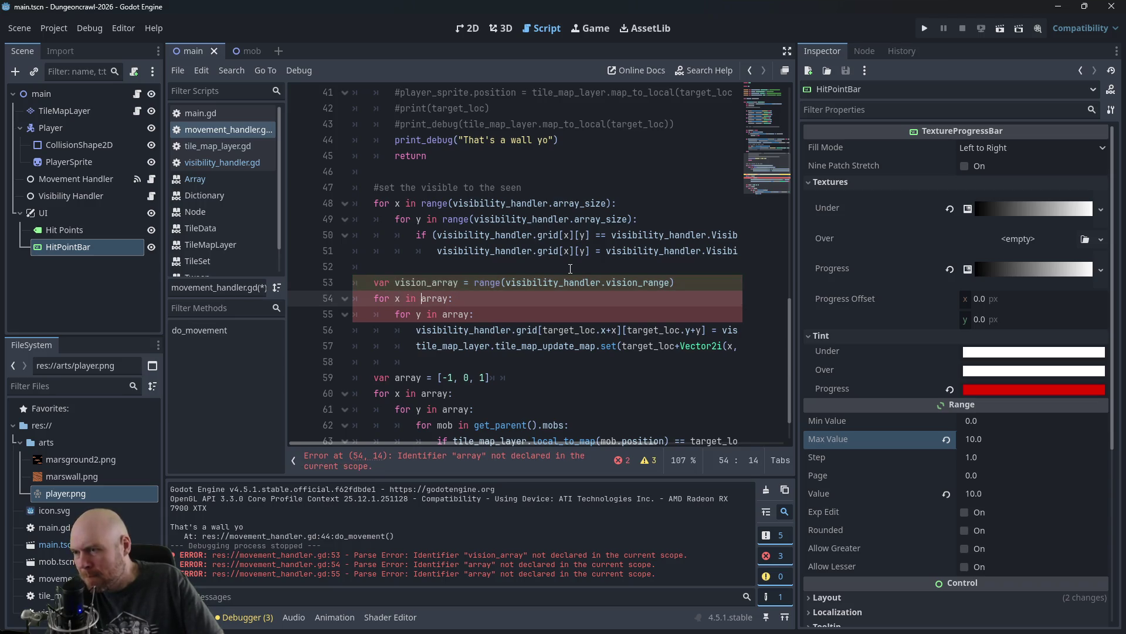
text(var)
key(BackSpace)
key(BackSpace)
key(BackSpace)
text(vision_)
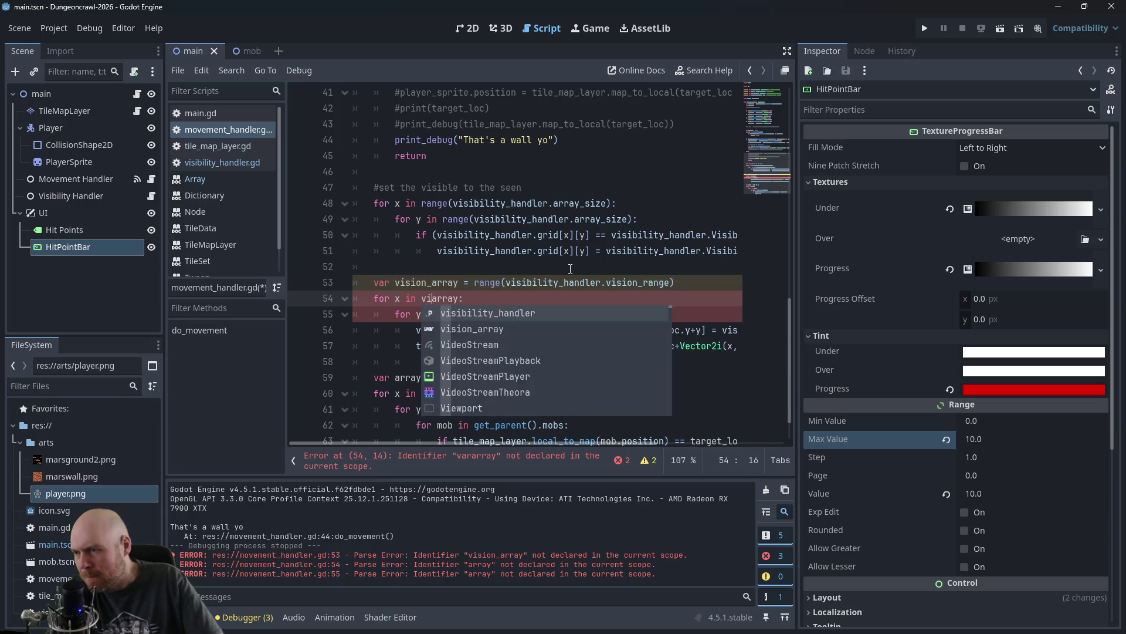
key(Escape)
key(Down)
key(Left)
key(Left)
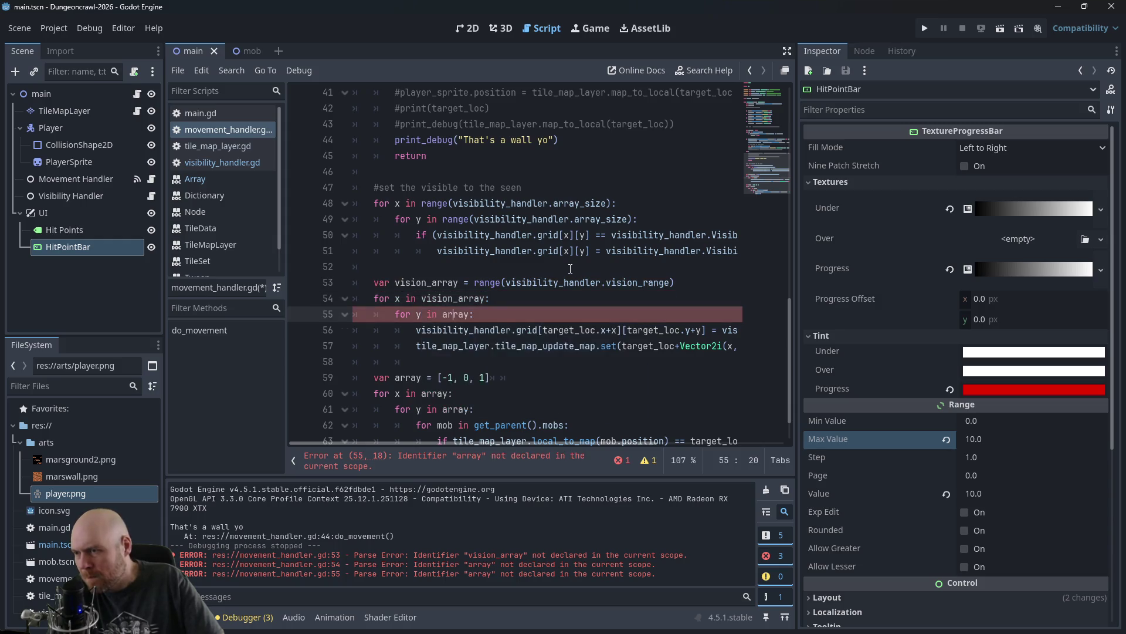
text(vision_)
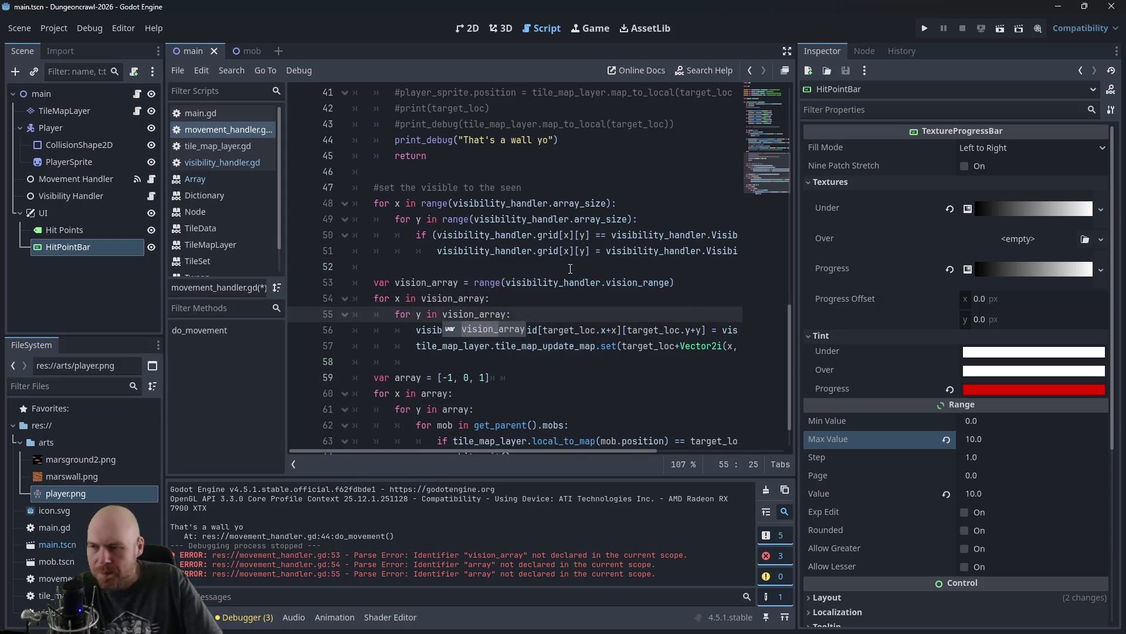
Step: Add print(vision_array) on a new line below the vision_array declaration
key(Up)
key(Up)
key(Right)
key(Right)
key(Right)
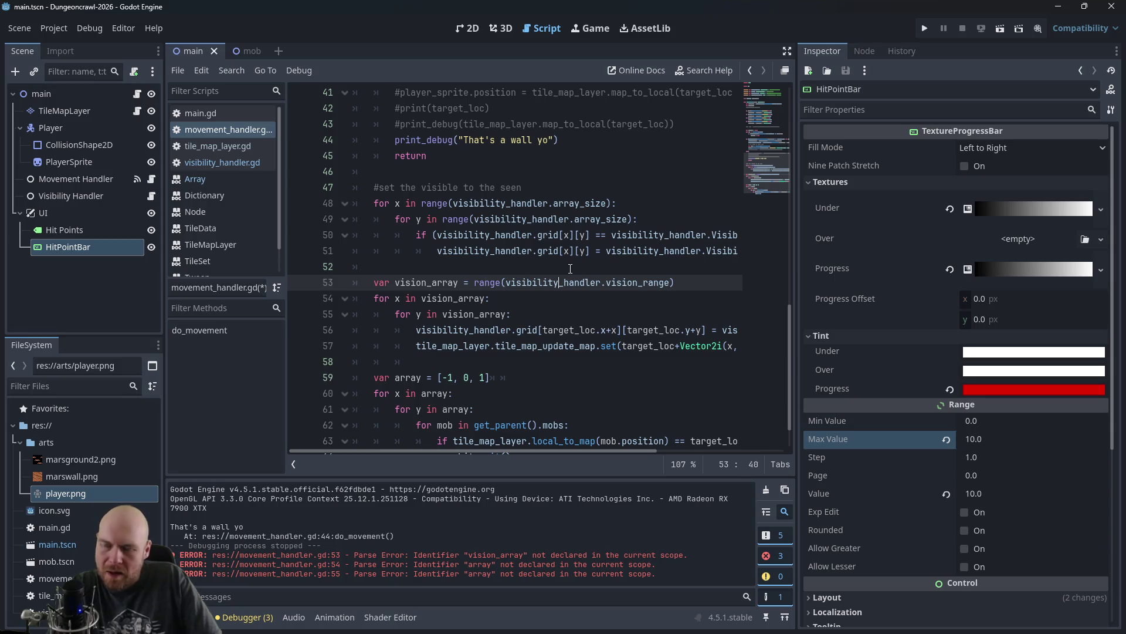
key(Left)
key(Left)
key(Left)
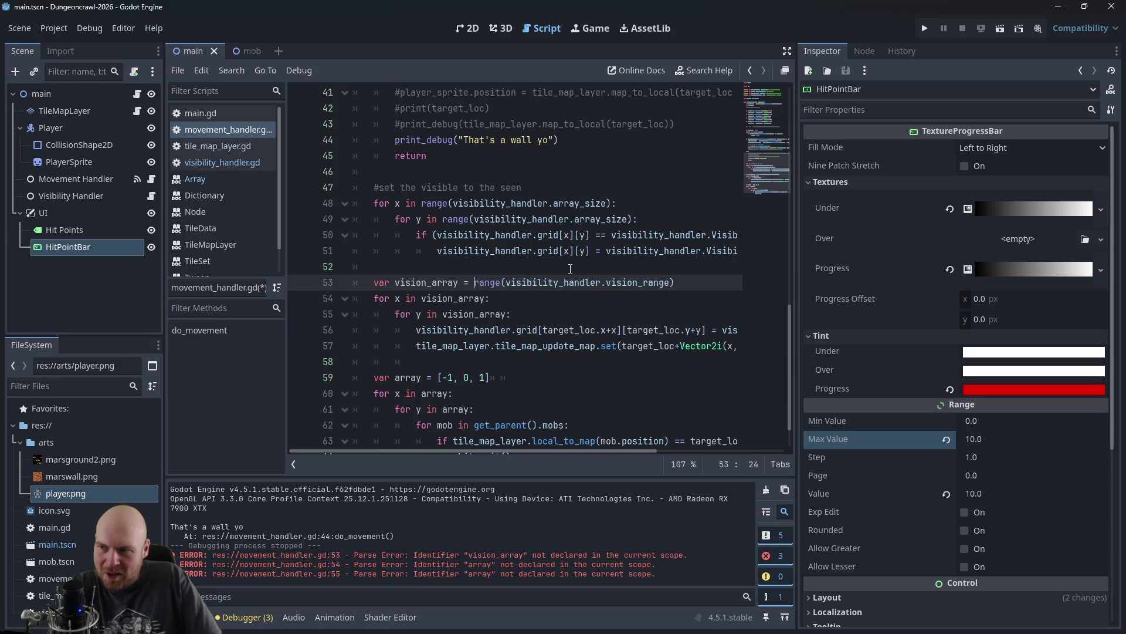
key(Down)
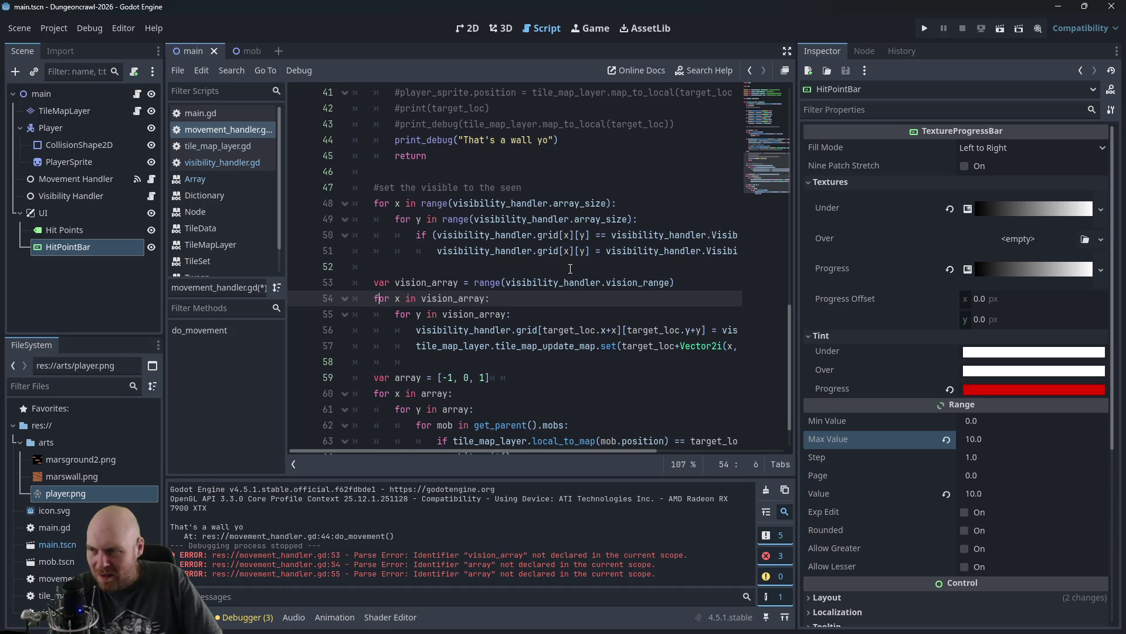
key(Return)
key(Return)
key(Up)
text(print)
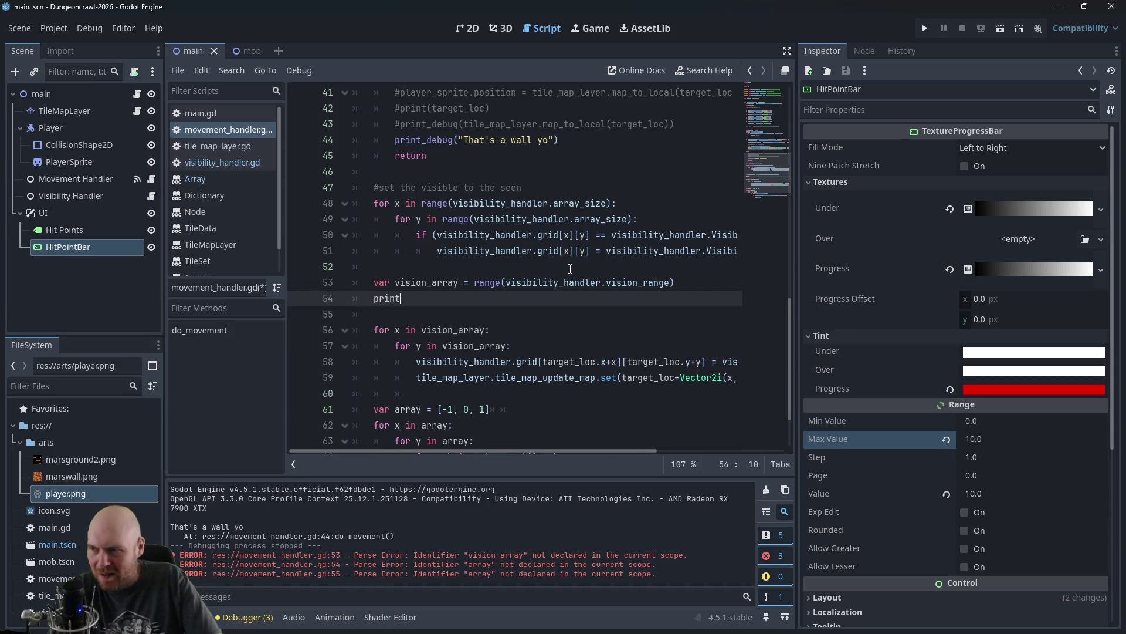
text((vision_arra)
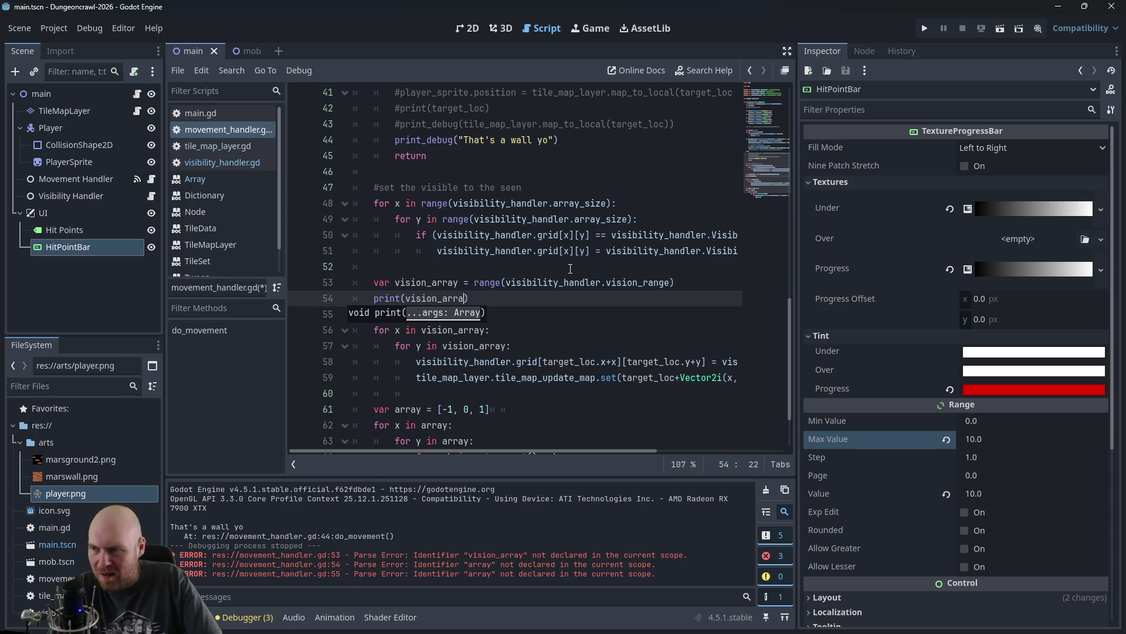
text(y)
key(Down)
Step: Add an early return, then run the game, move the player down, and stop after [0, 1] prints
text(return)
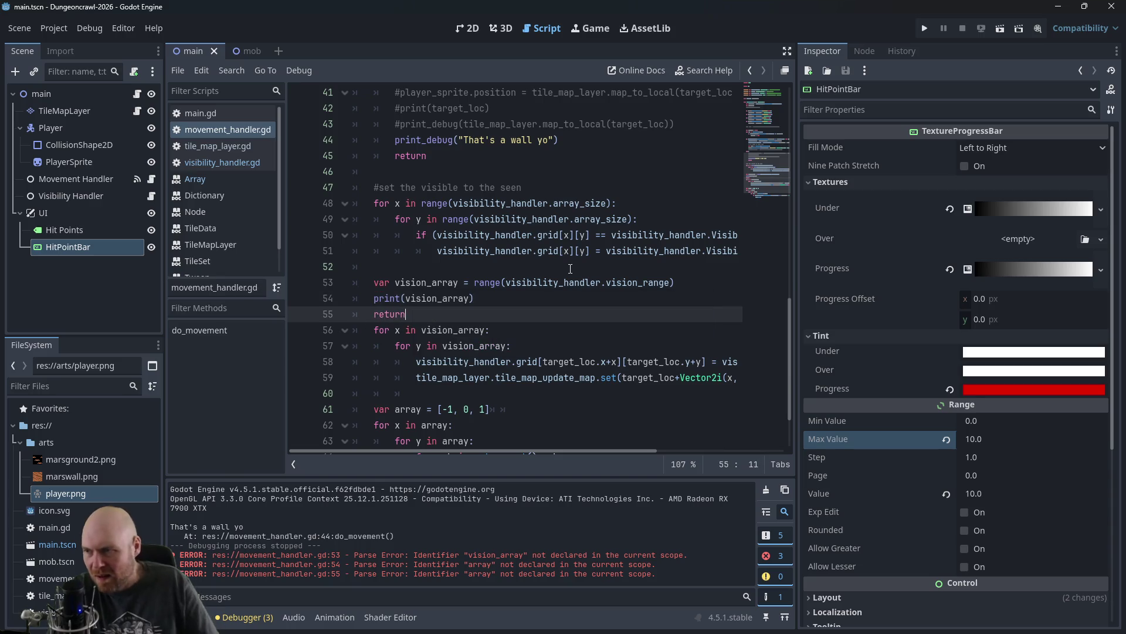
click(925, 28)
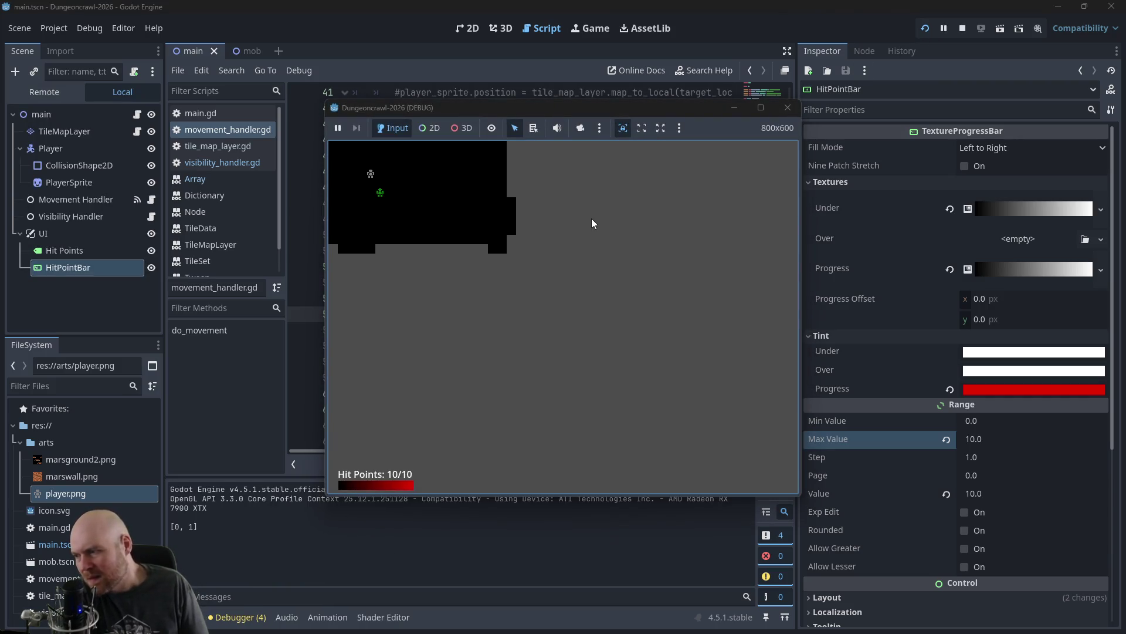
key(Down)
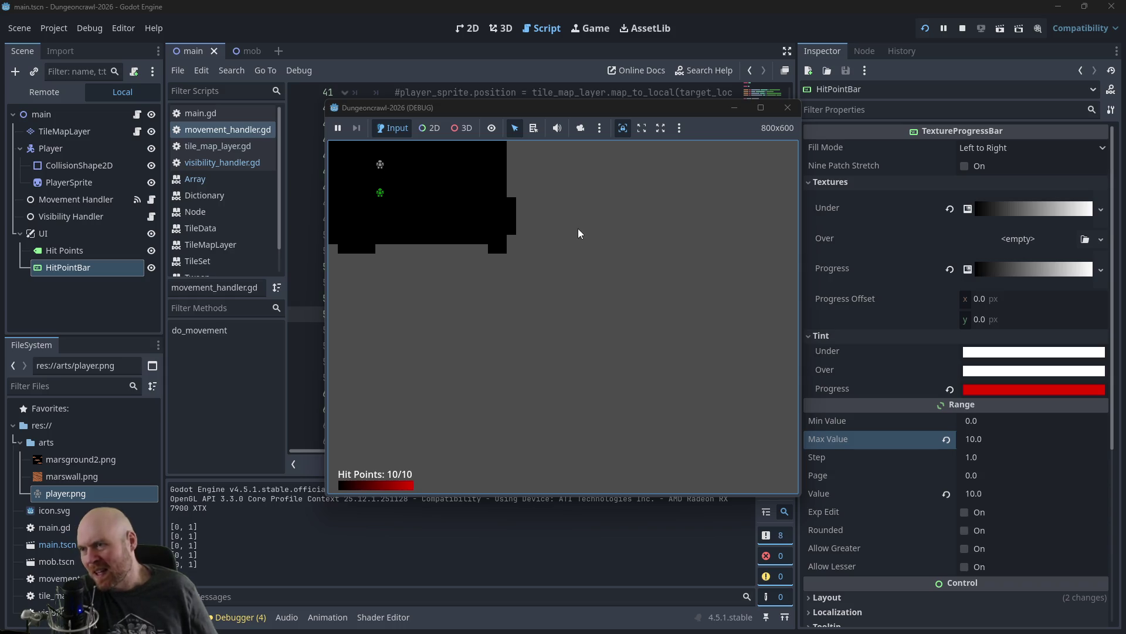
click(786, 108)
click(548, 284)
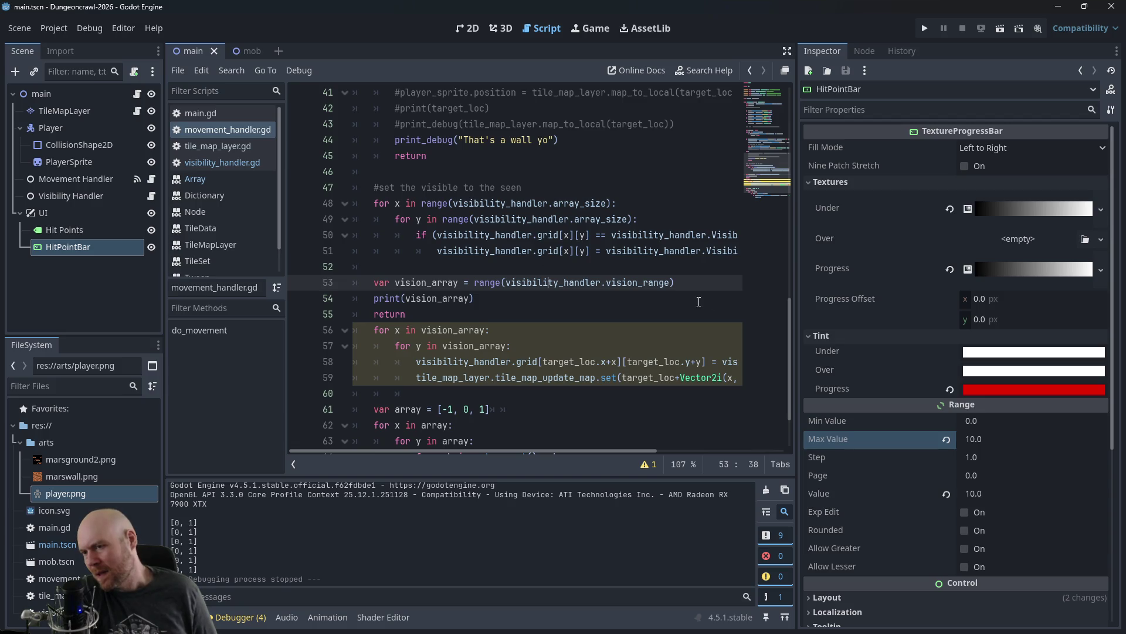
Step: Change line 53 to range(visibility_handler.vision_range+1) and append range(visibility_handler.vision_range+1)
click(673, 283)
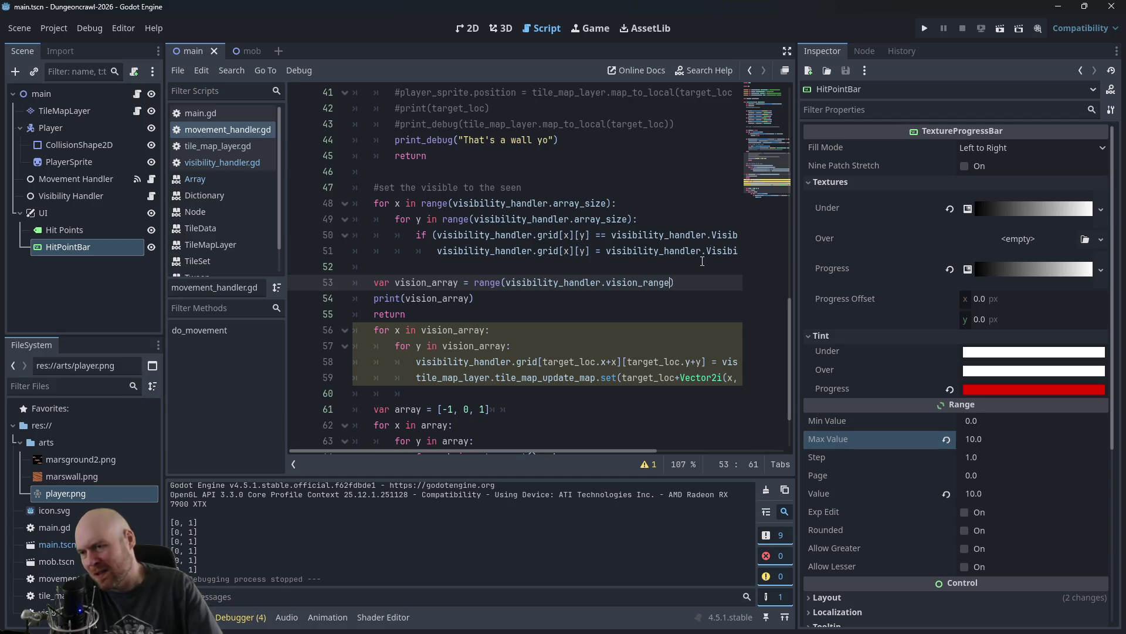
text(+1))
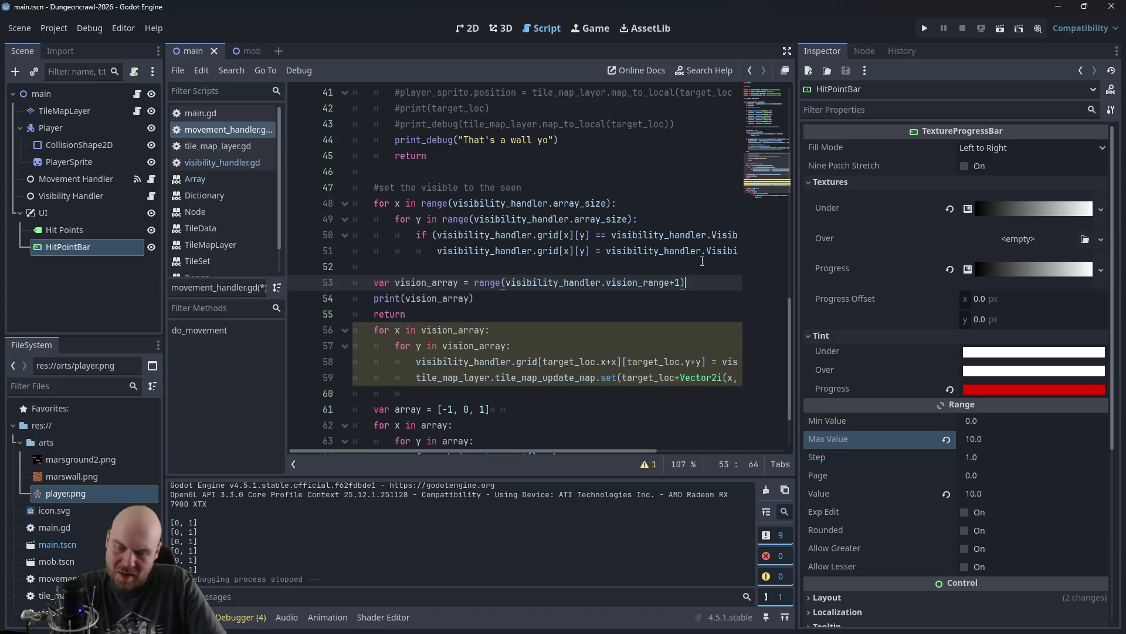
text(.append)
key(Return)
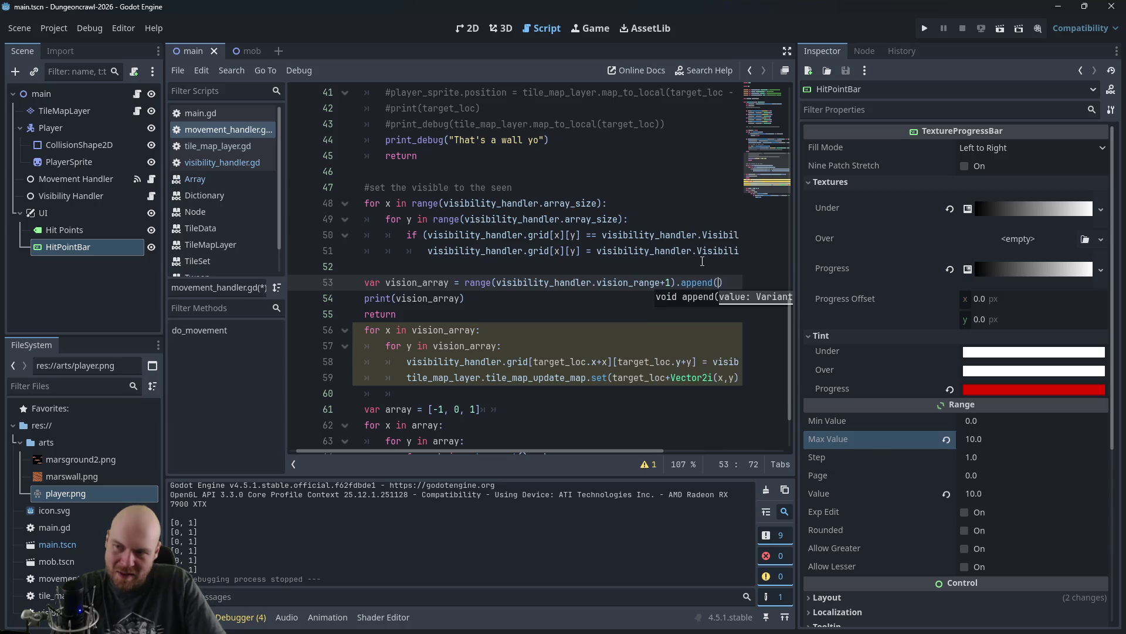
text(range(visibility_han)
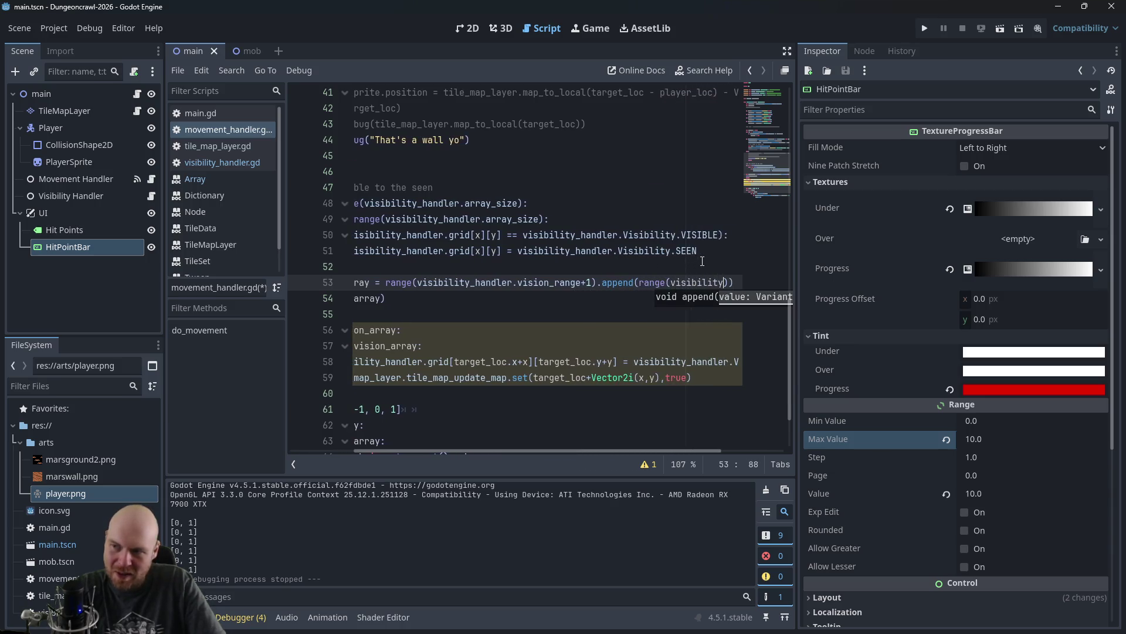
text(dler.vision_range+)
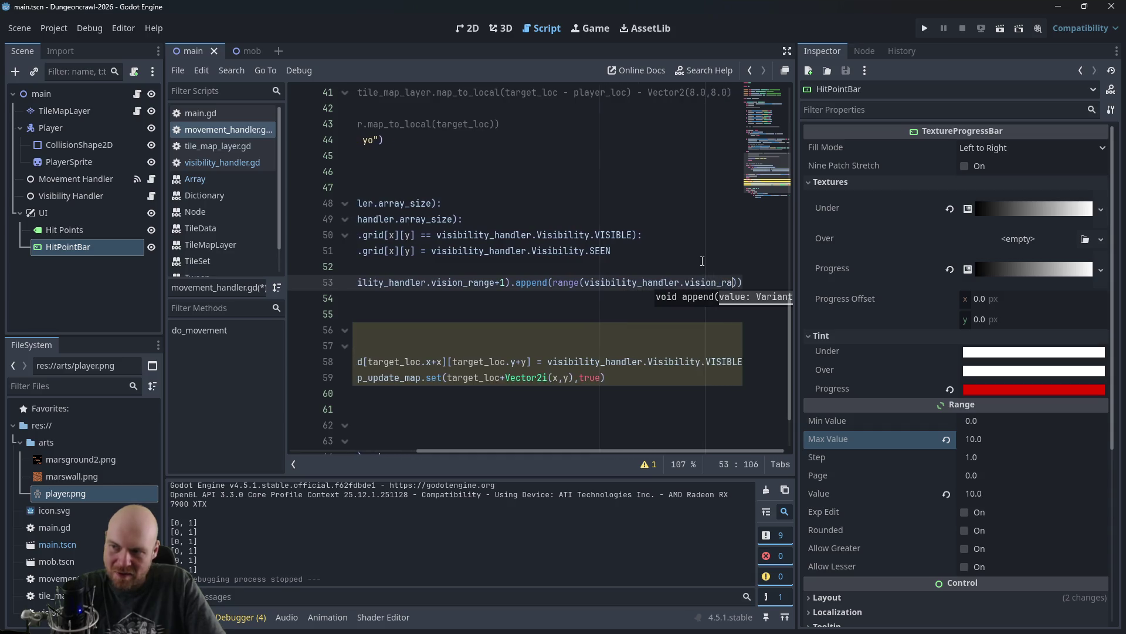
text(1)
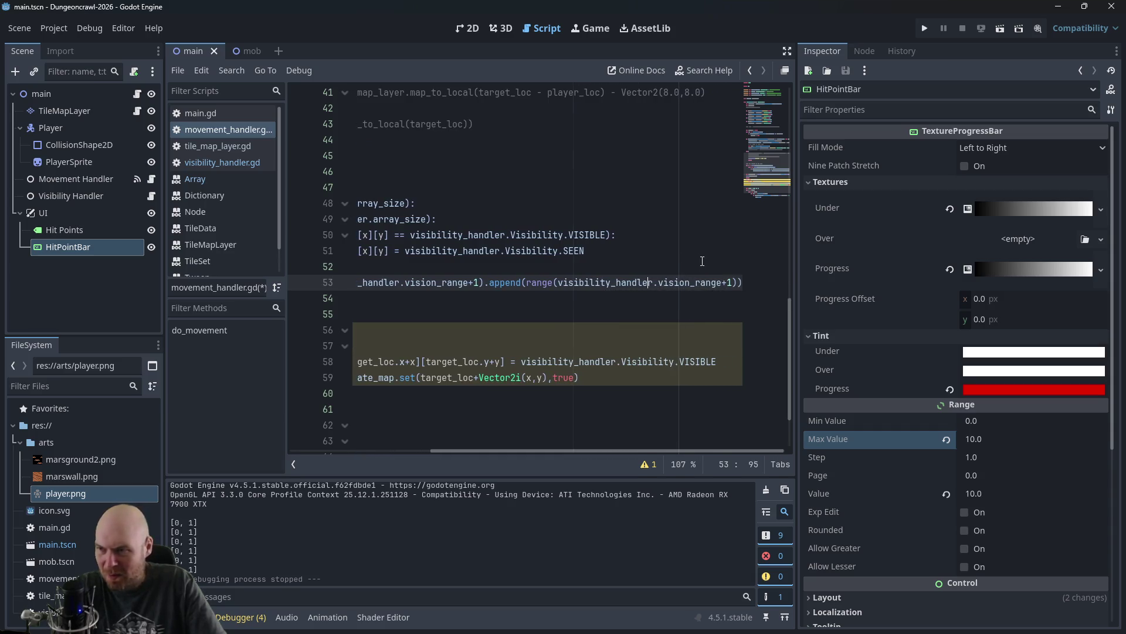
key(Left)
key(Left)
key(Left)
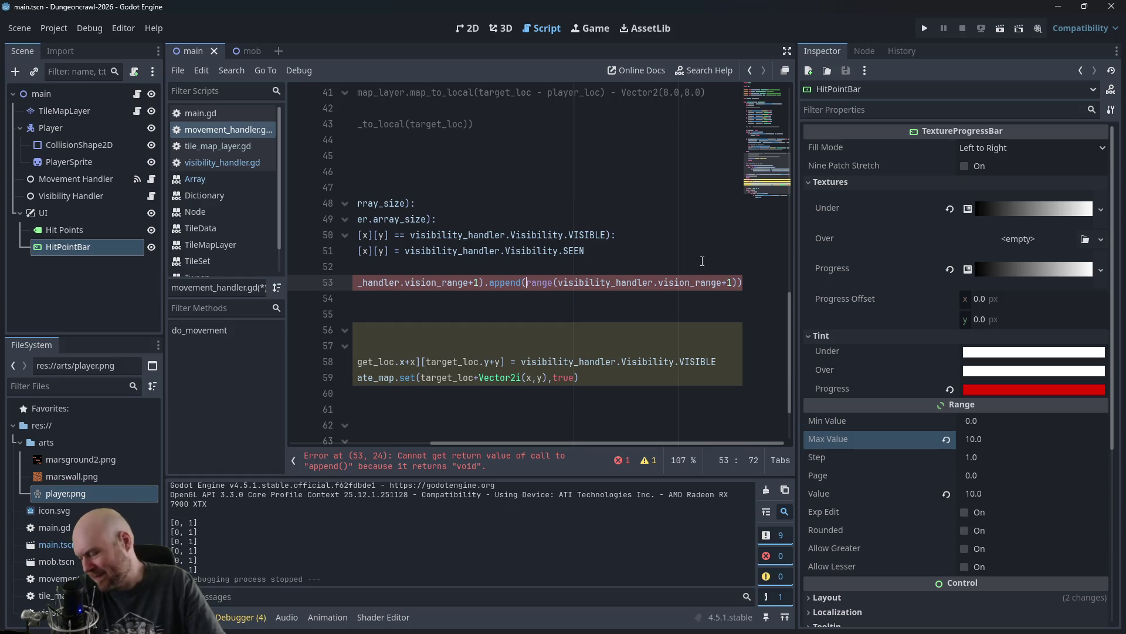
key(alt+Tab)
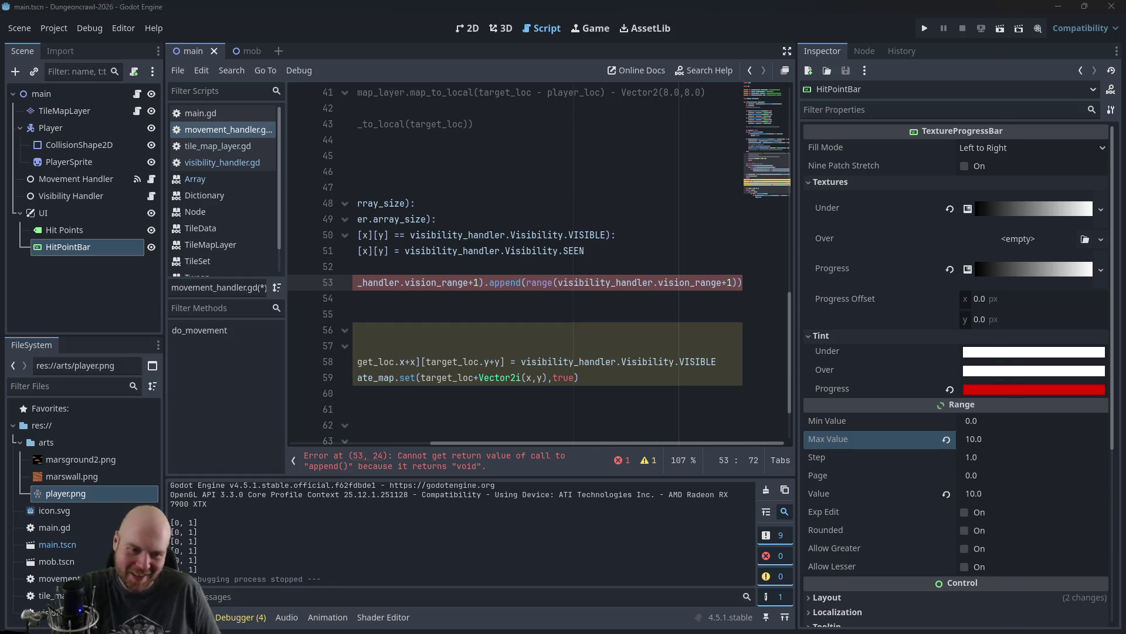
key(ctrl+t)
text(godot)
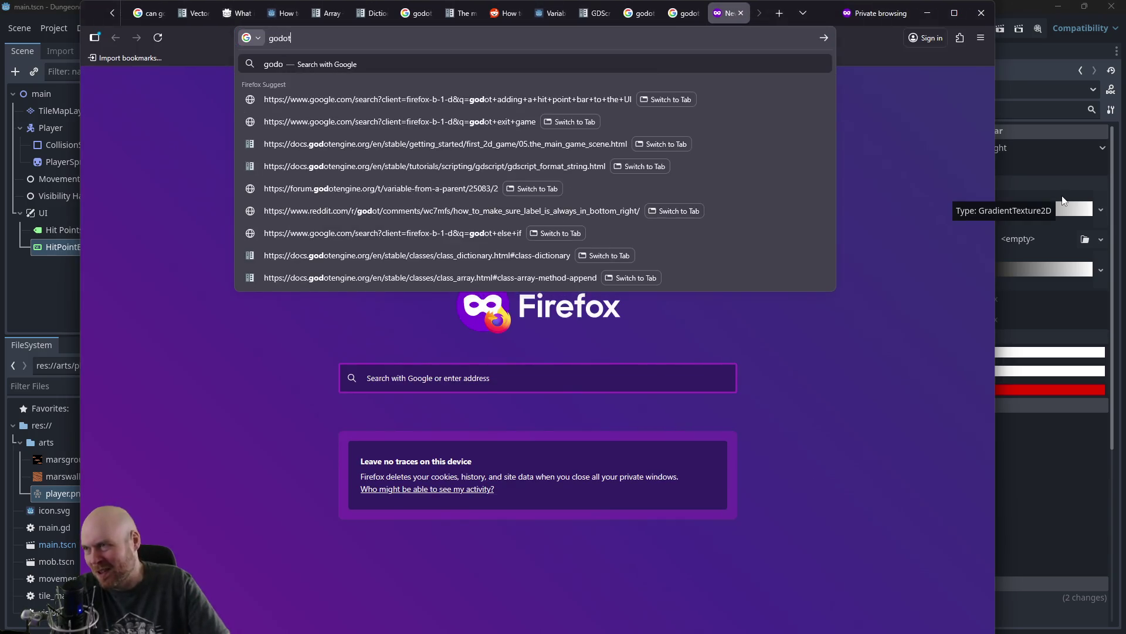
text( make every number in)
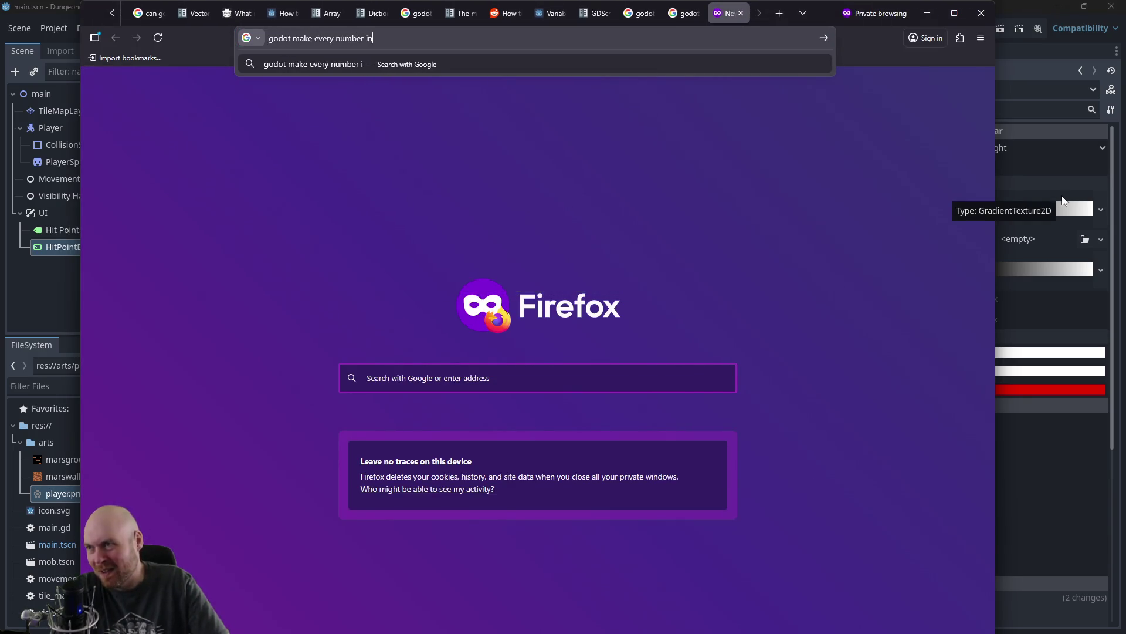
text( an array negative)
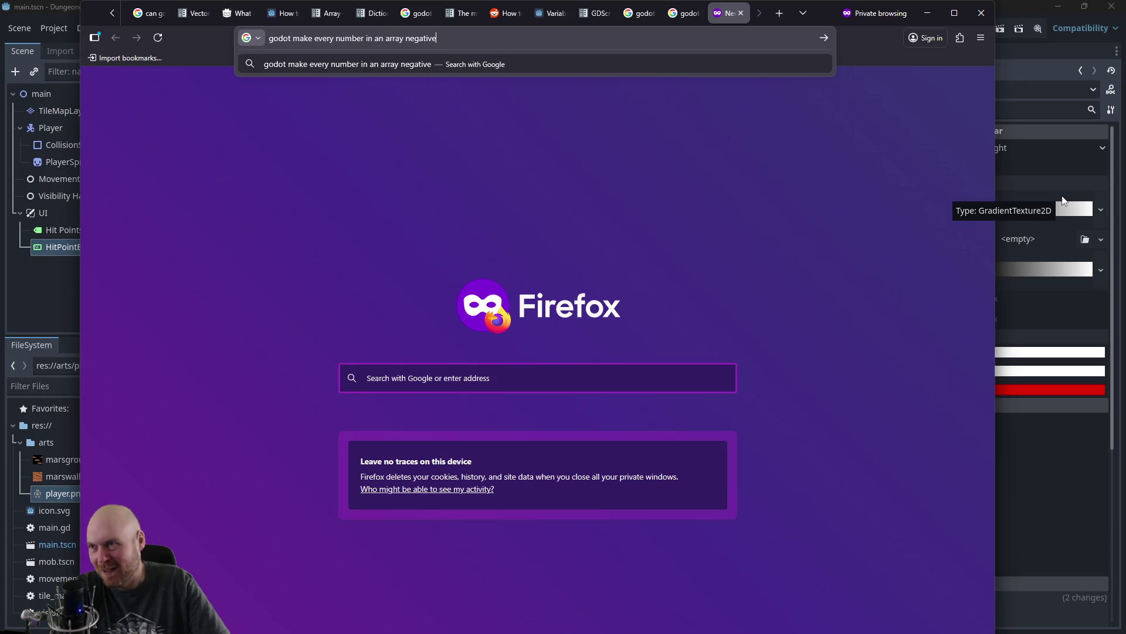
key(Return)
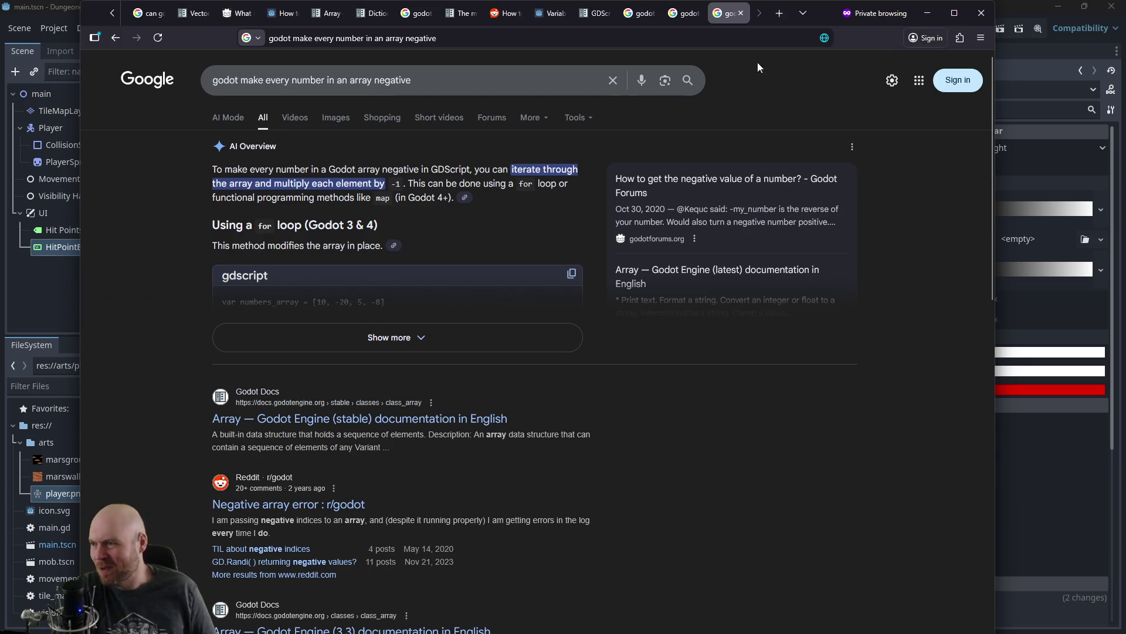
click(329, 337)
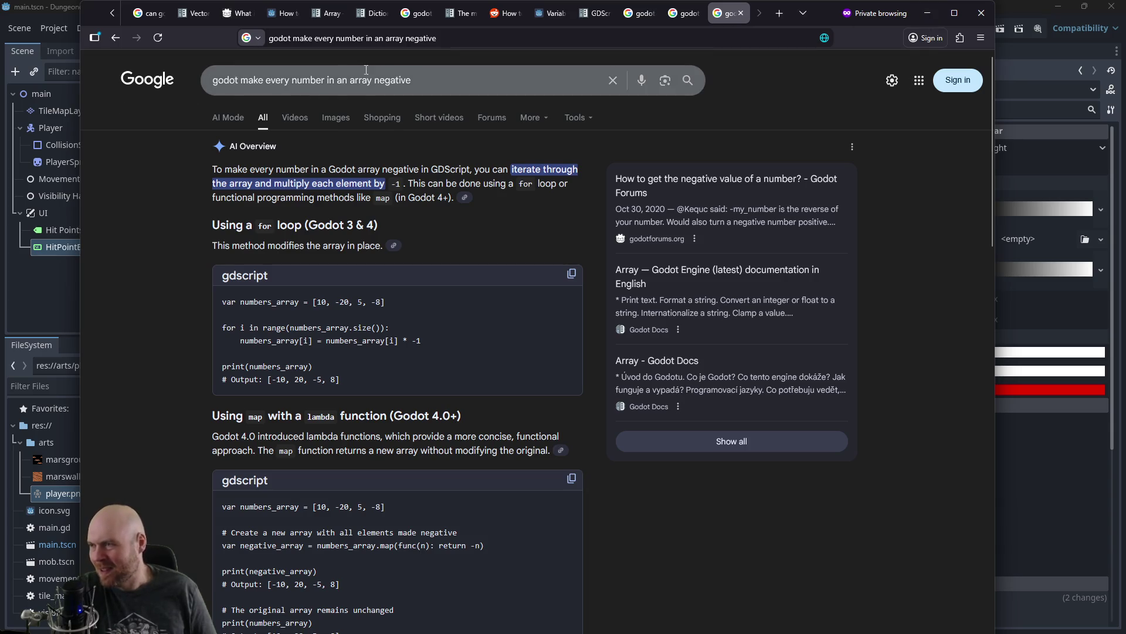
drag(413, 81, 246, 83)
text(get a )
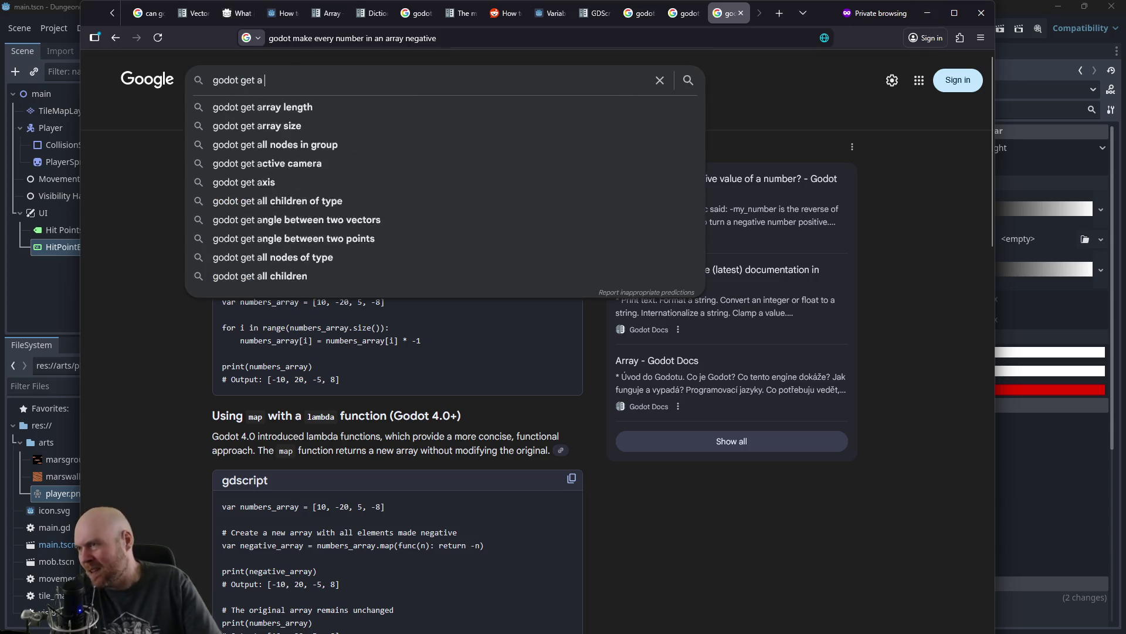
text(range of negative numbers)
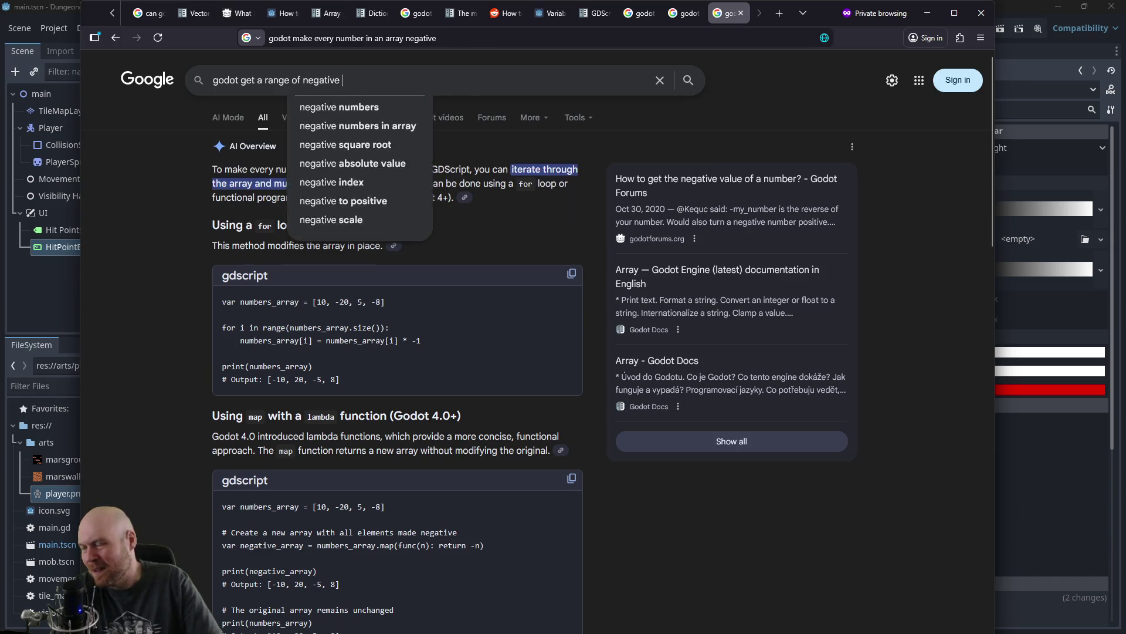
key(Return)
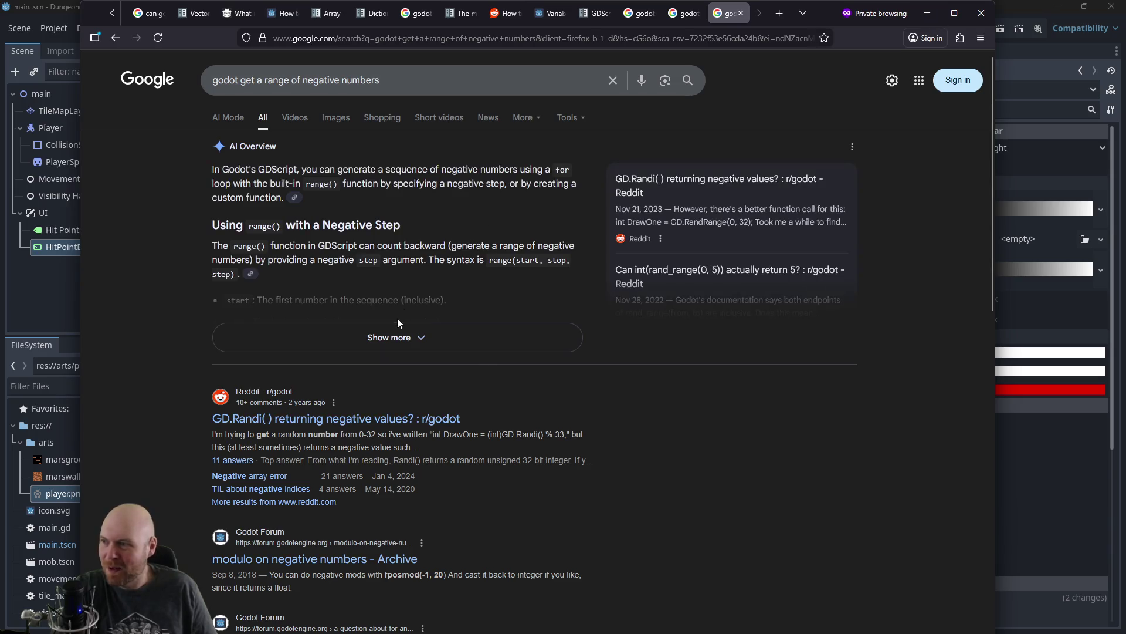
click(397, 329)
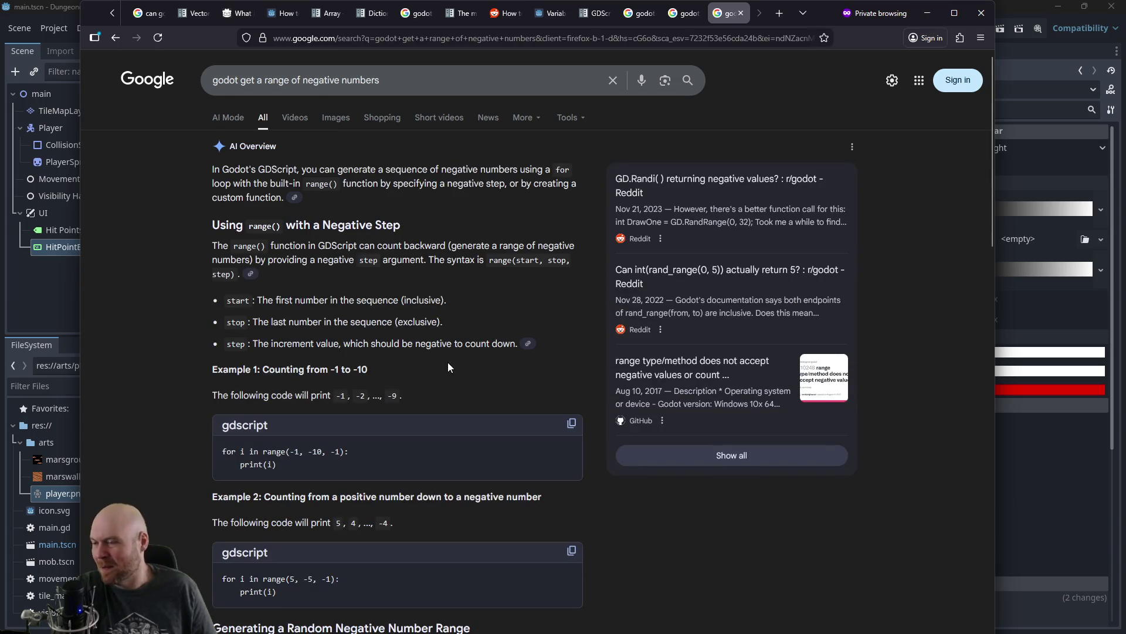
scroll(410, 349, down, 2)
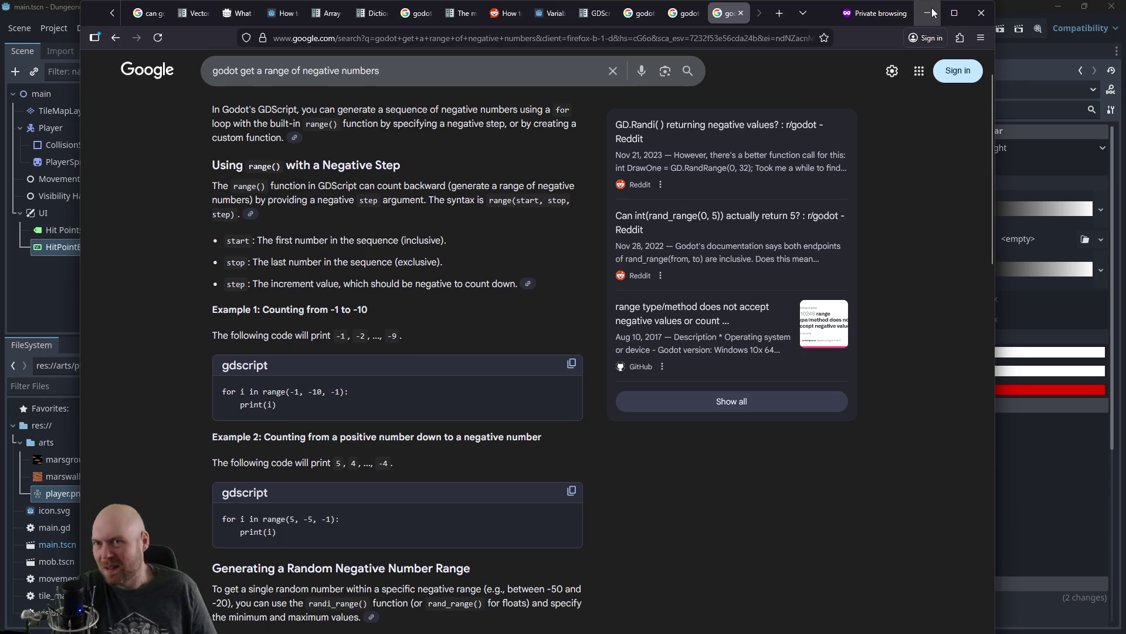
click(933, 13)
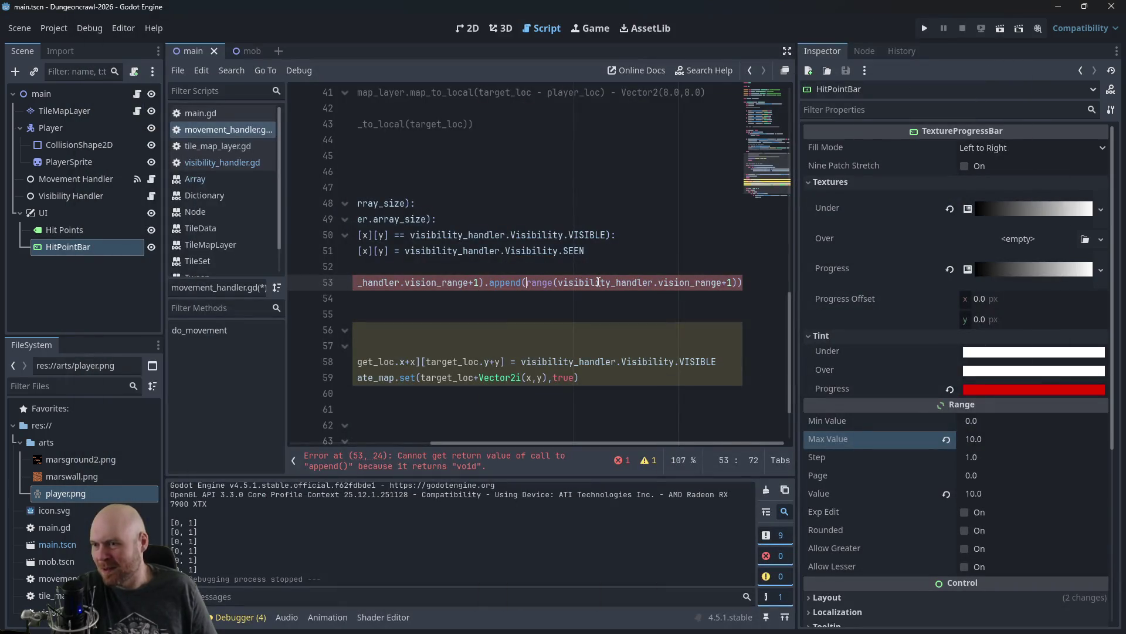
Step: Change the appended range to range(-visibility_handler.vision_range-1), save, and run with F5
click(596, 283)
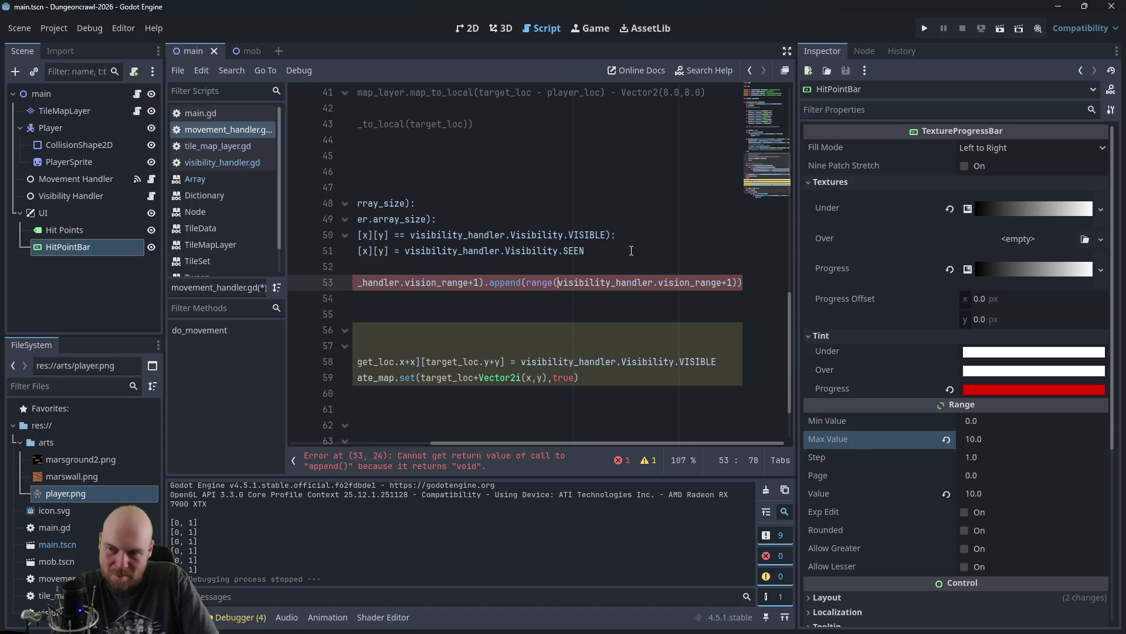
text(-)
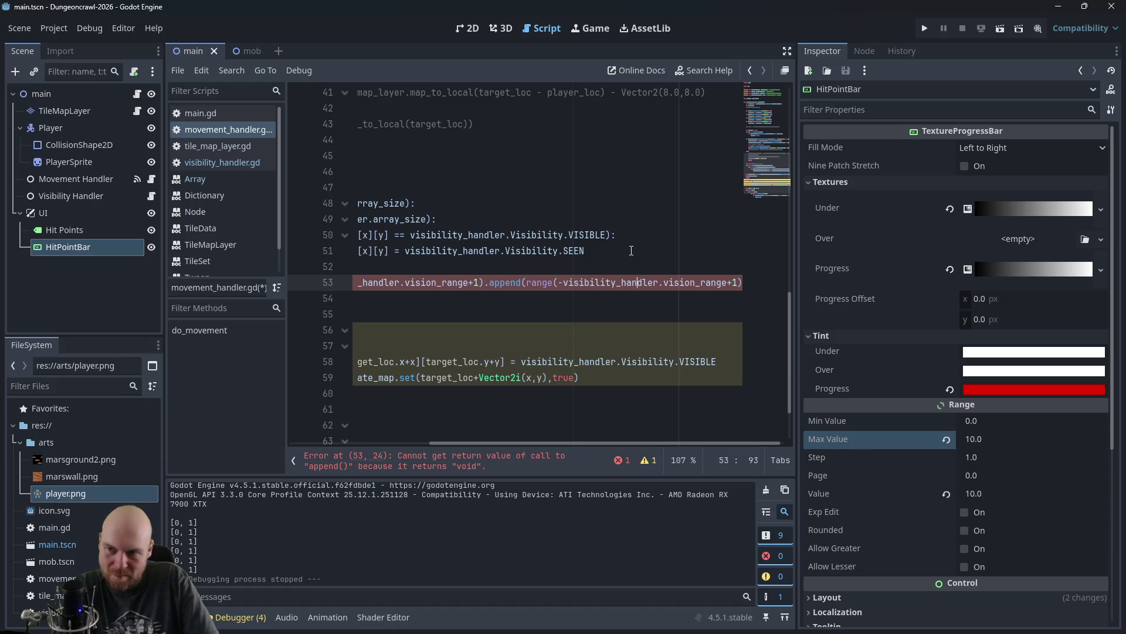
key(Right)
key(Right)
key(Right)
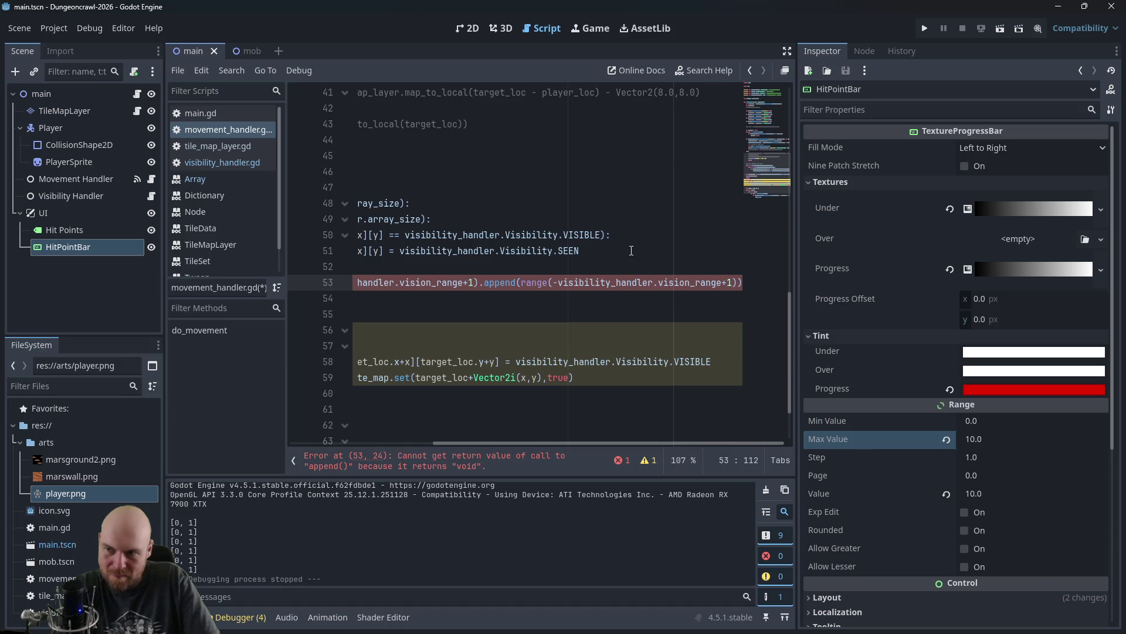
key(BackSpace)
text(-)
key(ctrl+s)
click(524, 251)
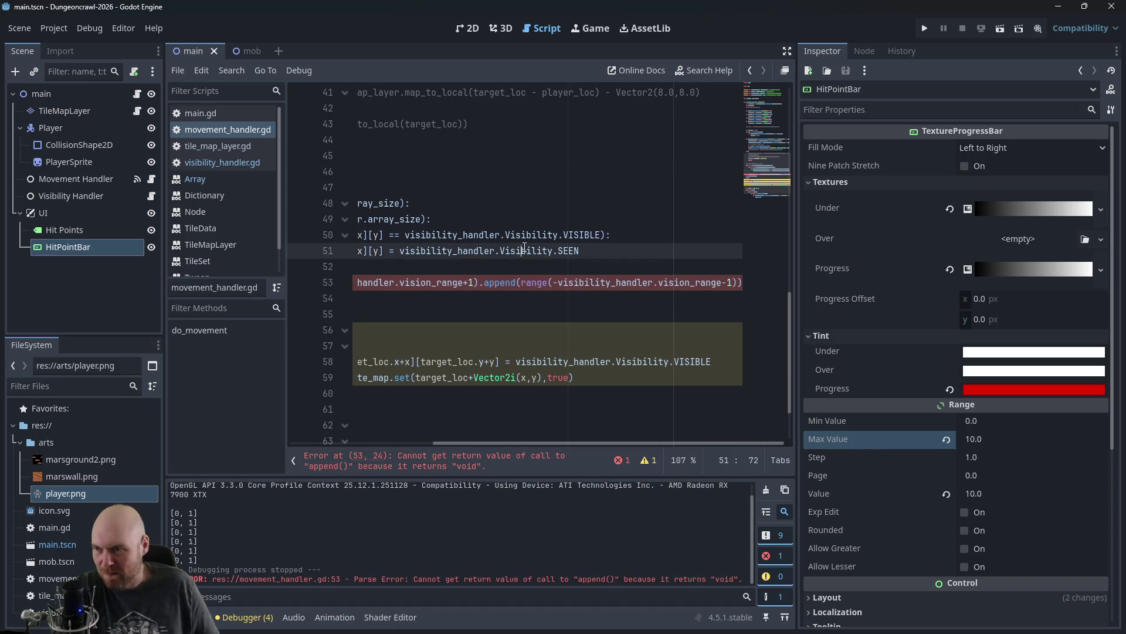
key(F5)
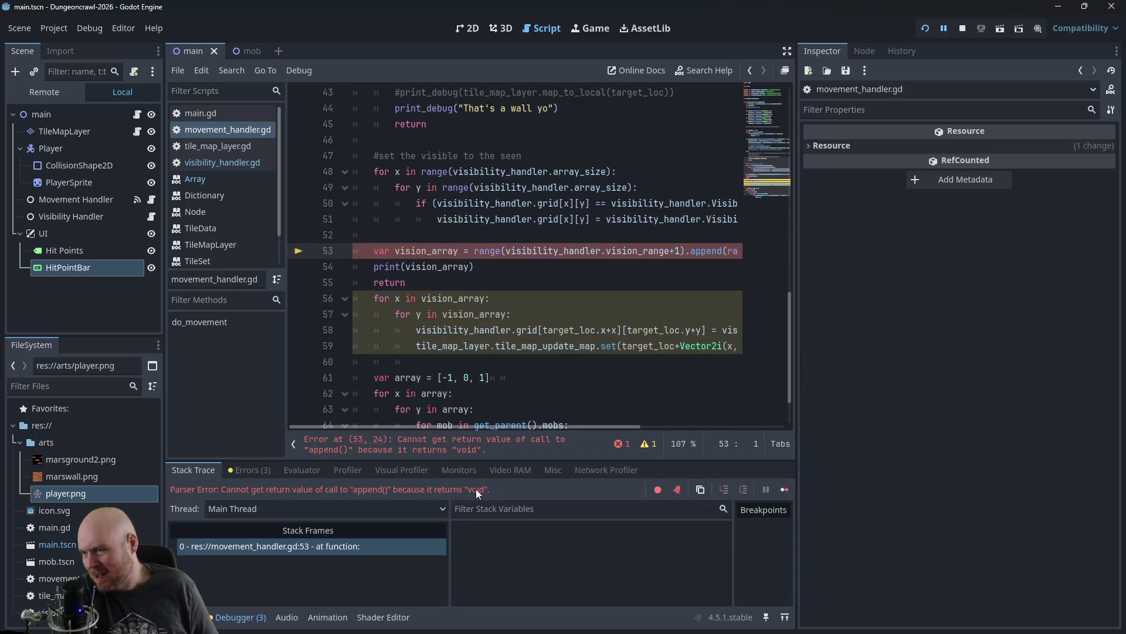
Step: Delete the '.append(range(...))' call from the end of line 53
click(547, 251)
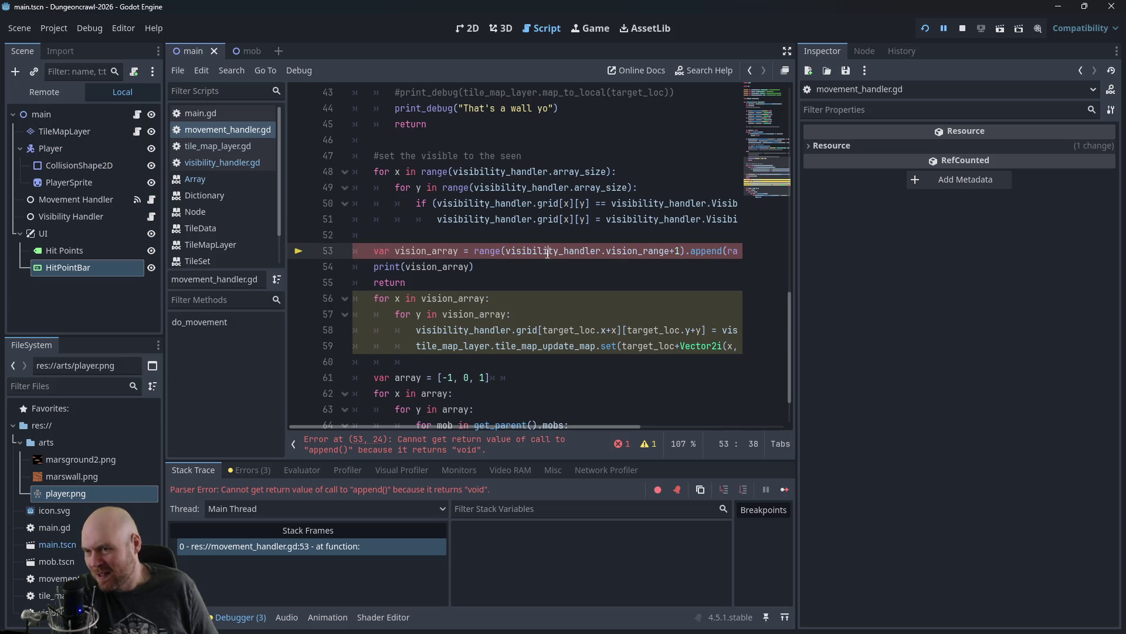
mouse_move(537, 253)
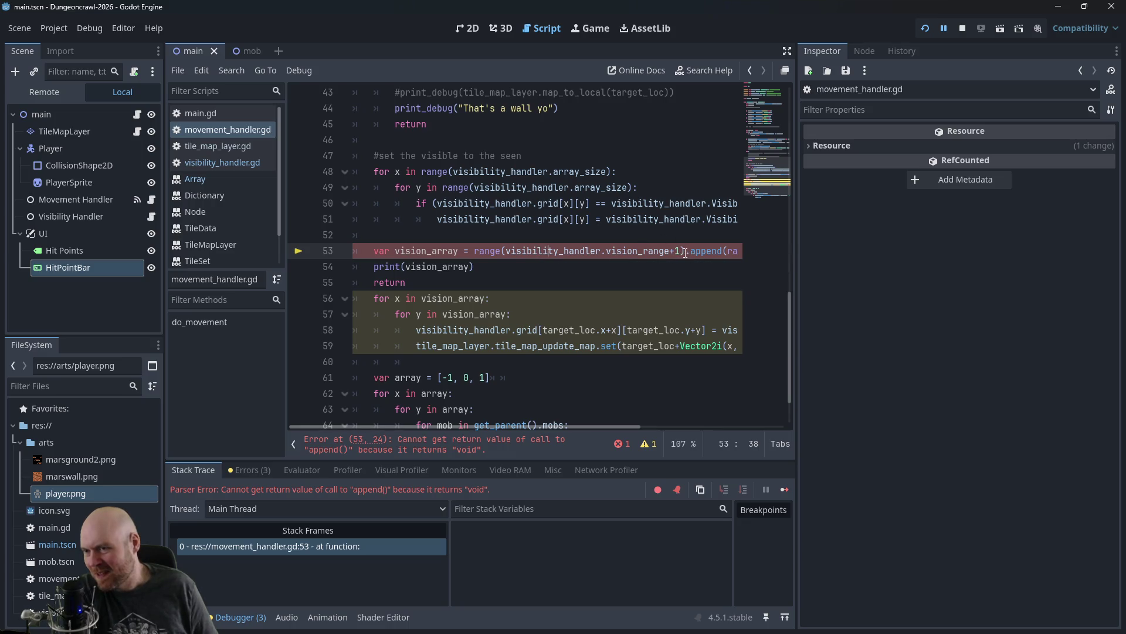
key(shift+End)
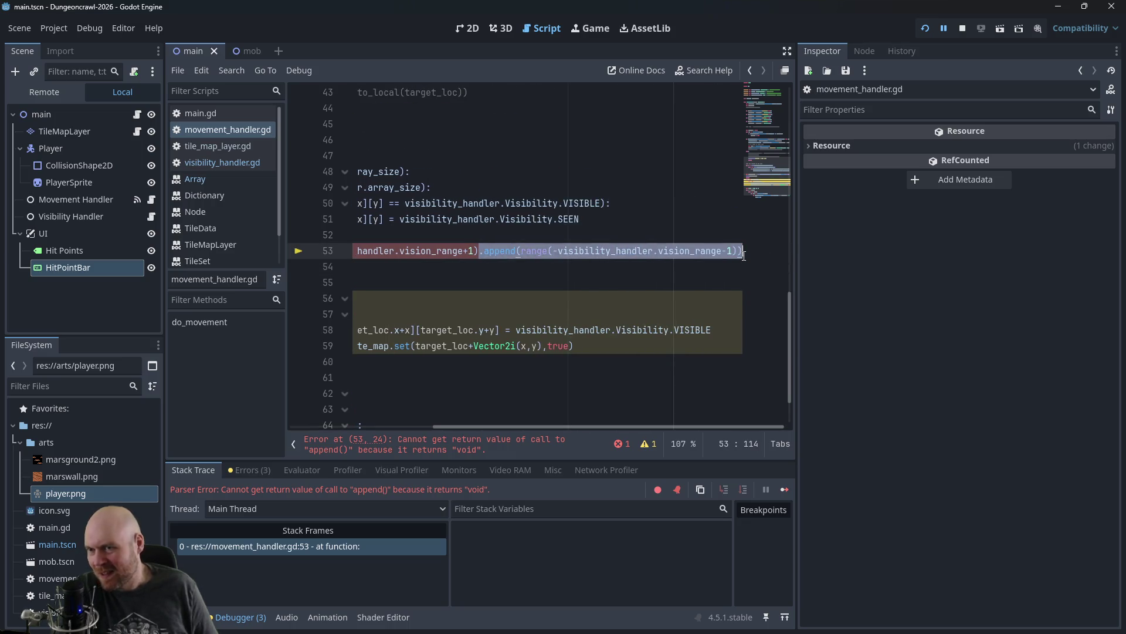
key(Delete)
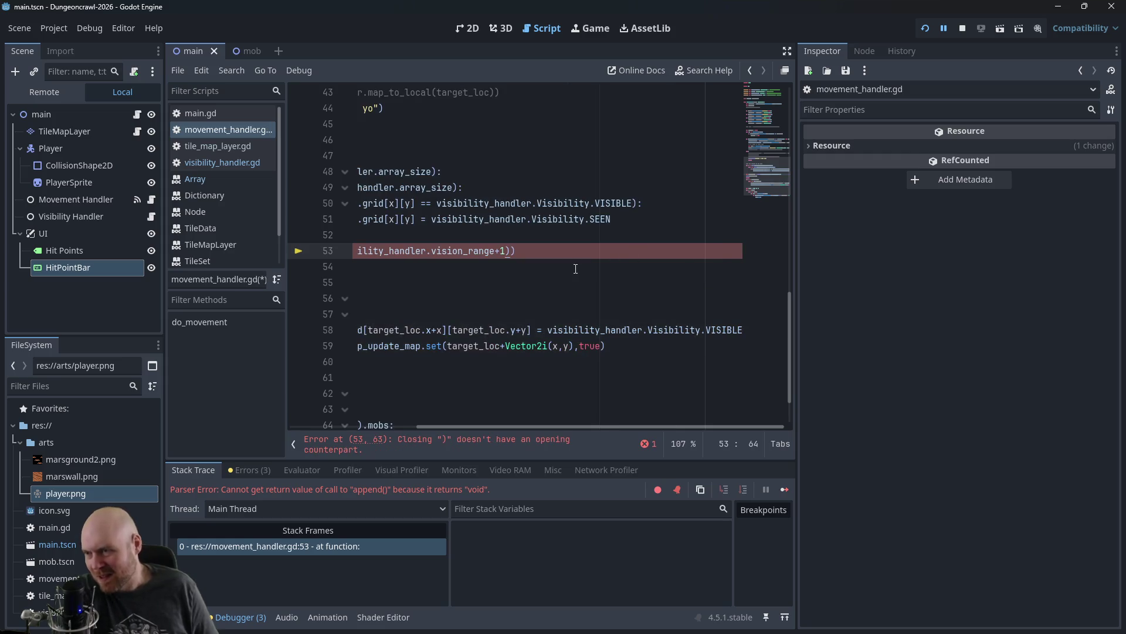
drag(429, 432, 306, 427)
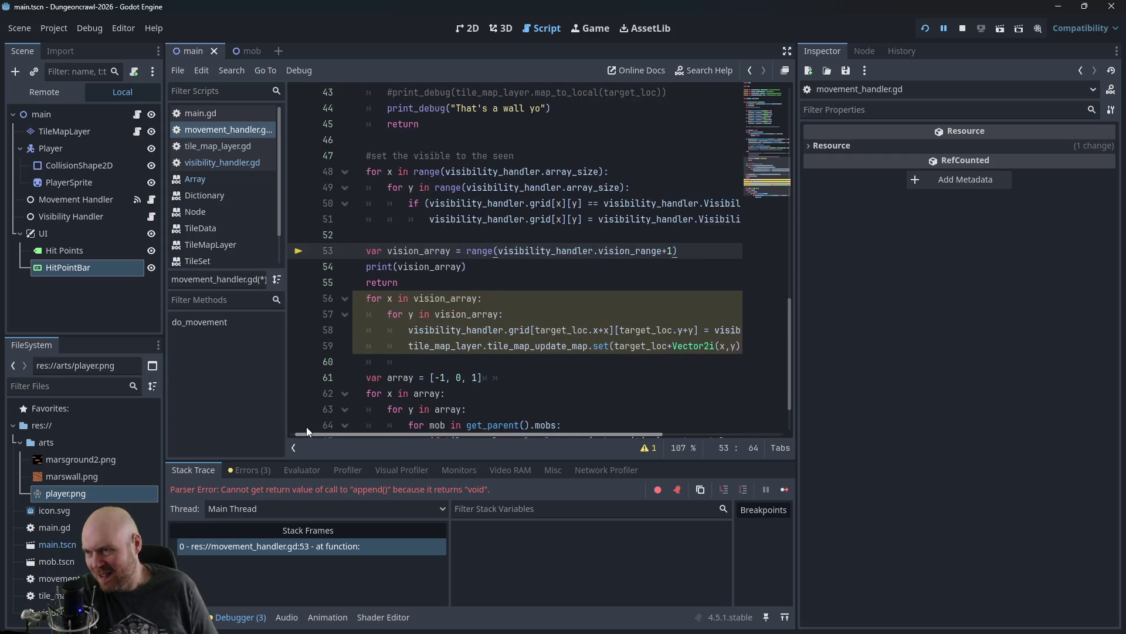
Step: Add line 54 'vision_array.append(range(-visibility_handler.vision_range-1)' from the pasted range call
key(Return)
text(vi)
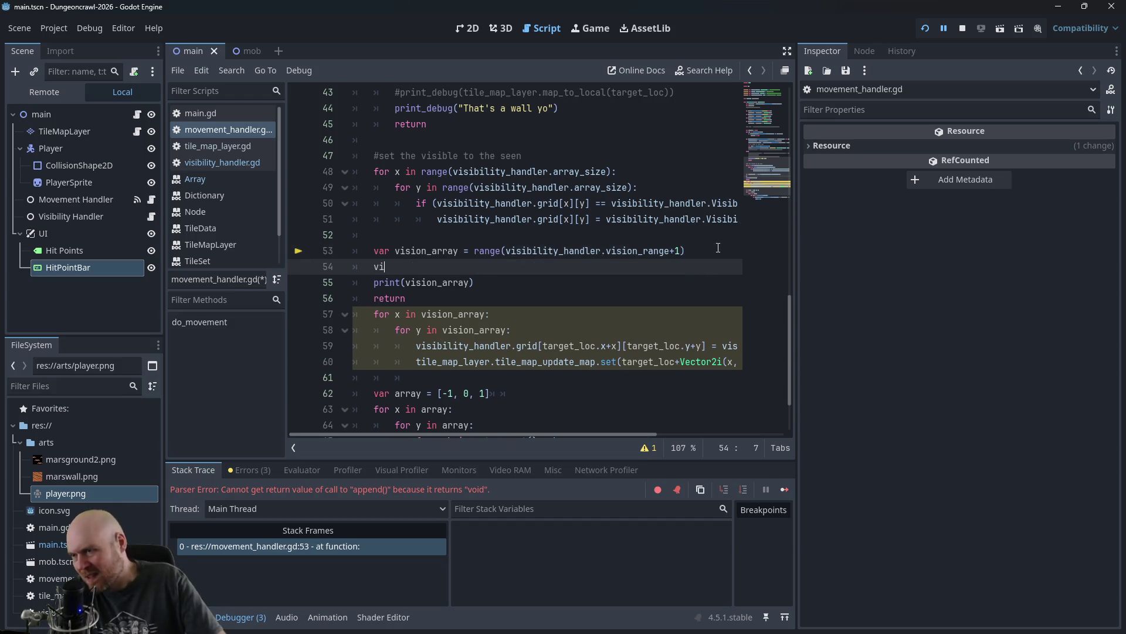
text(sion_array.append)
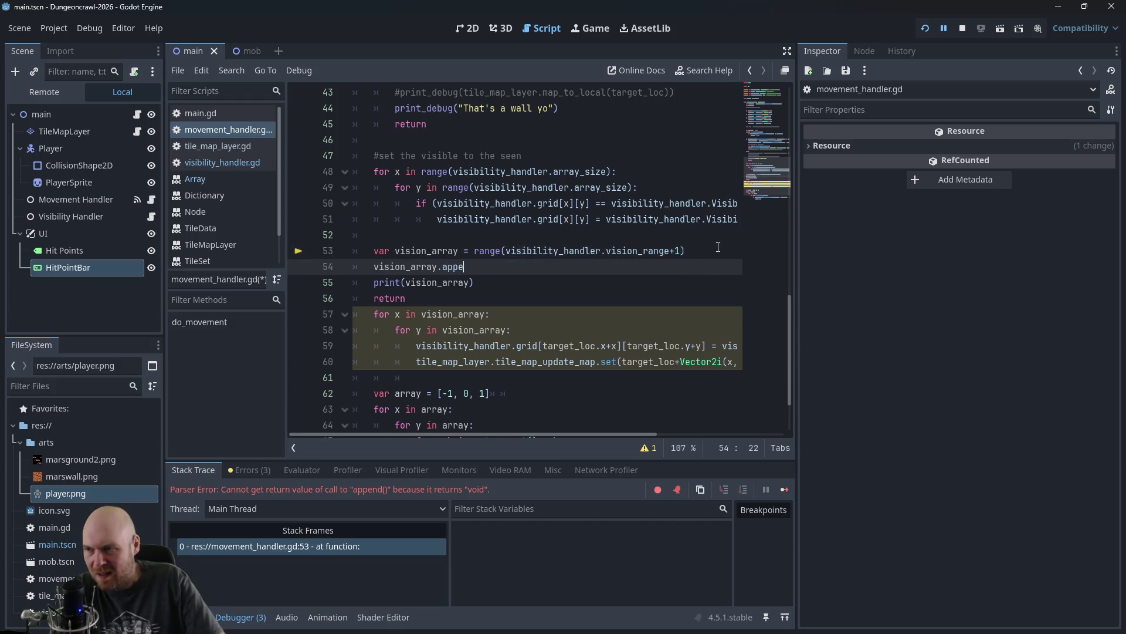
text(nd.append(range(-visibility_handler.vision_range-1))
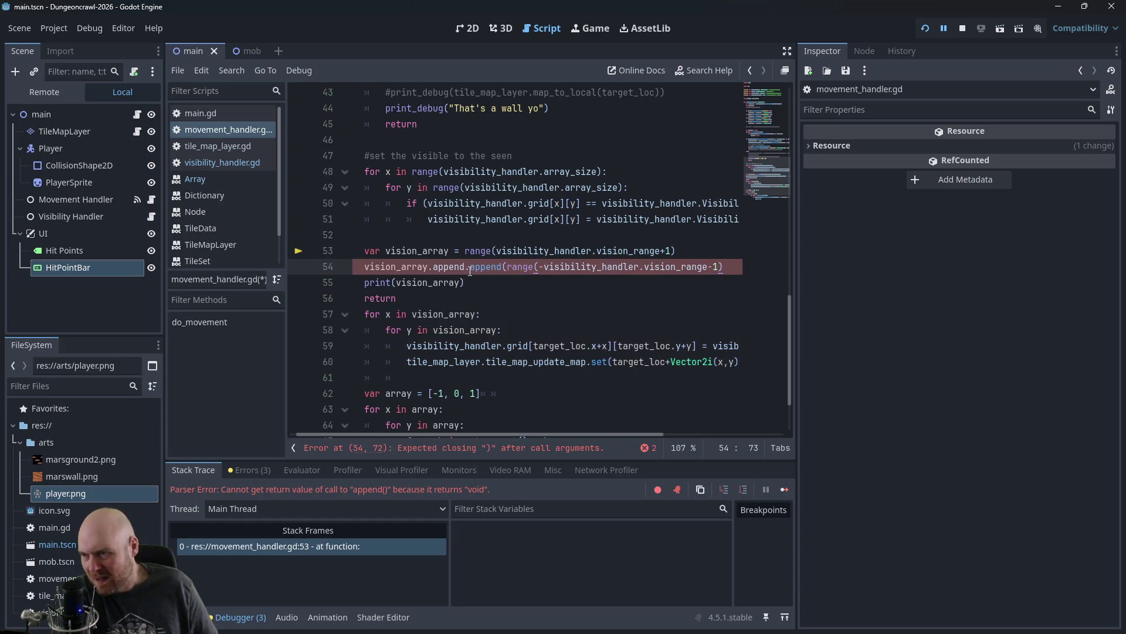
drag(471, 267, 435, 269)
key(BackSpace)
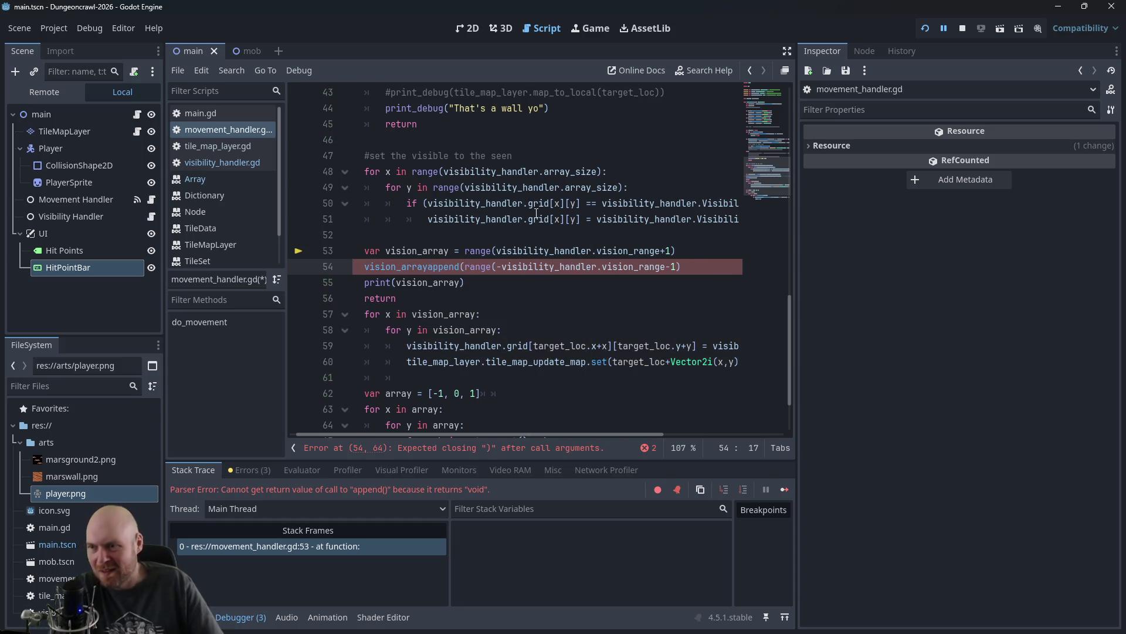
text(.)
Step: Save, dismiss the main.tscn write error, and add the missing closing bracket to line 54
key(ctrl+s)
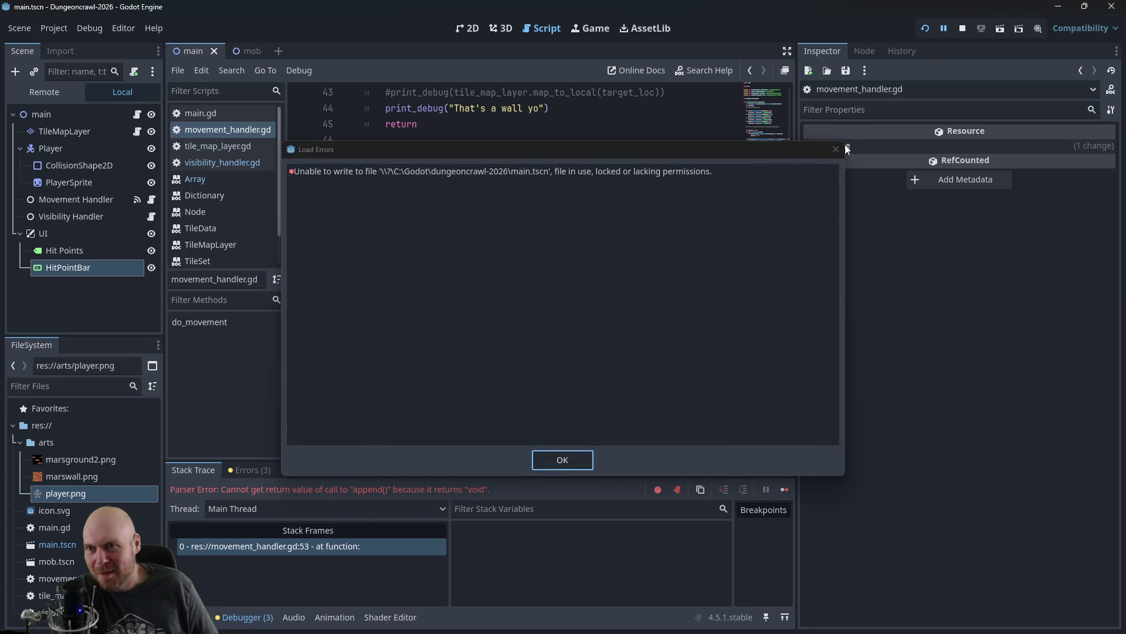
click(836, 149)
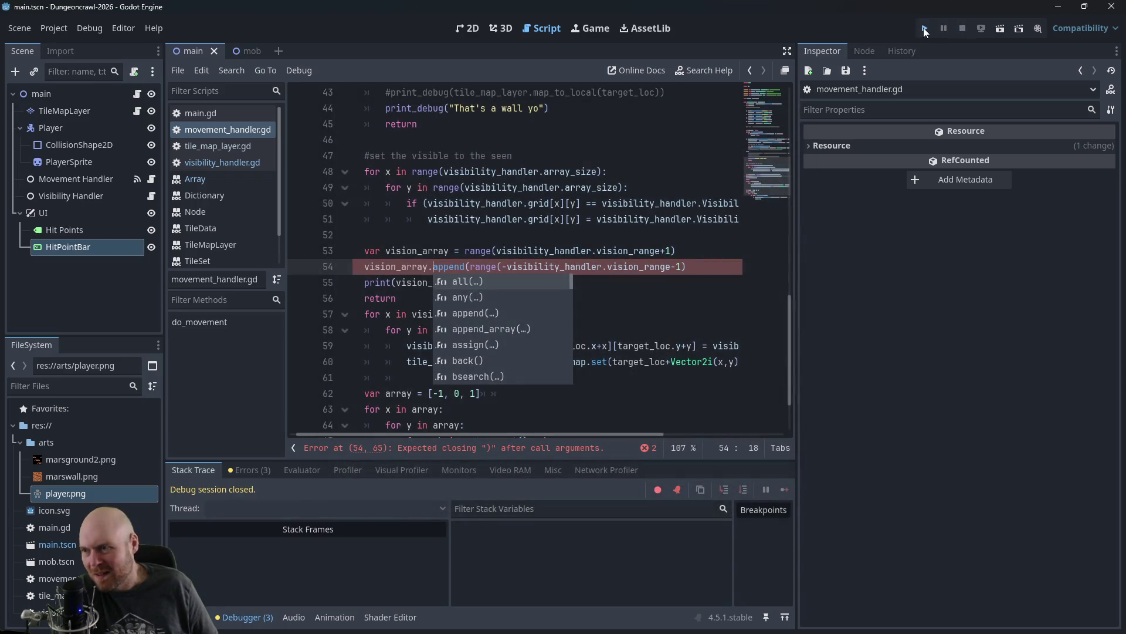
click(924, 27)
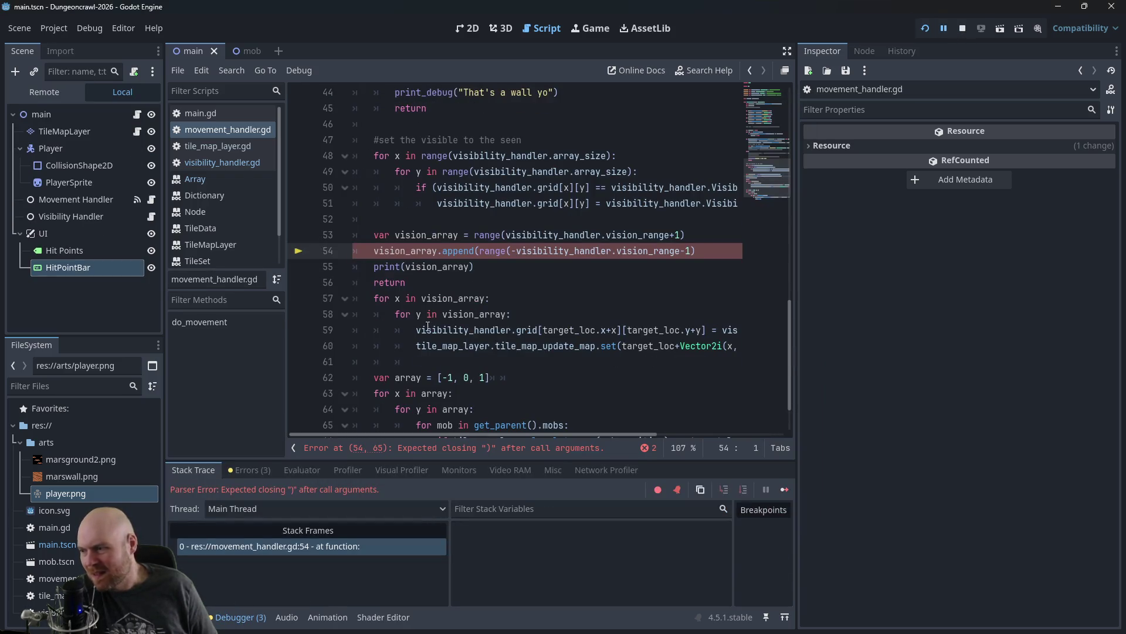
click(696, 251)
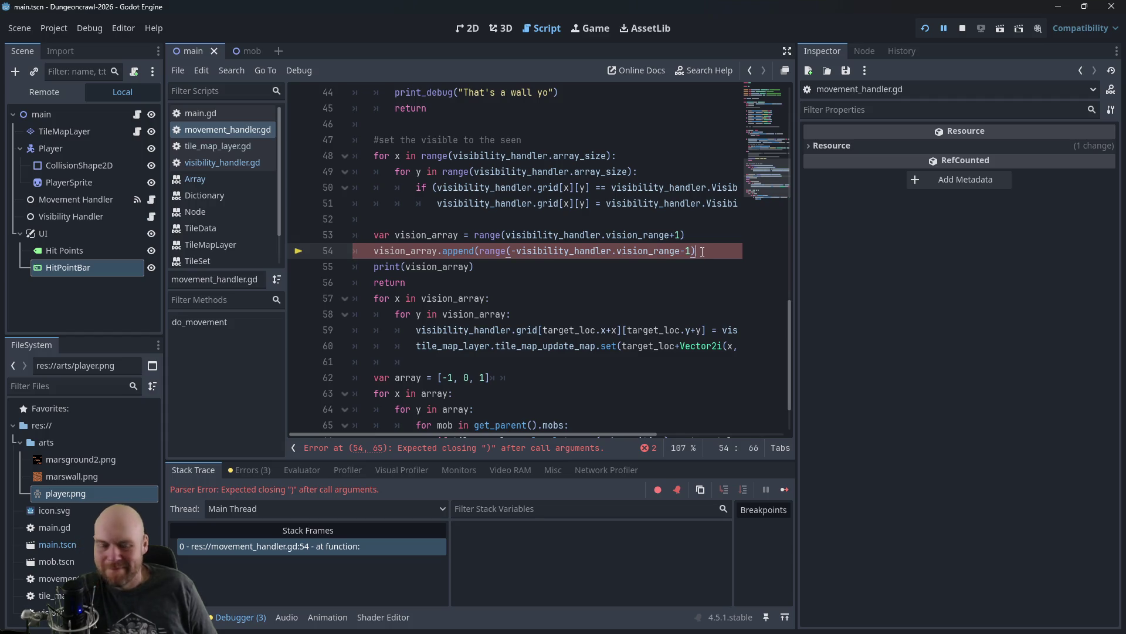
text())
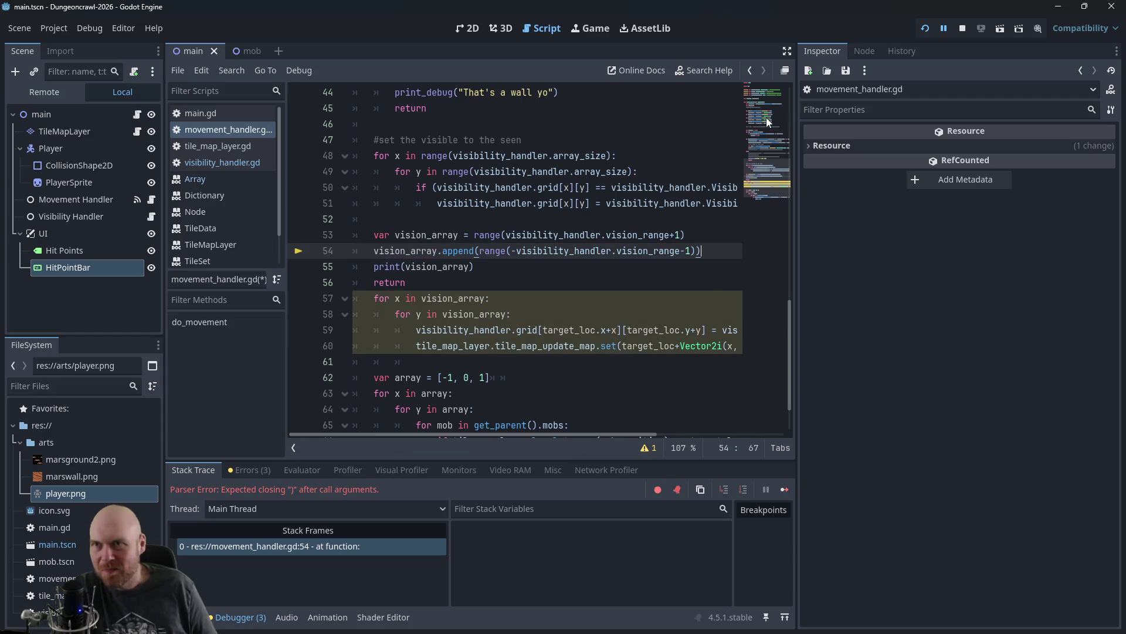
key(ctrl+s)
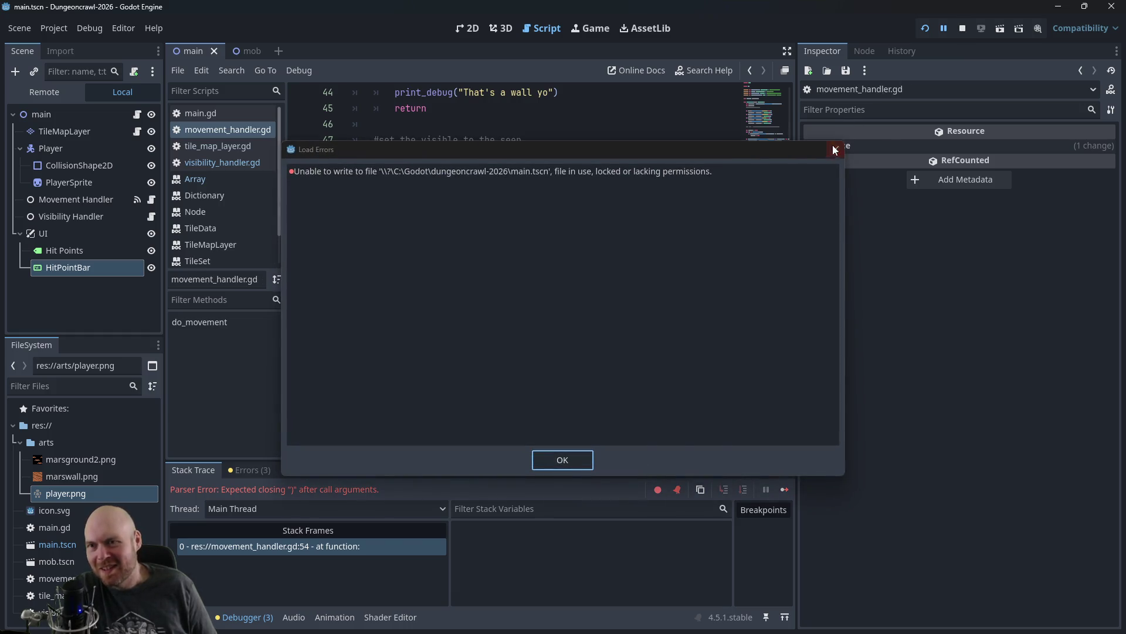
Step: Dismiss the load errors and run the game twice, seeing vision_array print [0, 1, 2, []]
click(836, 150)
click(962, 28)
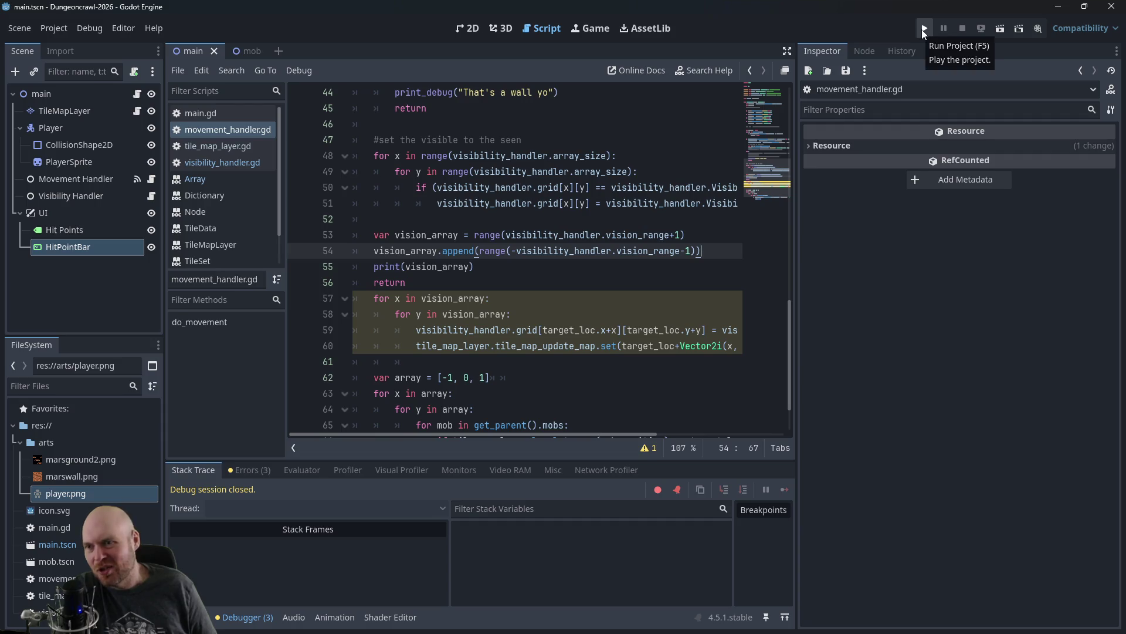
click(923, 29)
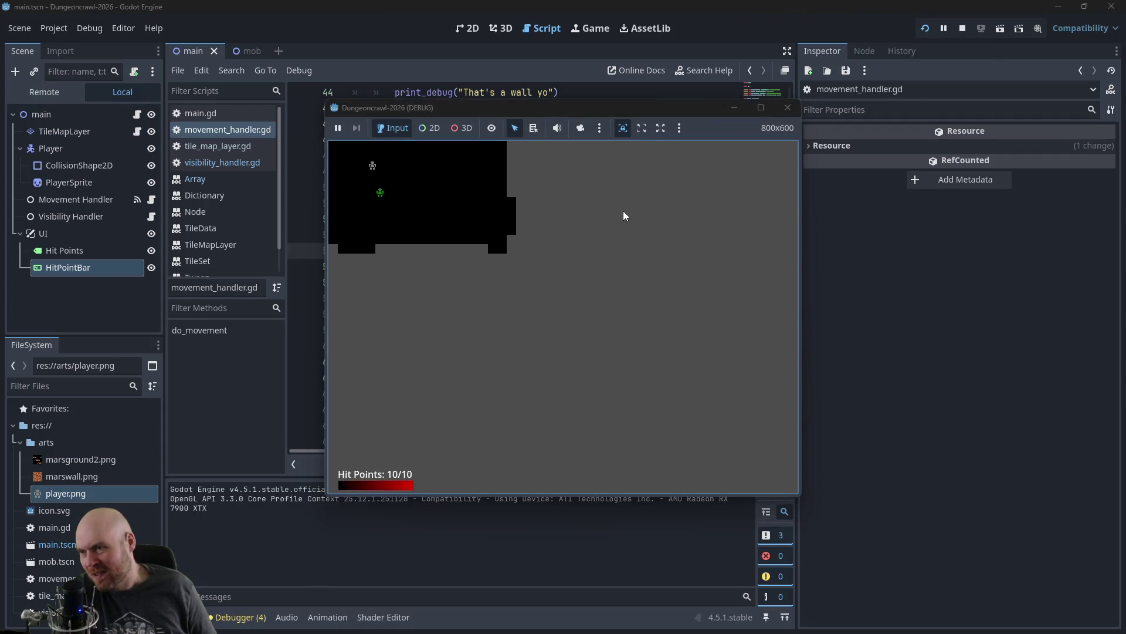
click(788, 107)
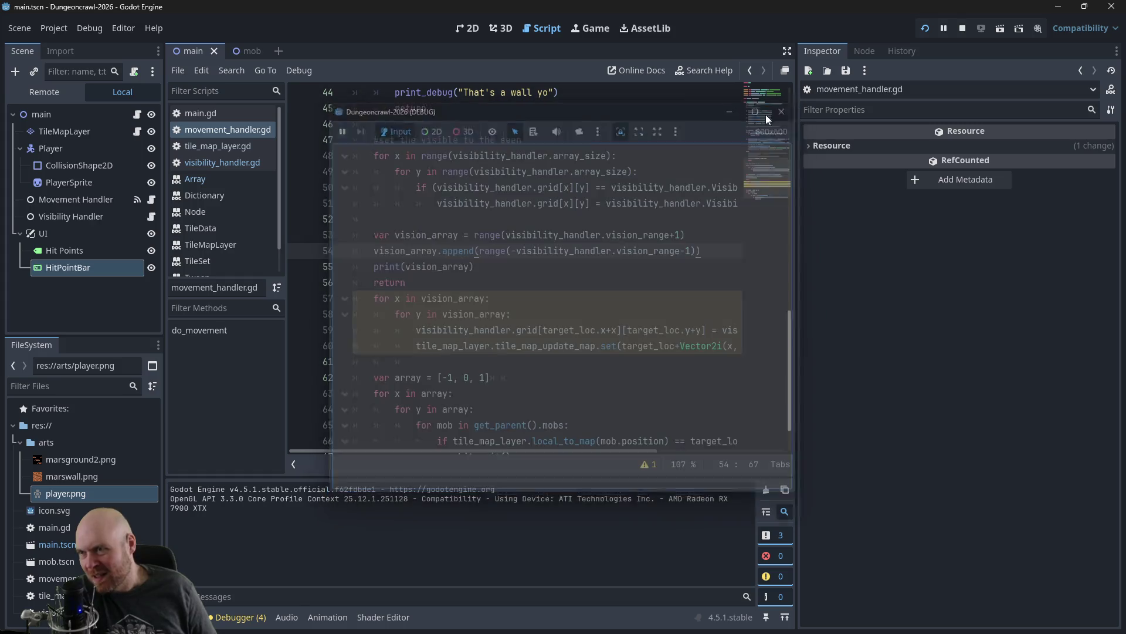
click(411, 282)
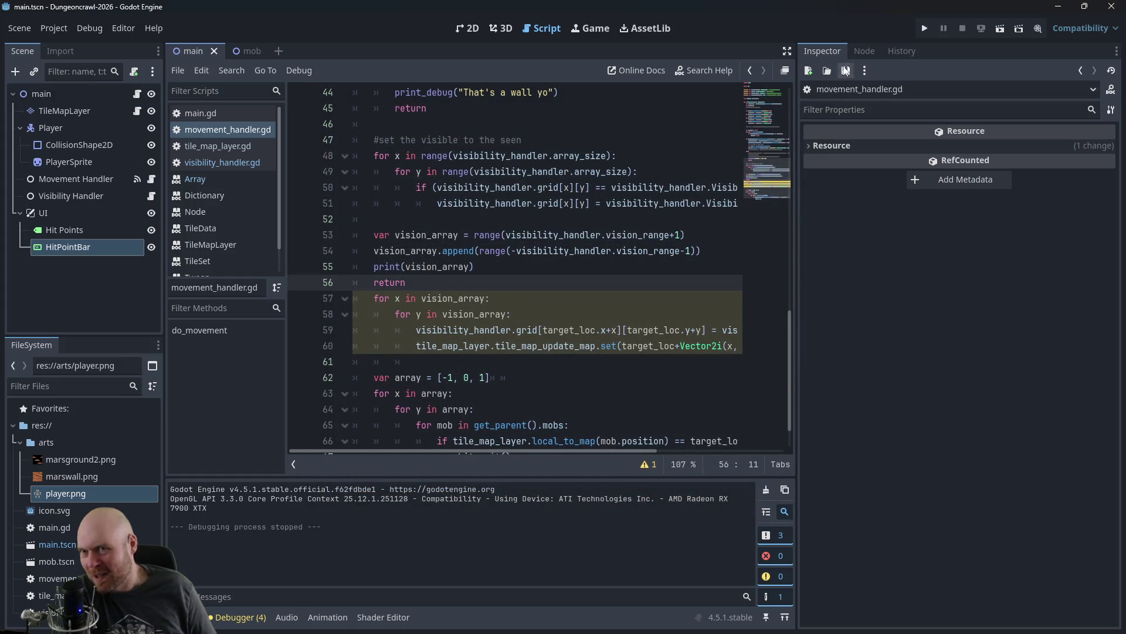
click(926, 29)
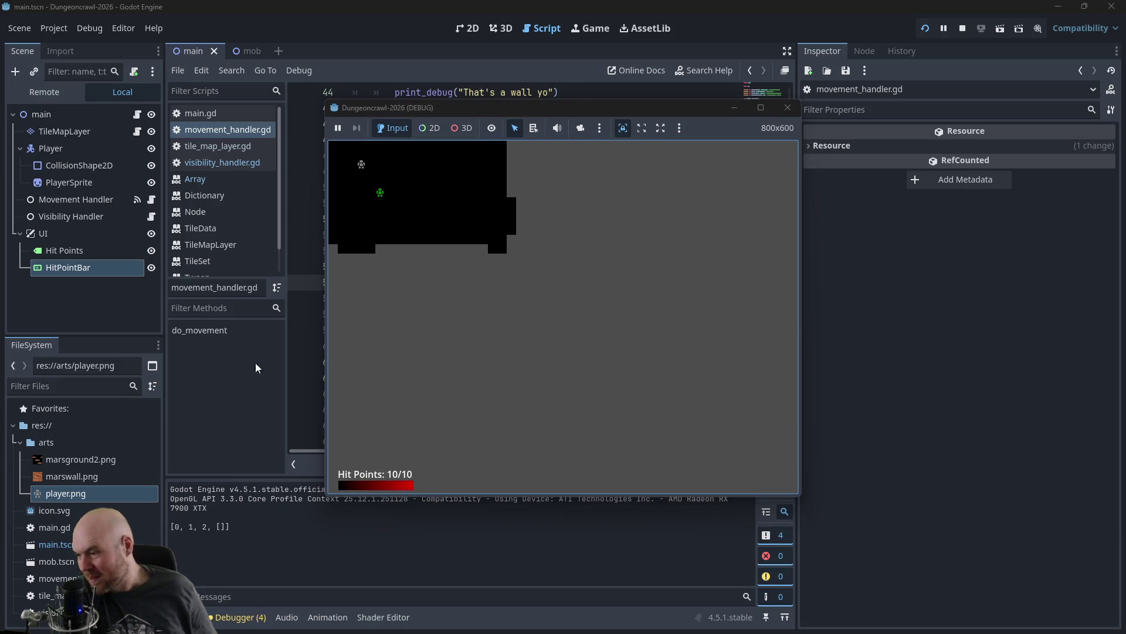
click(788, 112)
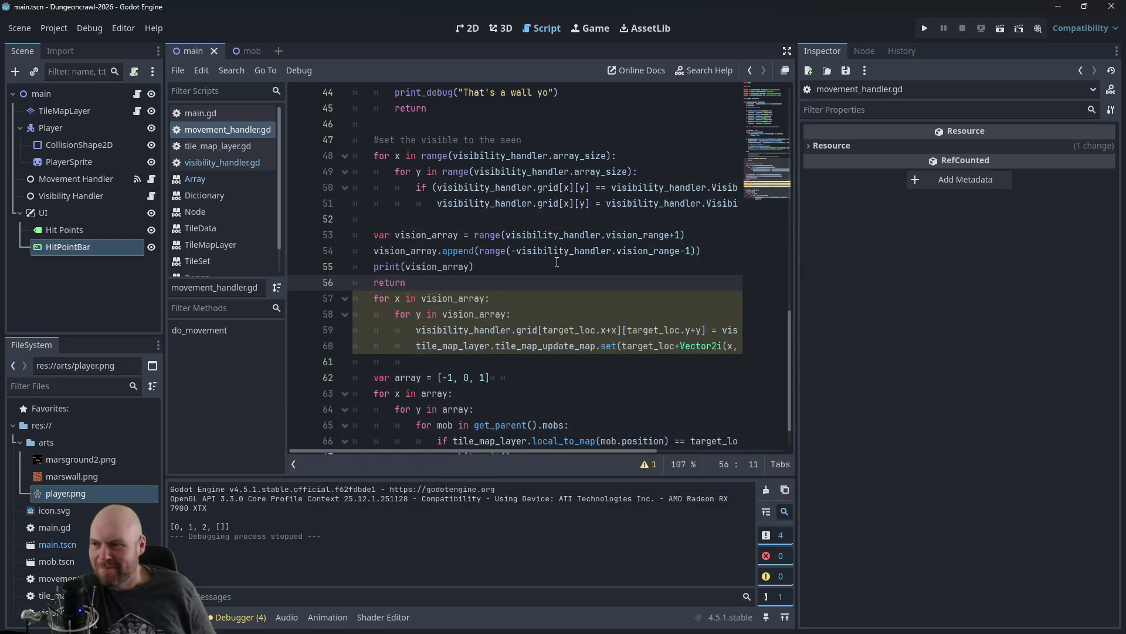
click(478, 252)
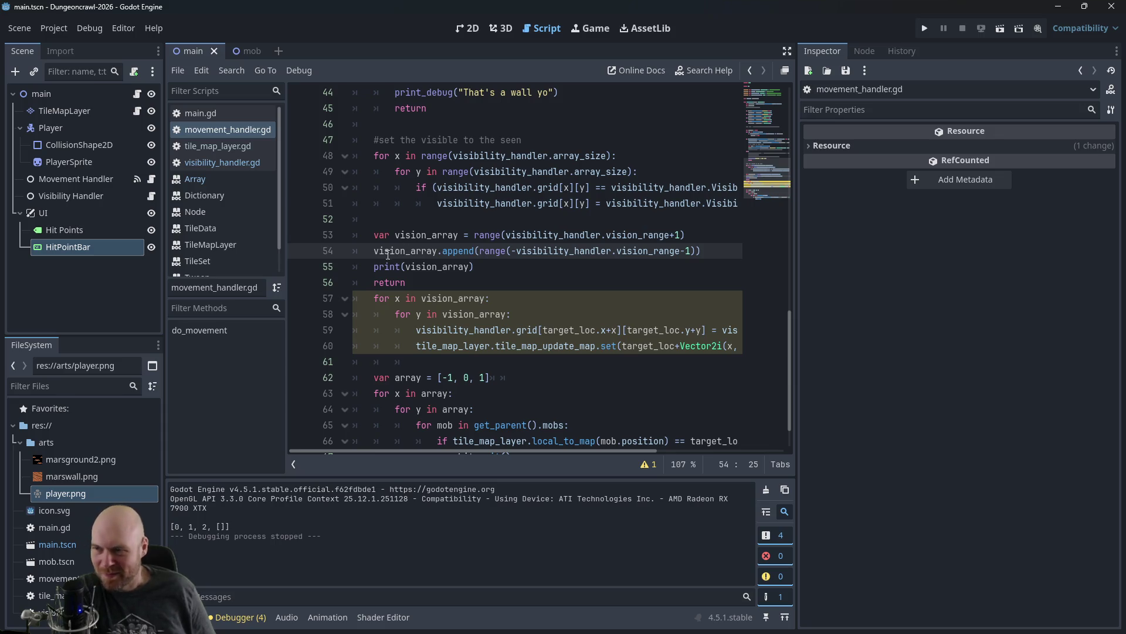
Step: Rewrite line 54 as 'for i in range(-visibility_handler.vision_range-1):' appending i, then run
text(for i in)
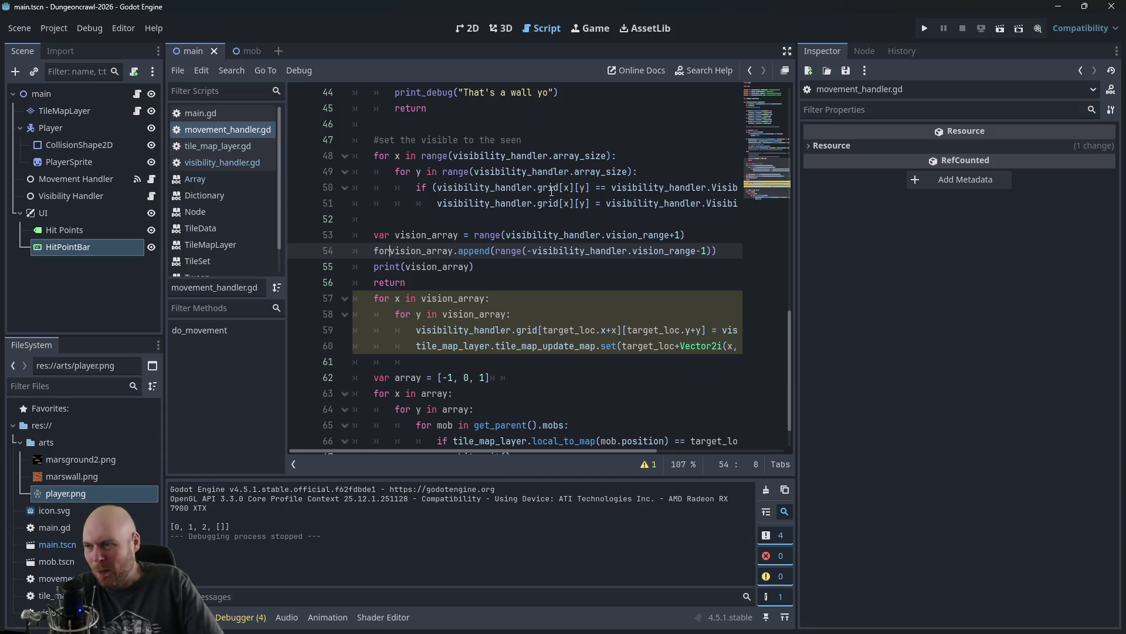
key(Delete)
key(Delete)
key(Delete)
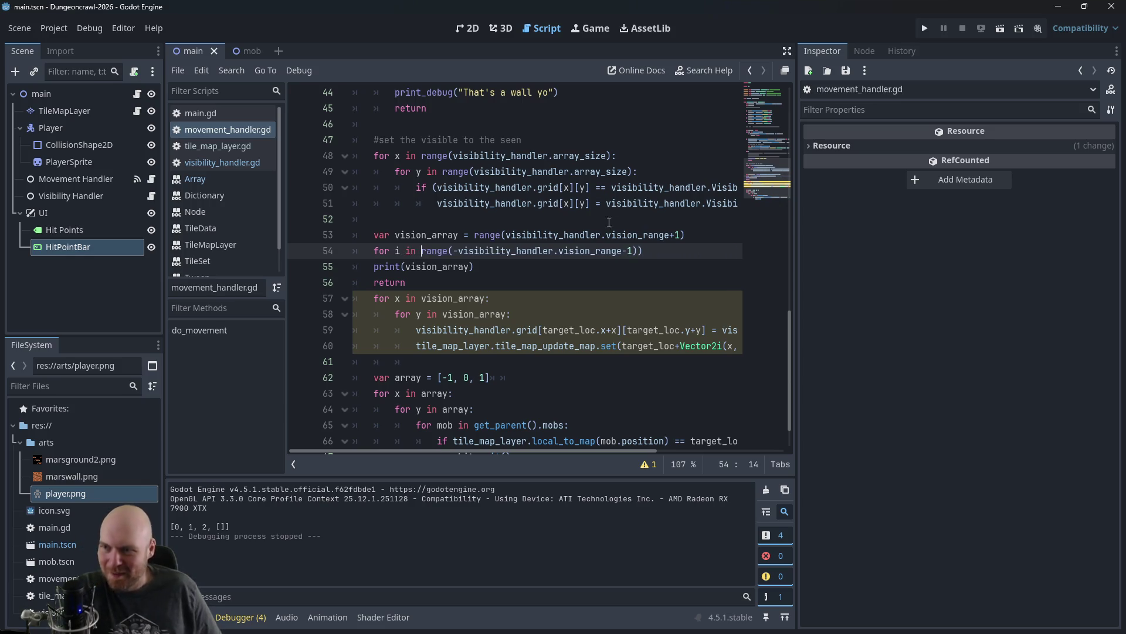
click(729, 249)
key(BackSpace)
text(:)
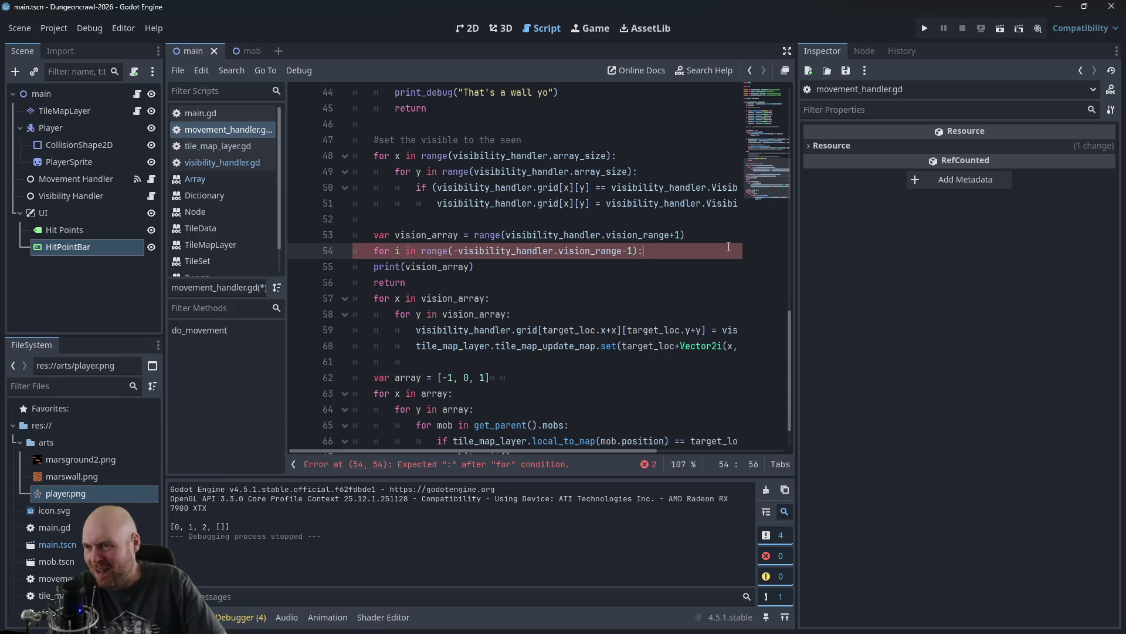
key(Return)
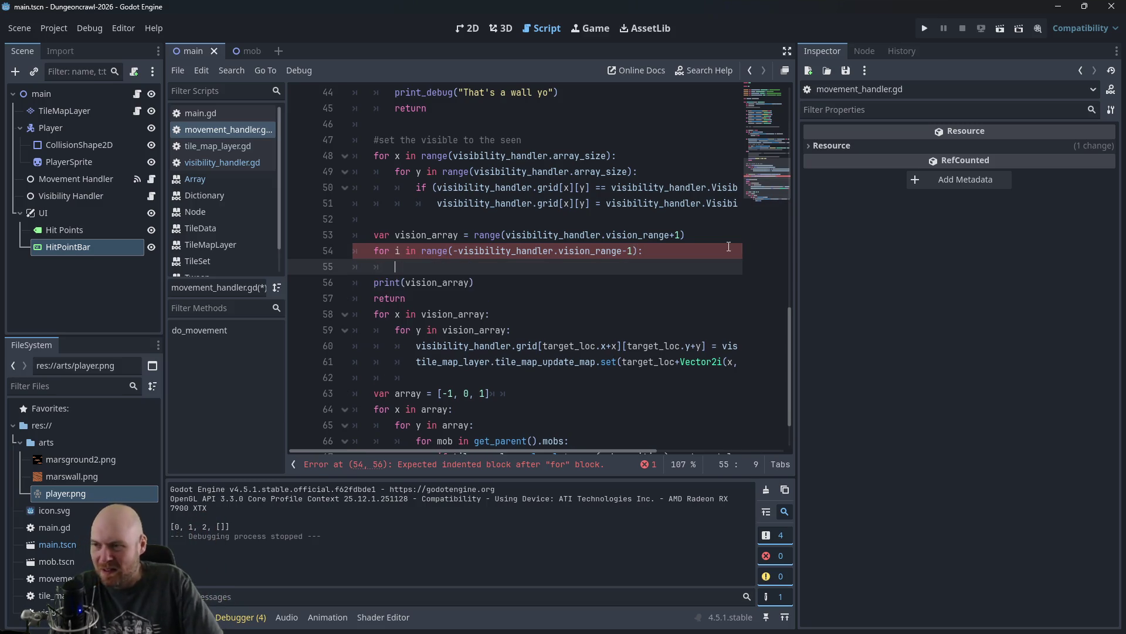
text(vision_a)
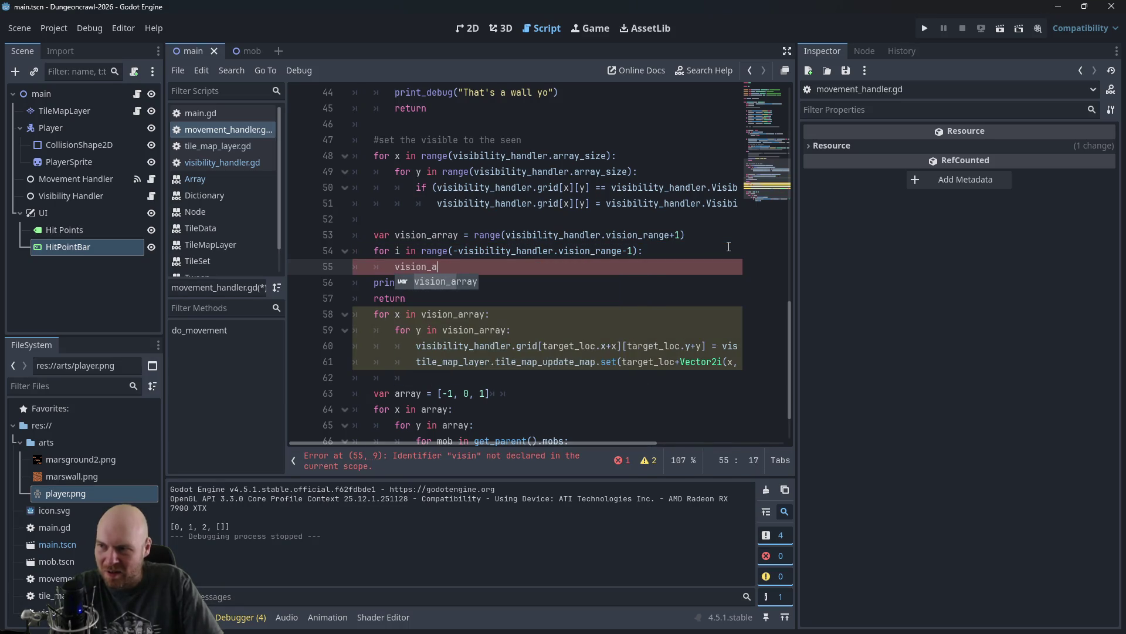
text(rray.append(i)
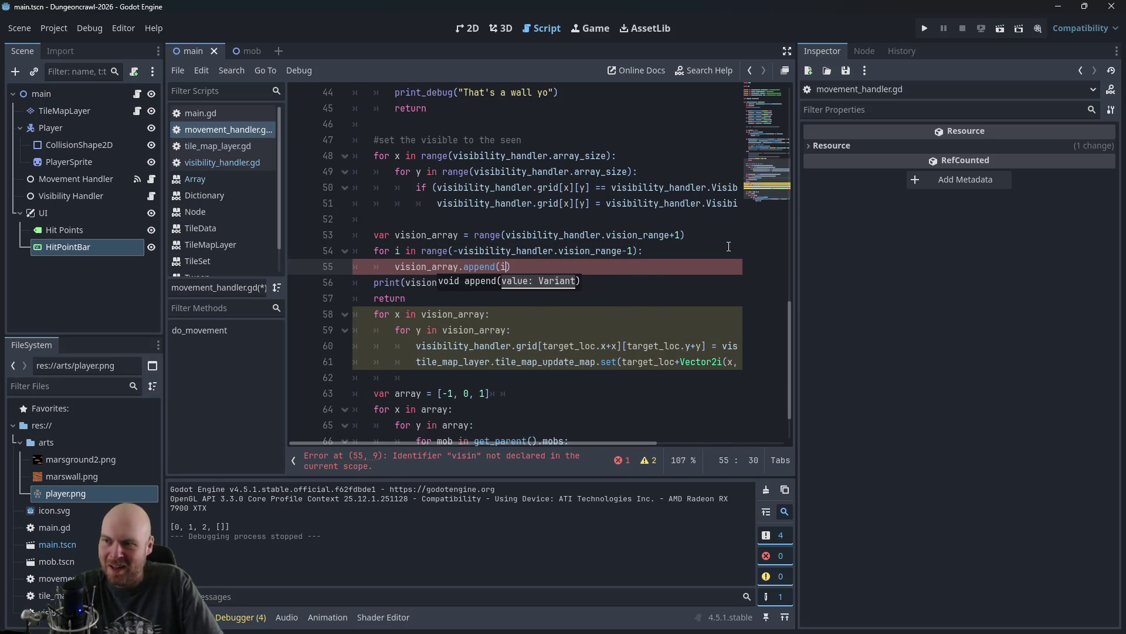
text())
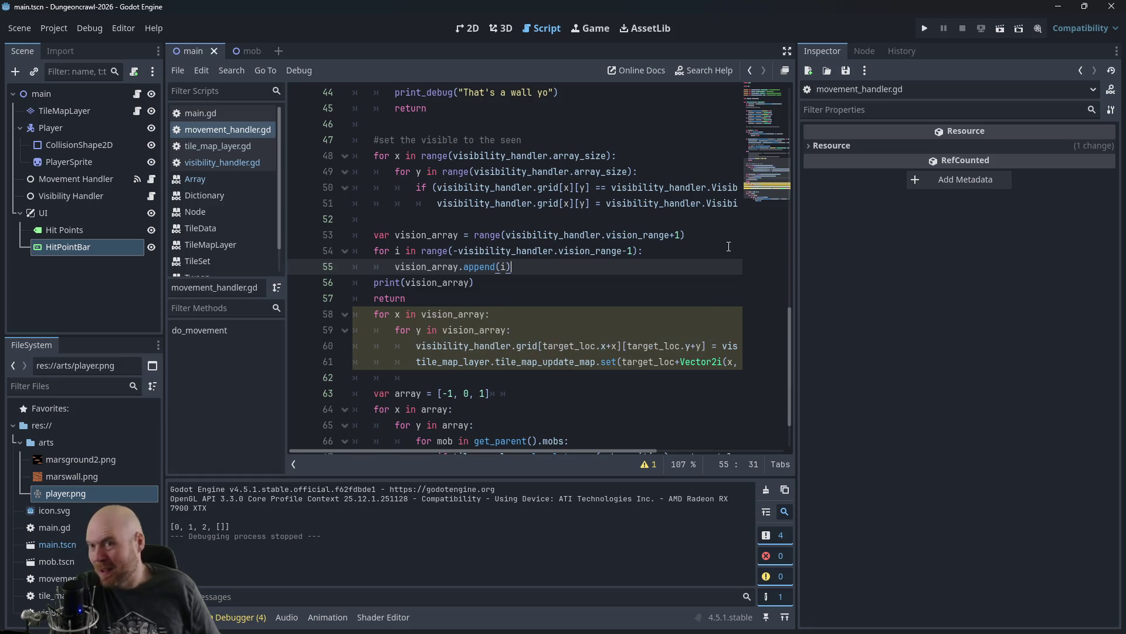
click(925, 29)
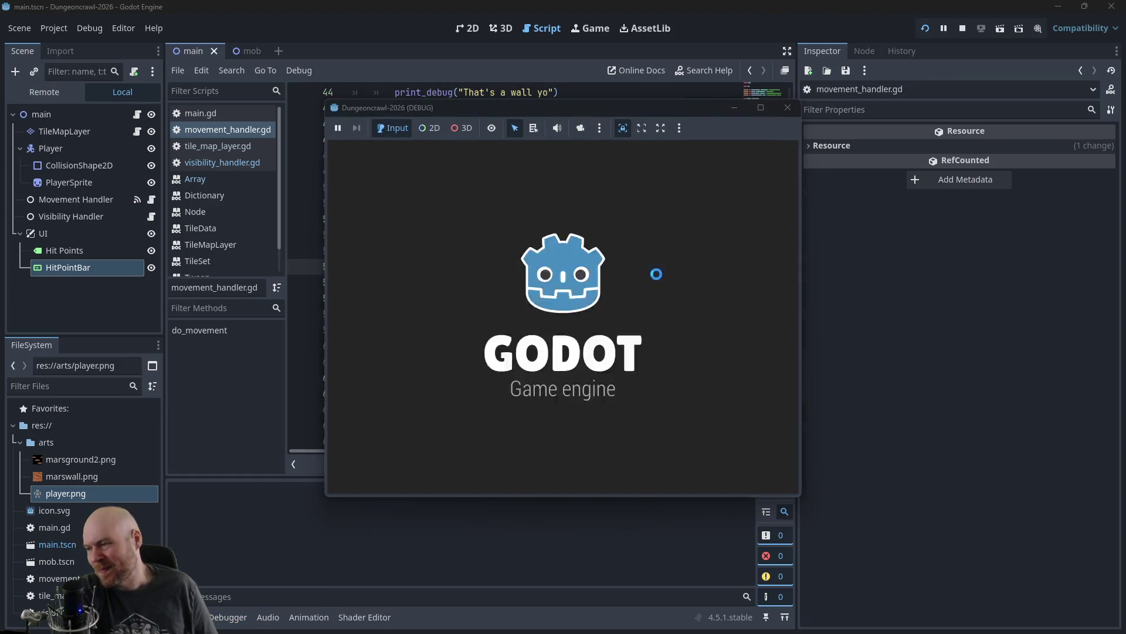
Step: Move the player right and down so vision_array prints [0, 1, 2], then stop the game
key(Right)
key(Down)
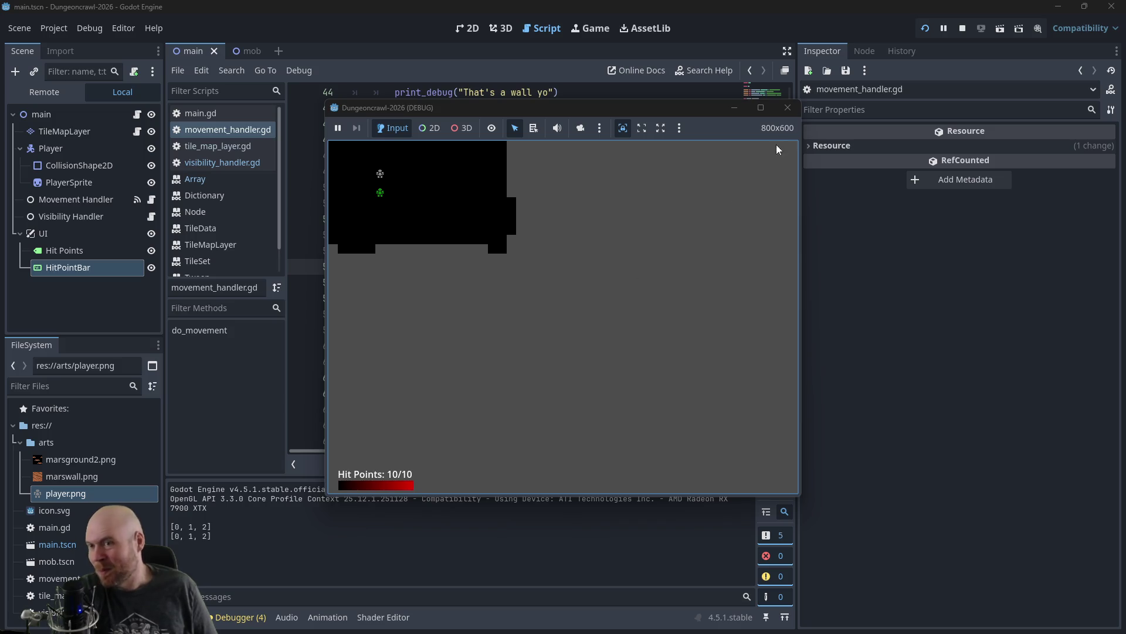
click(788, 107)
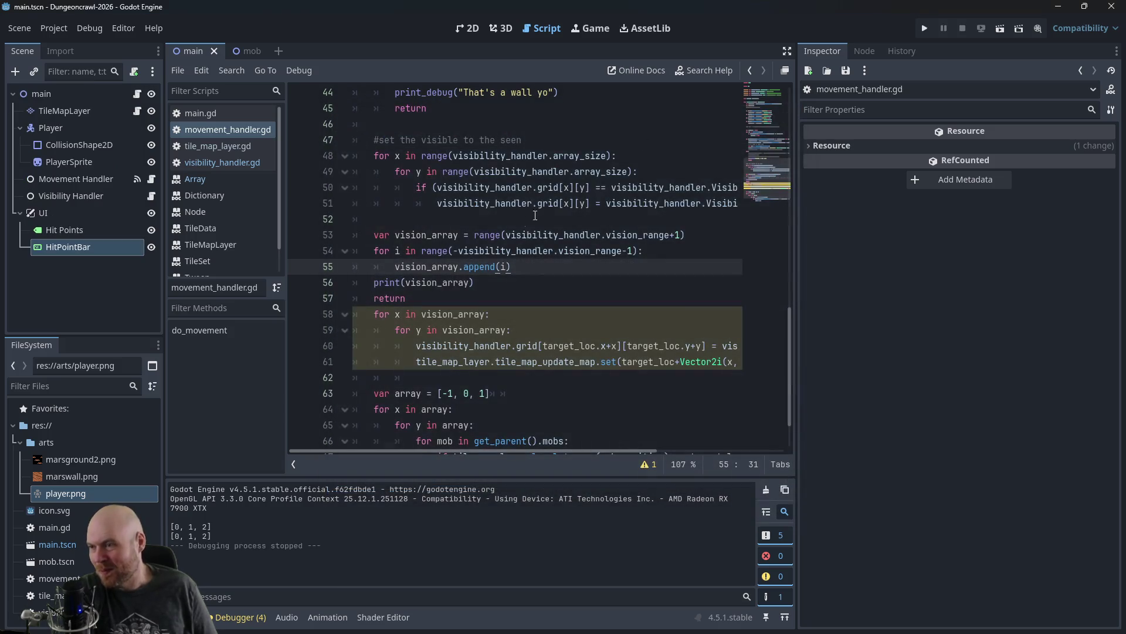
Step: Revisit the earlier Godot negative-range search in Firefox, then jump to vision_array's definition
click(401, 267)
mouse_move(532, 212)
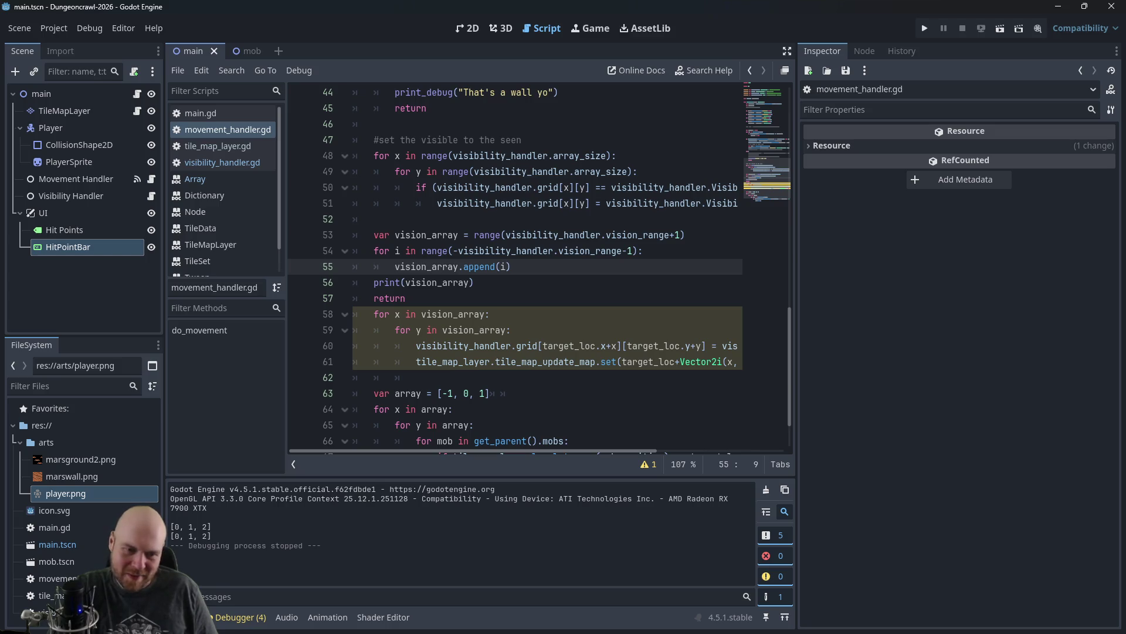
key(alt+Tab)
key(ctrl+t)
text(godo)
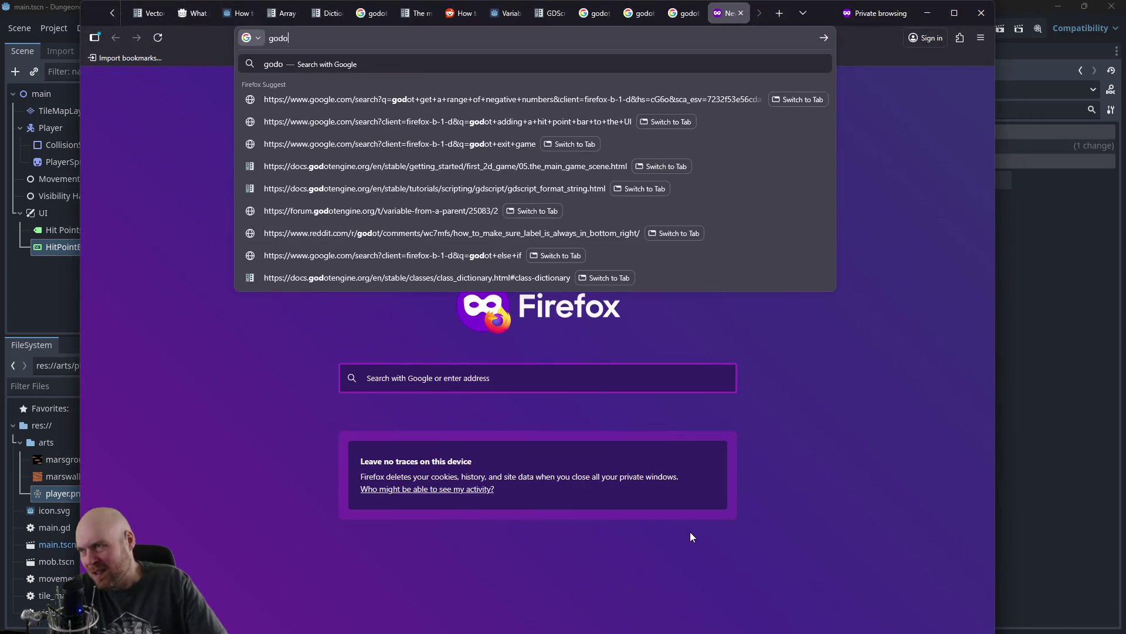
text(t)
key(Down)
key(Return)
click(1026, 386)
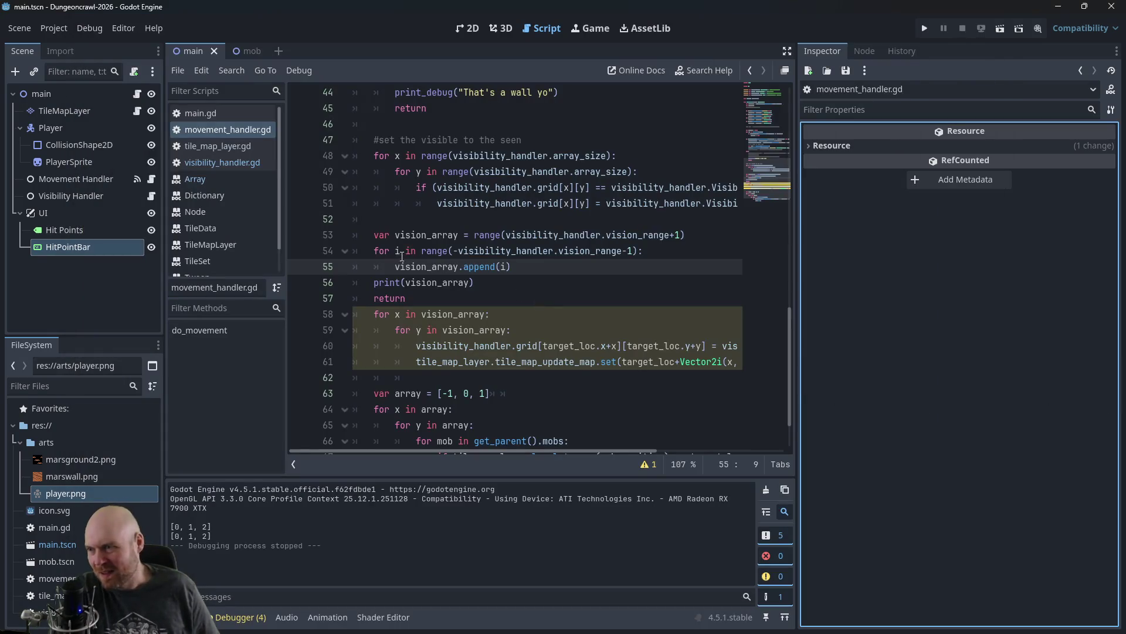
ctrl+click(449, 269)
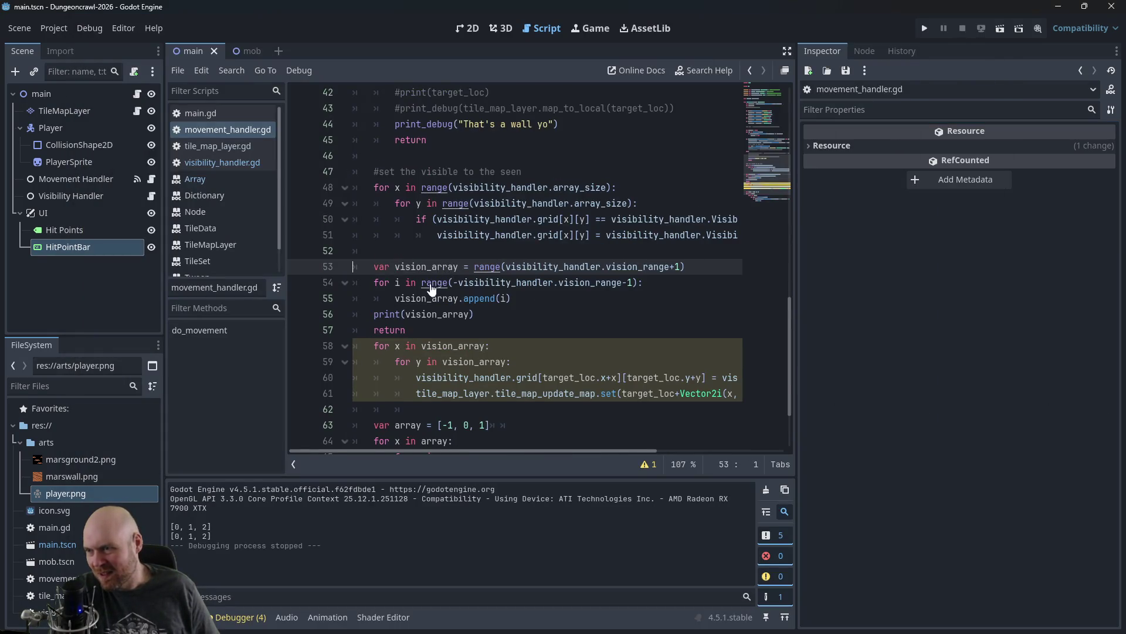
ctrl+click(475, 300)
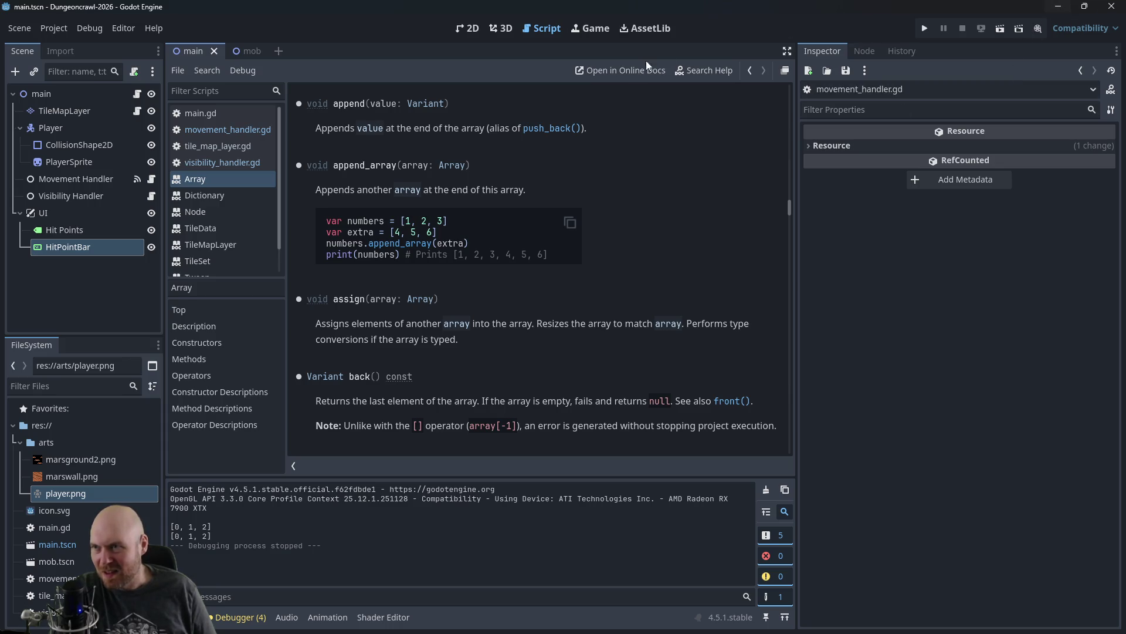
click(223, 160)
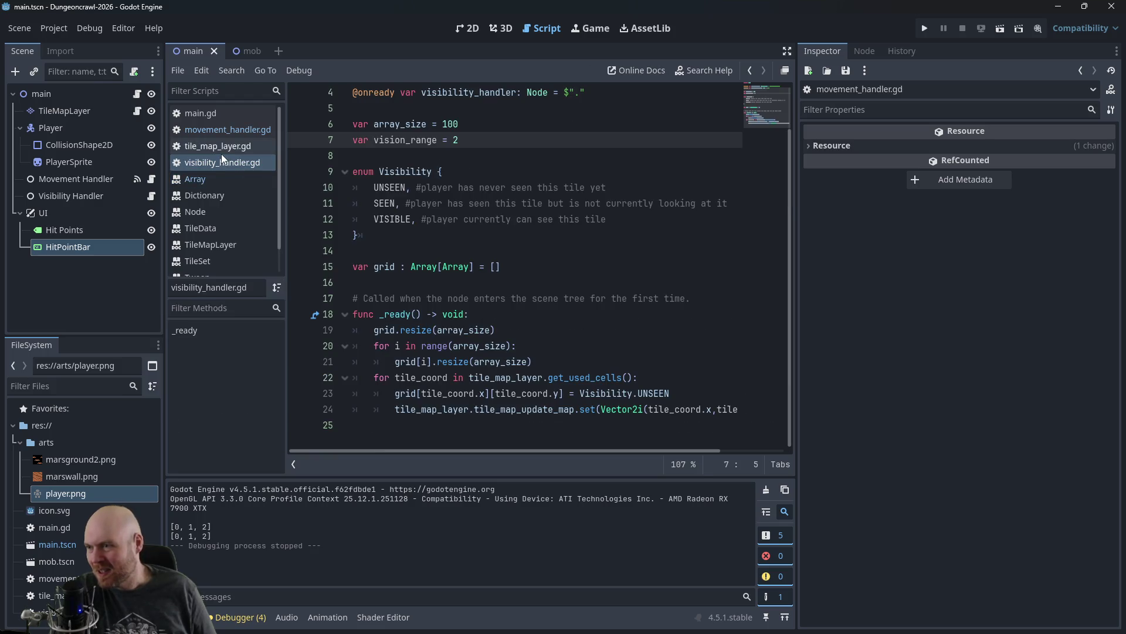
click(220, 145)
click(222, 129)
click(701, 282)
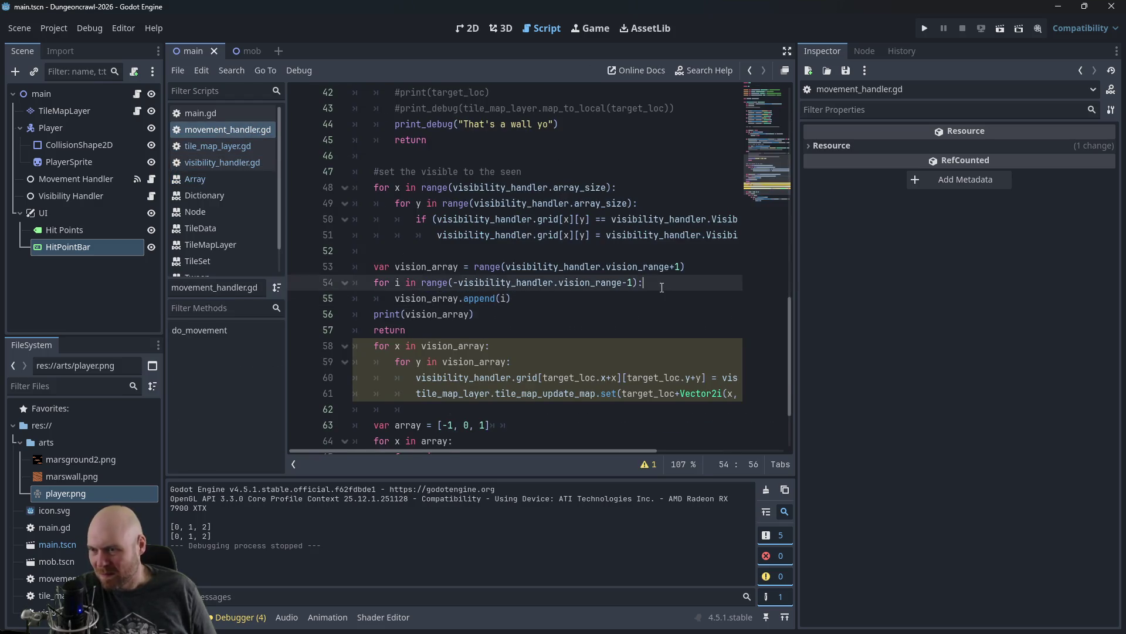
Step: Add a print("i is: ", i) line inside the negative range loop
key(Return)
text(print()
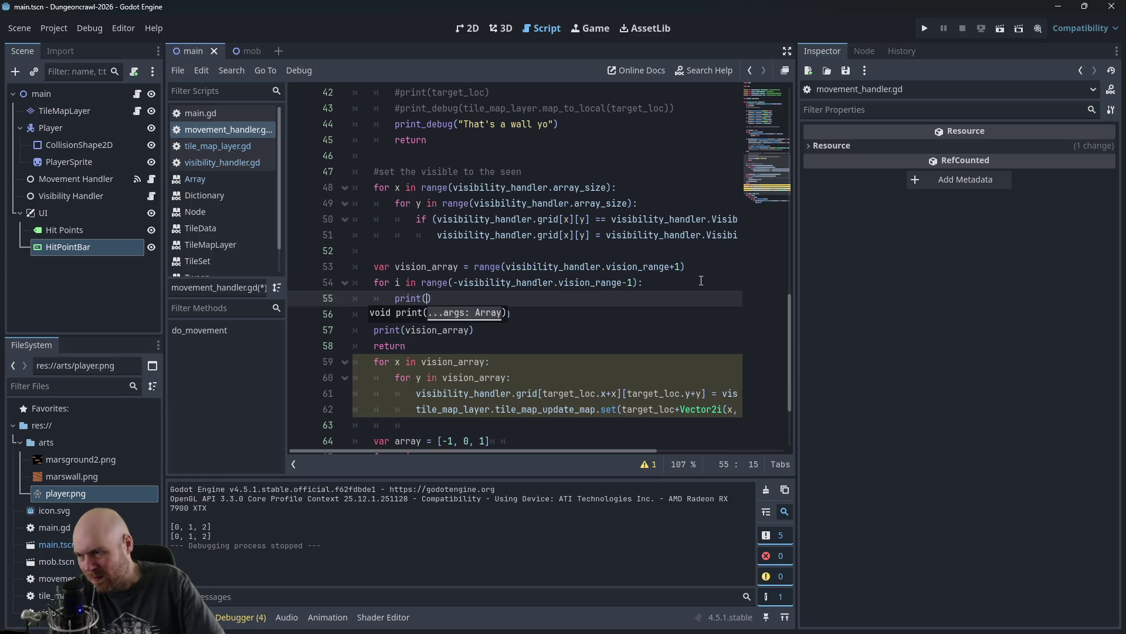
key(BackSpace)
key(BackSpace)
text(i is: ")
text(, i))
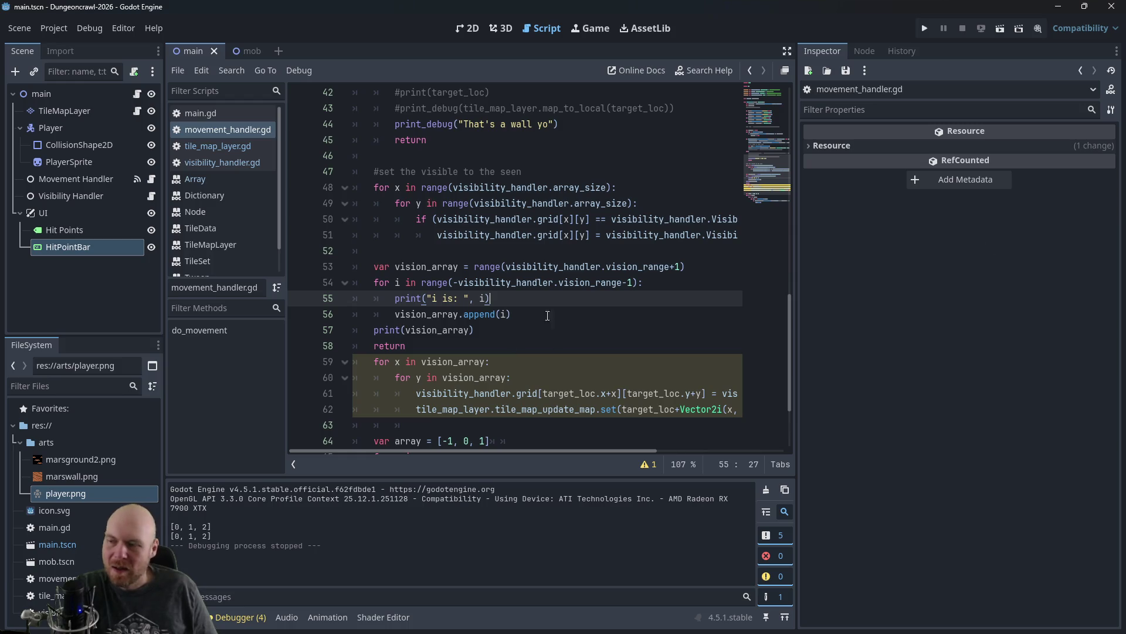
Step: Test-run the game, see that no i values are printed, and stop it
click(924, 28)
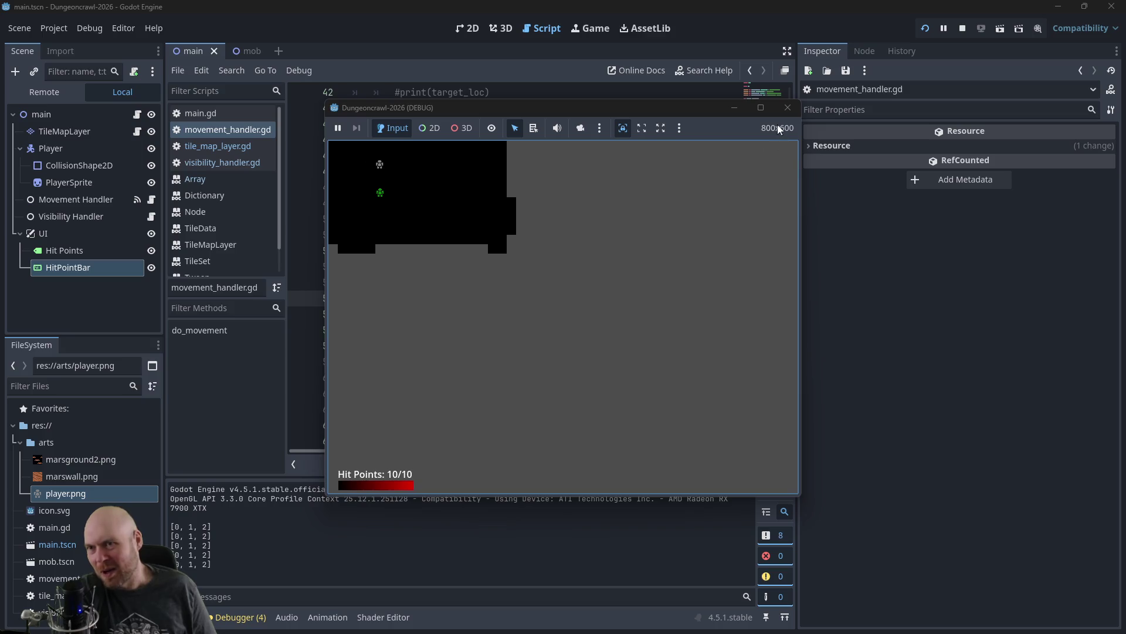
click(788, 108)
click(456, 284)
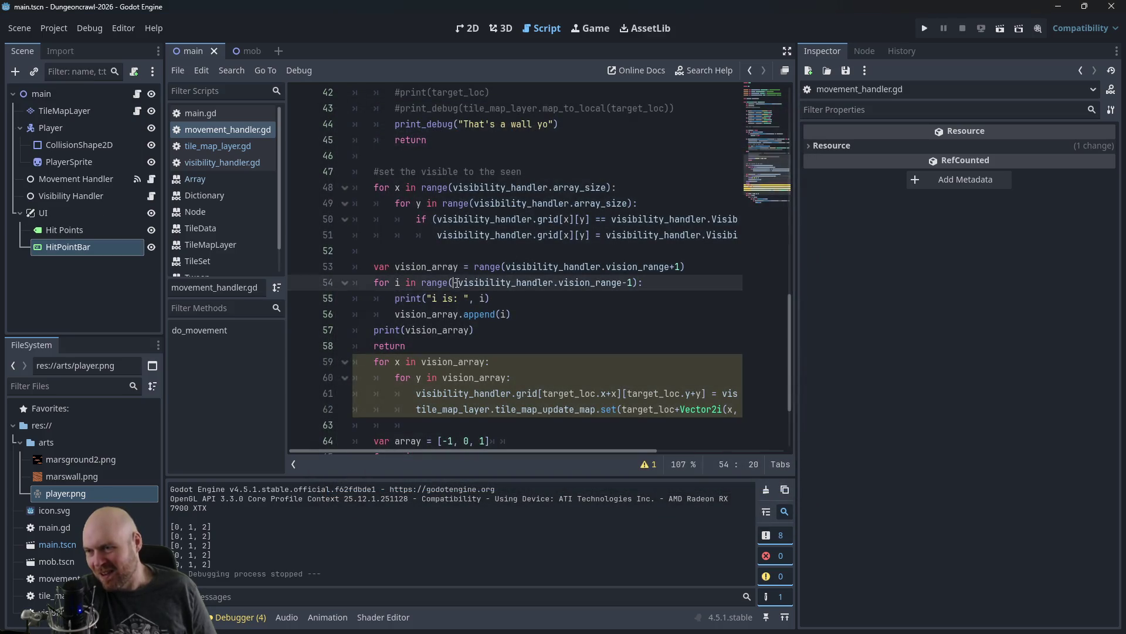
Step: Rewrite the line 54 loop as range(-1, -visibility_handler.vision_range-1, -1)
drag(457, 284, 632, 279)
click(632, 279)
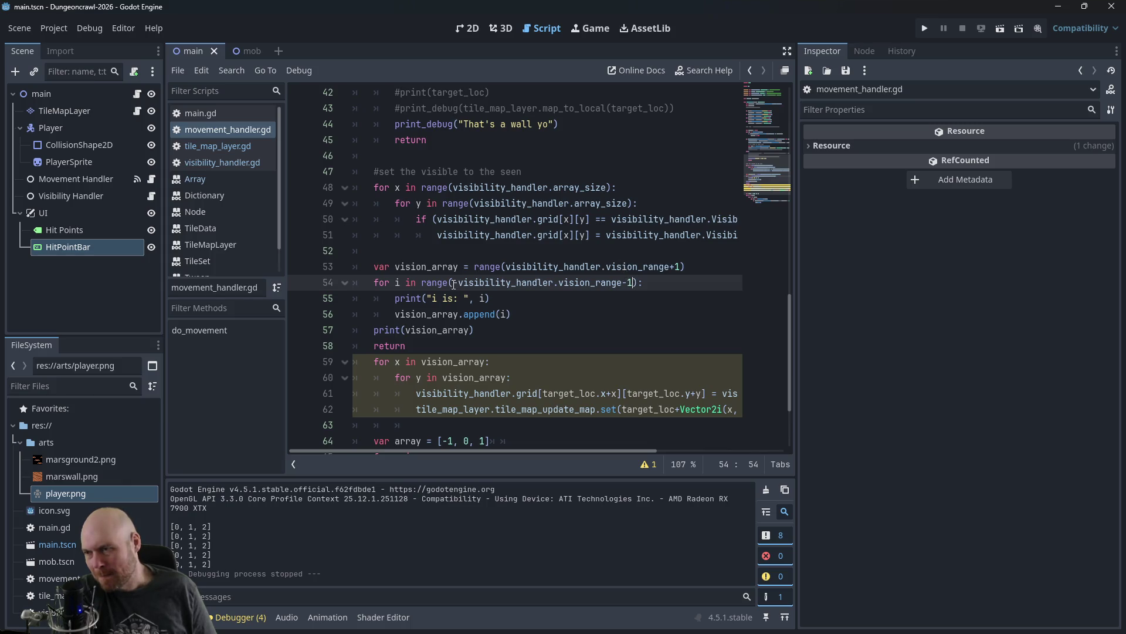
text(-1,)
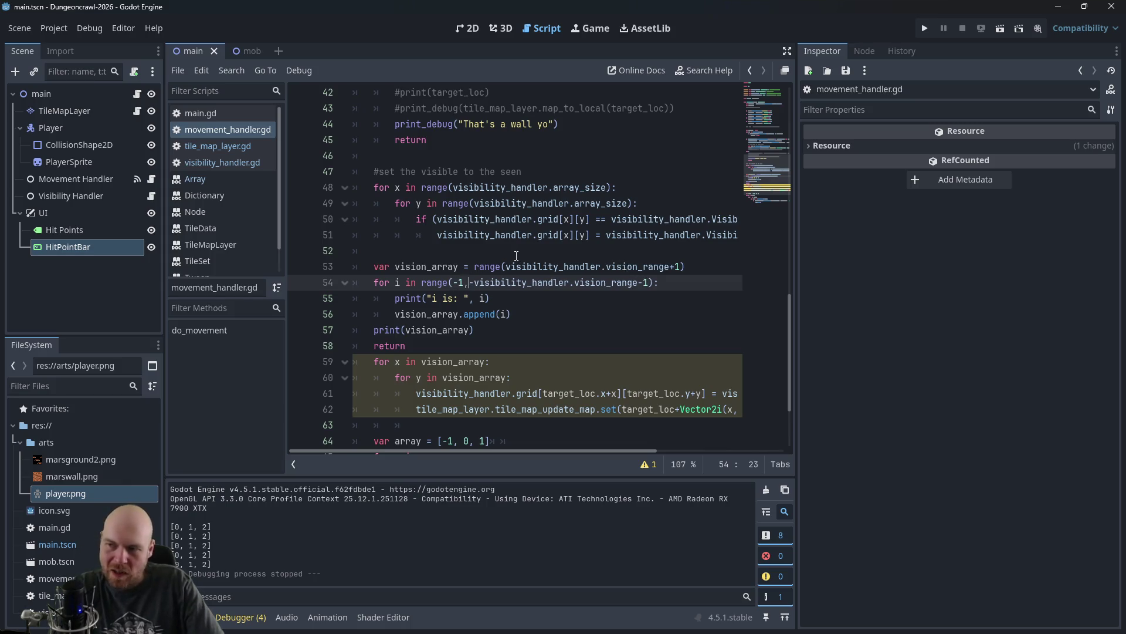
key(Right)
key(Right)
key(Right)
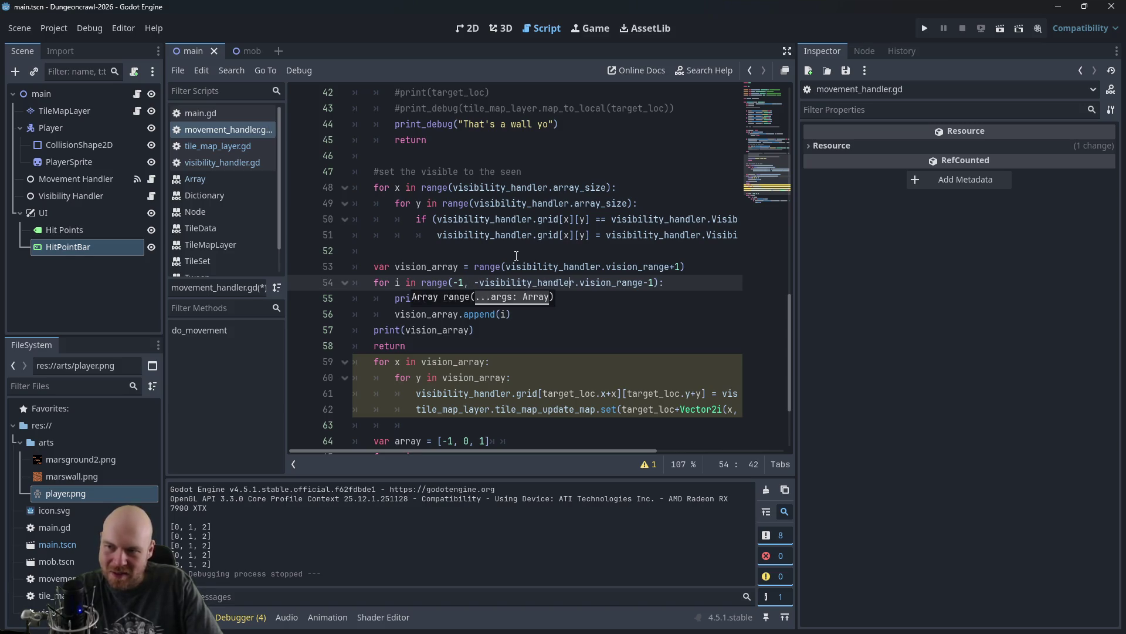
key(Right)
text(, -1)
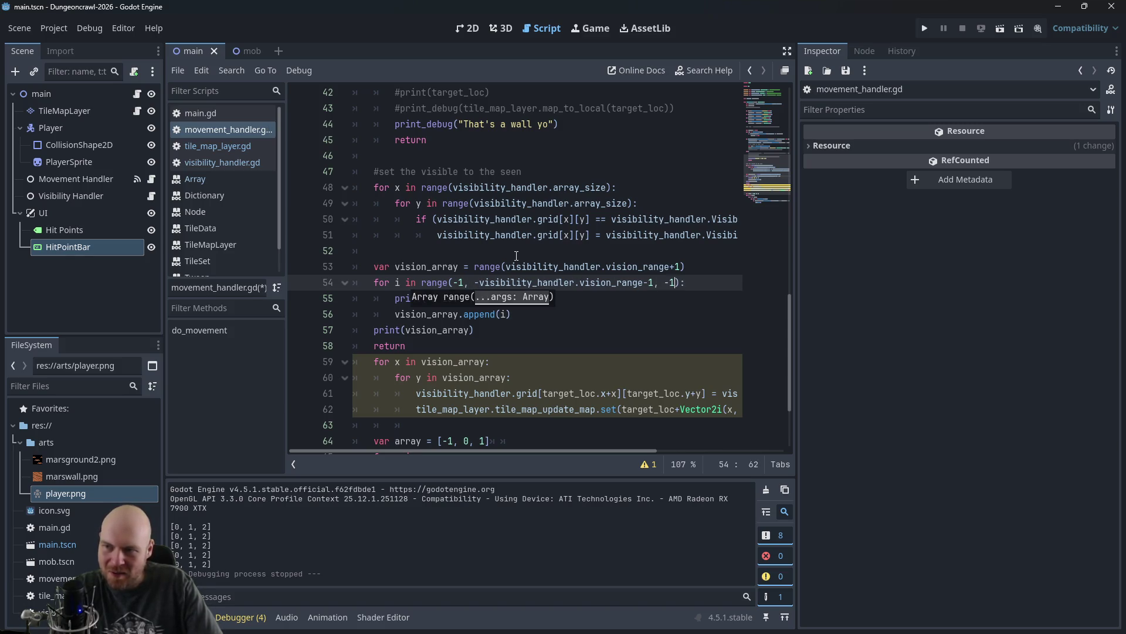
Step: Run the game, move right and left to see i is -1, -2 and [0, 1, 2, -1, -2], then stop
click(926, 29)
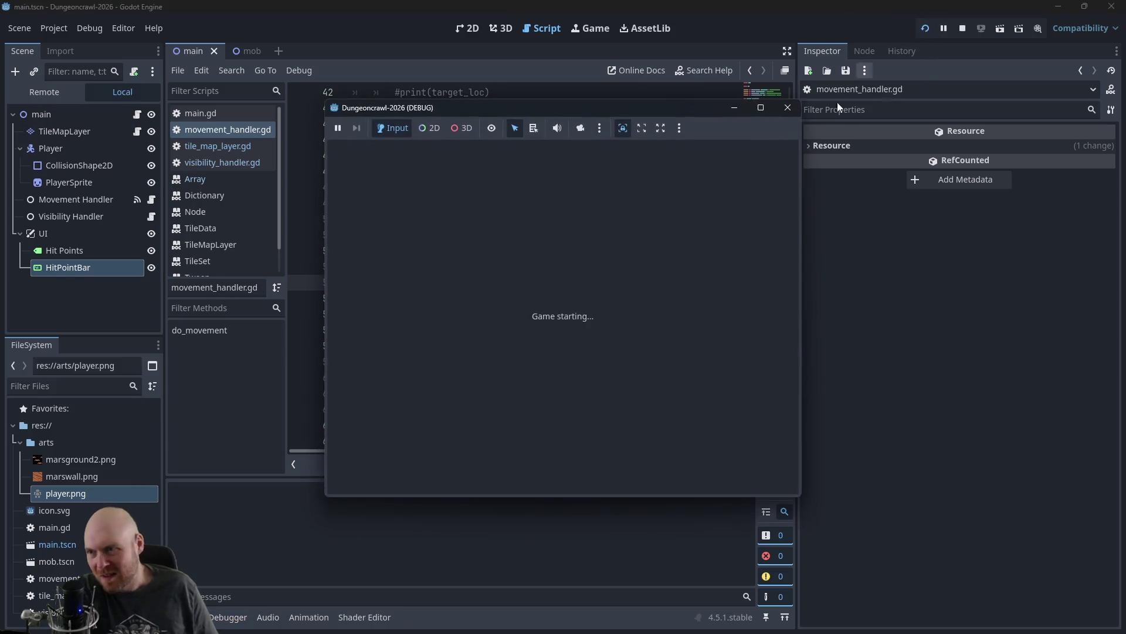
key(Right)
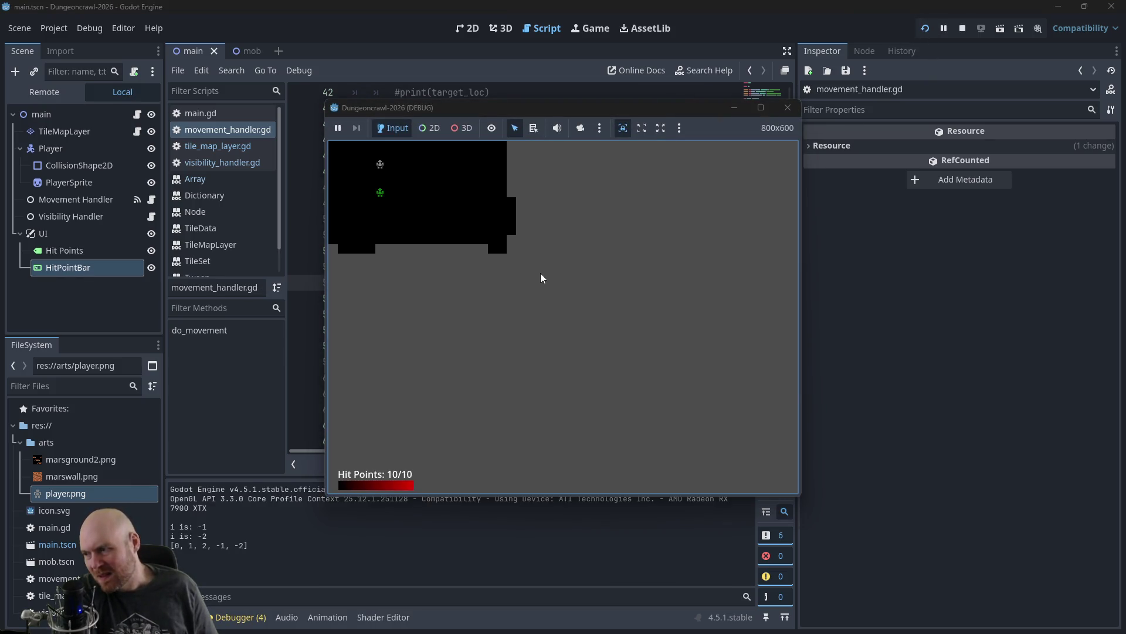
key(Left)
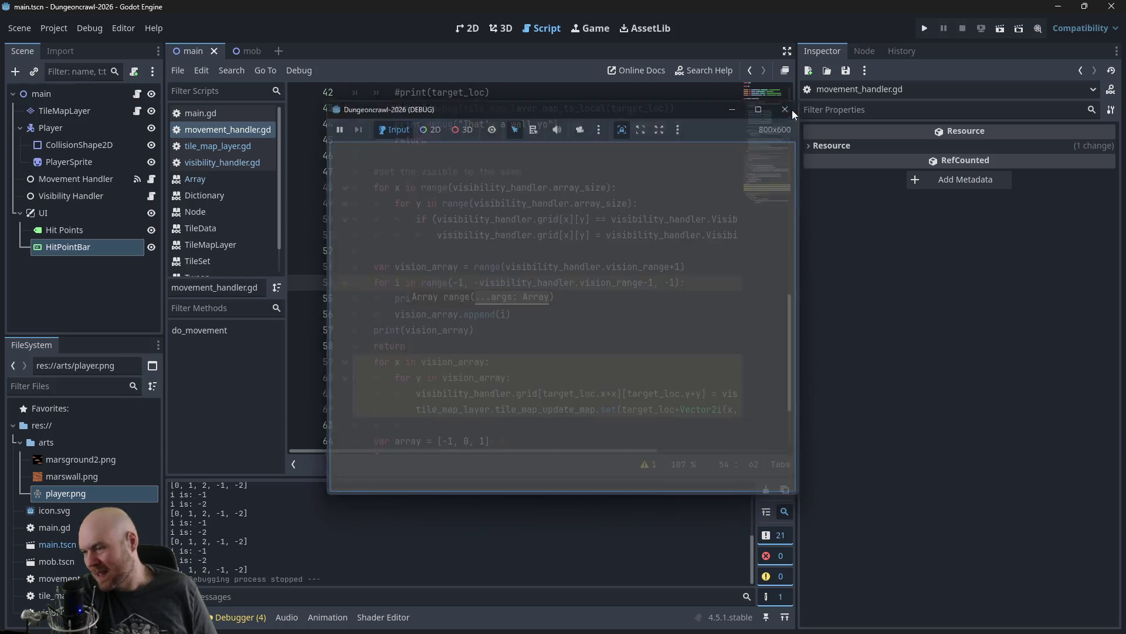
click(792, 111)
click(512, 282)
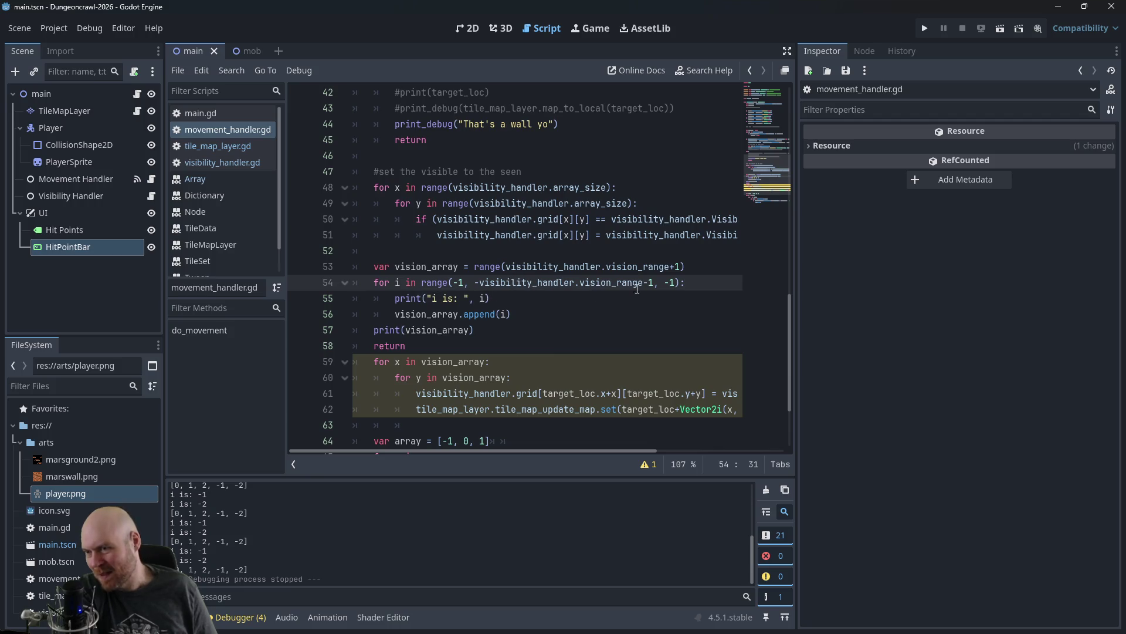
Step: Delete the i print line, print(vision_array) and the early return, then play-test the game
click(666, 282)
triple_click(472, 301)
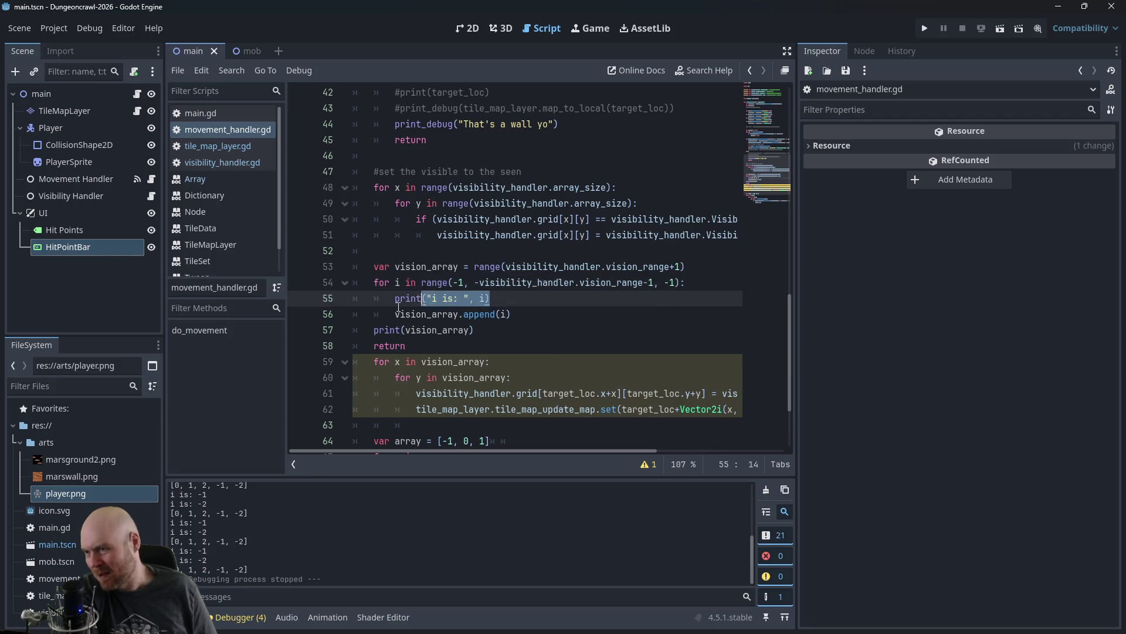
key(BackSpace)
key(BackSpace)
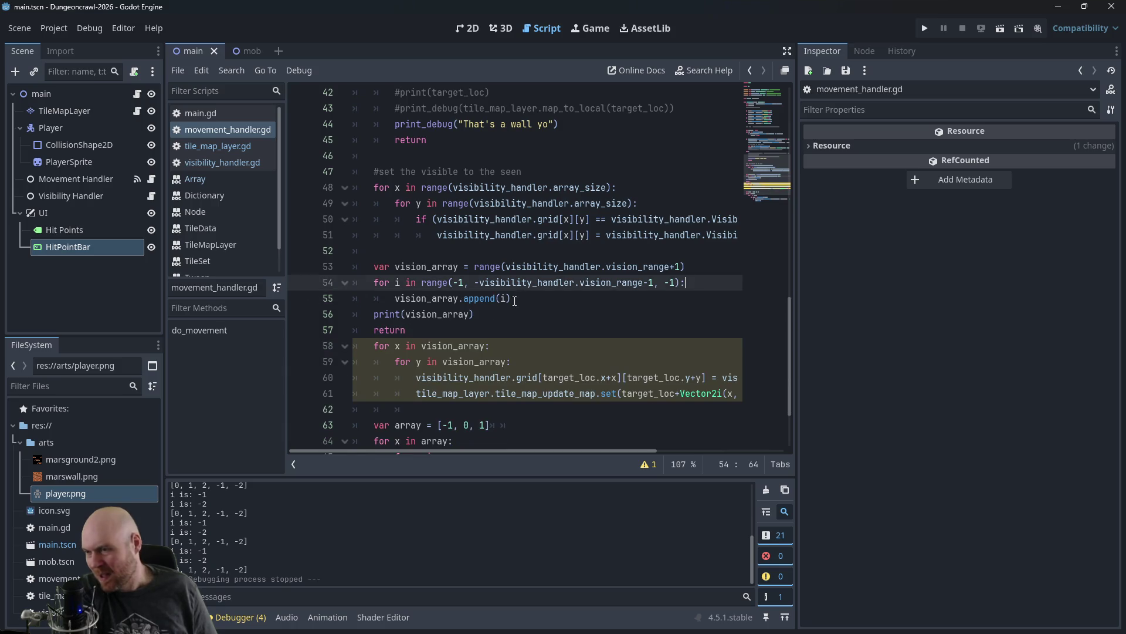
drag(474, 314, 327, 314)
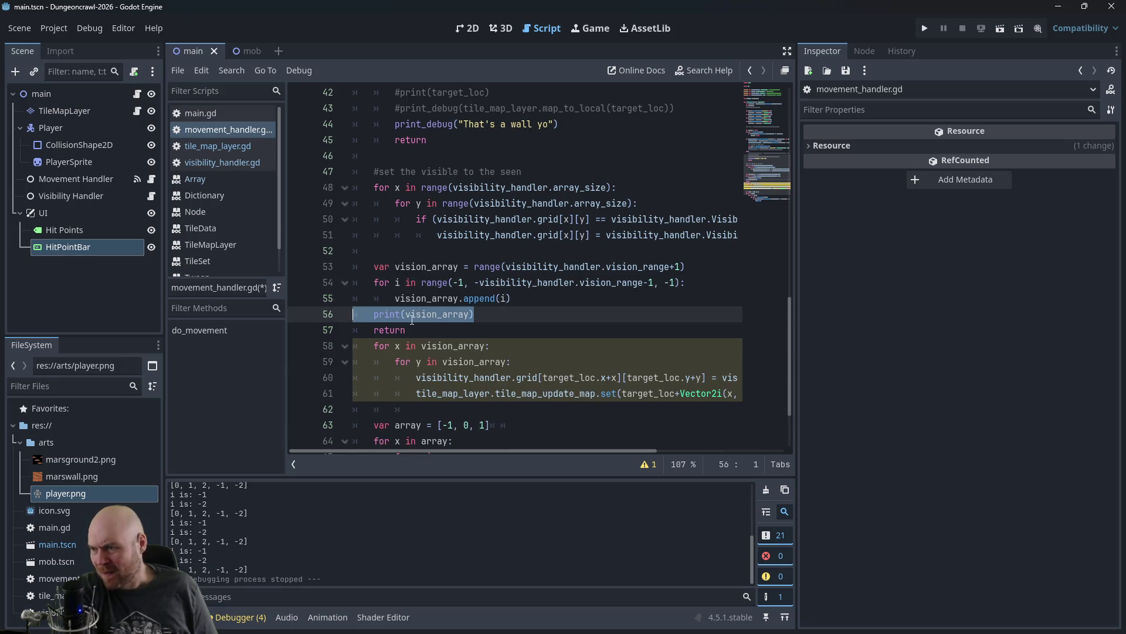
drag(411, 329, 311, 317)
key(BackSpace)
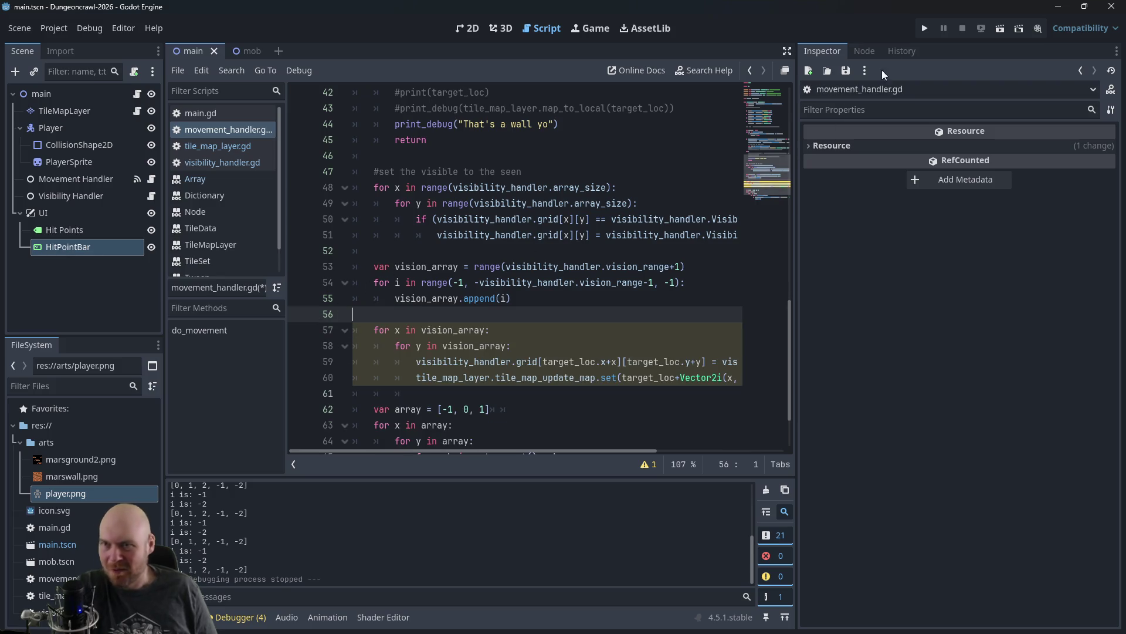
click(925, 28)
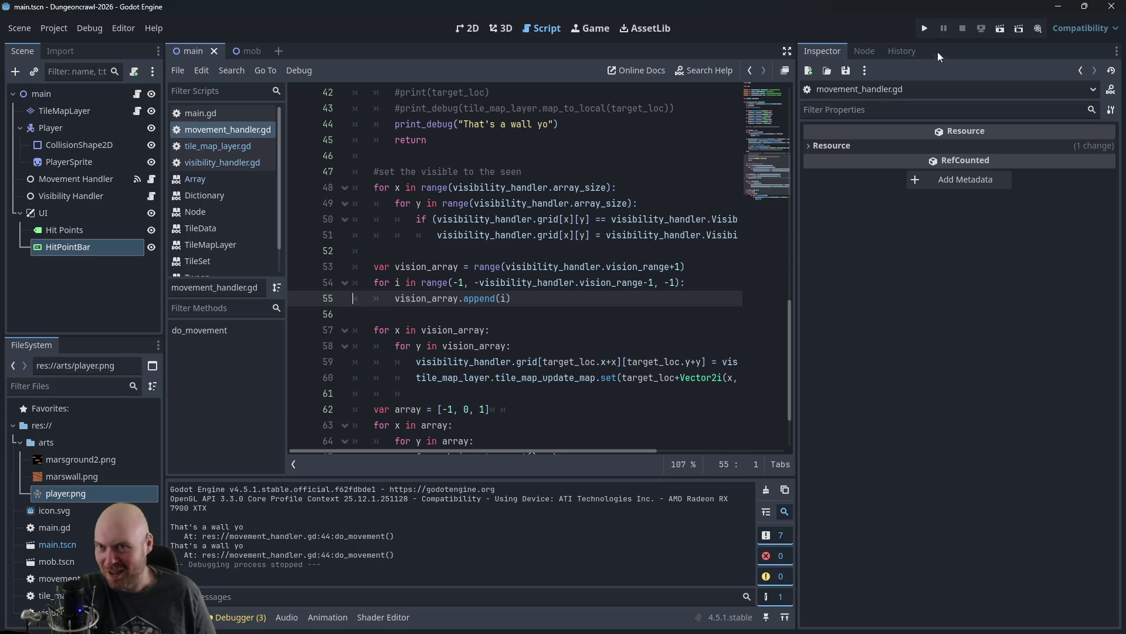
Step: Open visibility_handler.gd and change vision_range on line 7 from 2 to 3
click(527, 282)
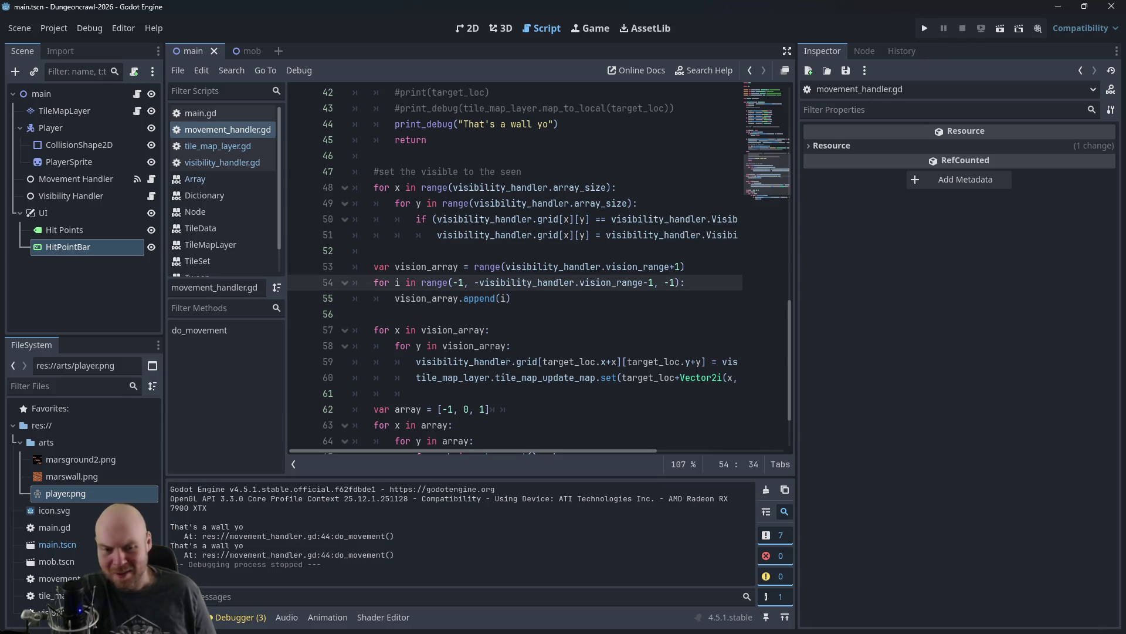
scroll(591, 243, up, 14)
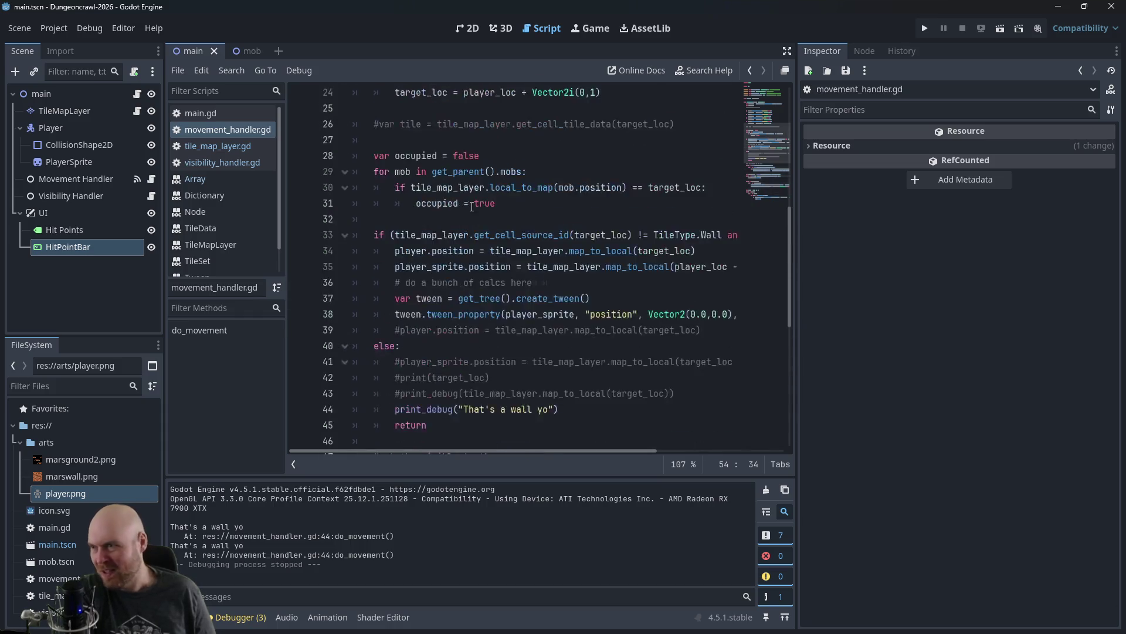
click(252, 162)
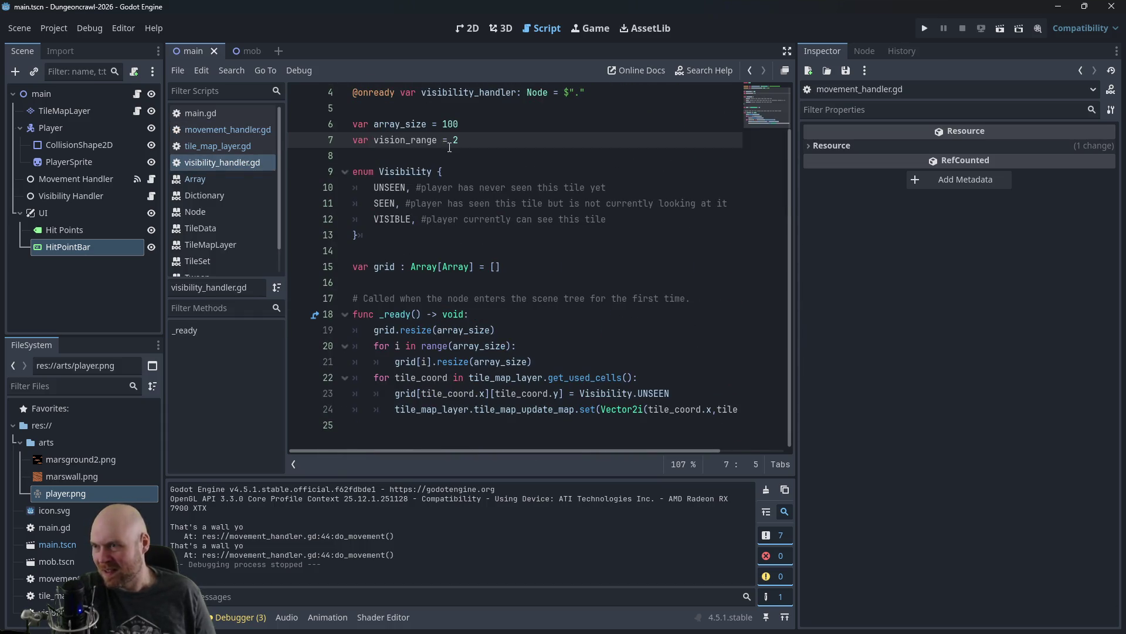
double_click(456, 140)
text(3)
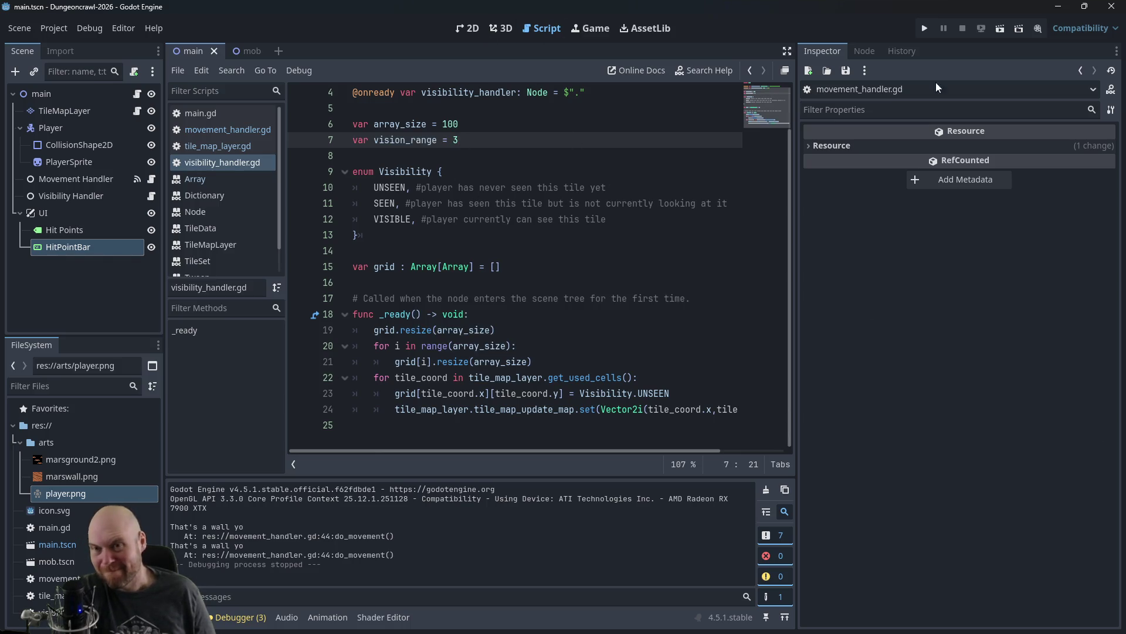
Step: Run the game with vision_range 3, walk the player around revealing tiles, then stop it
click(925, 29)
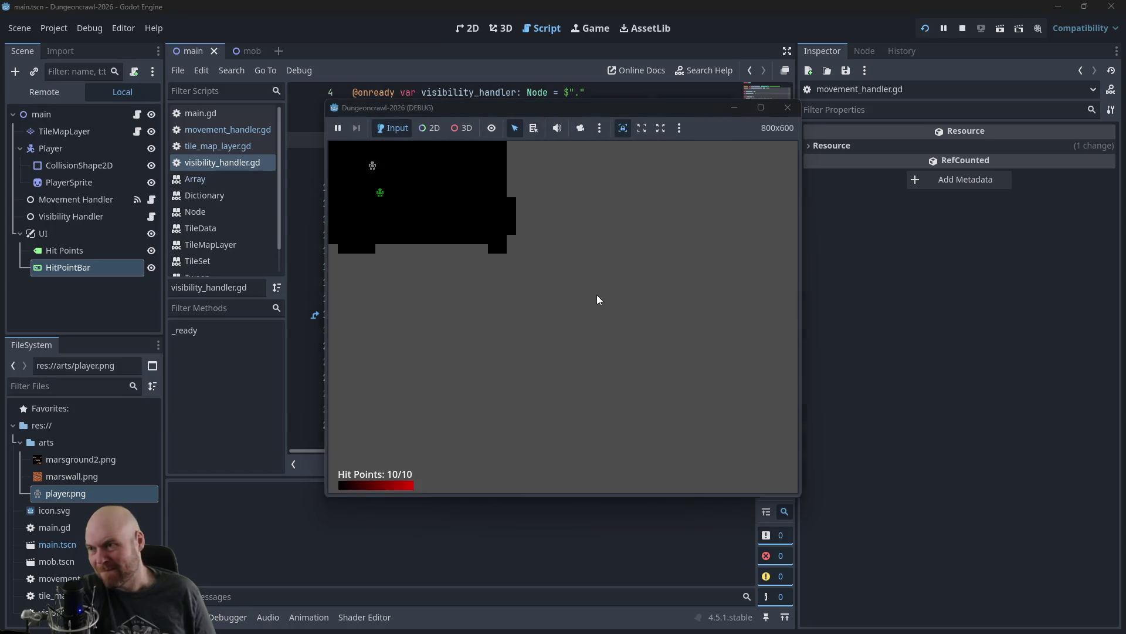
key(Down)
key(Down)
key(Right)
key(Right)
key(Right)
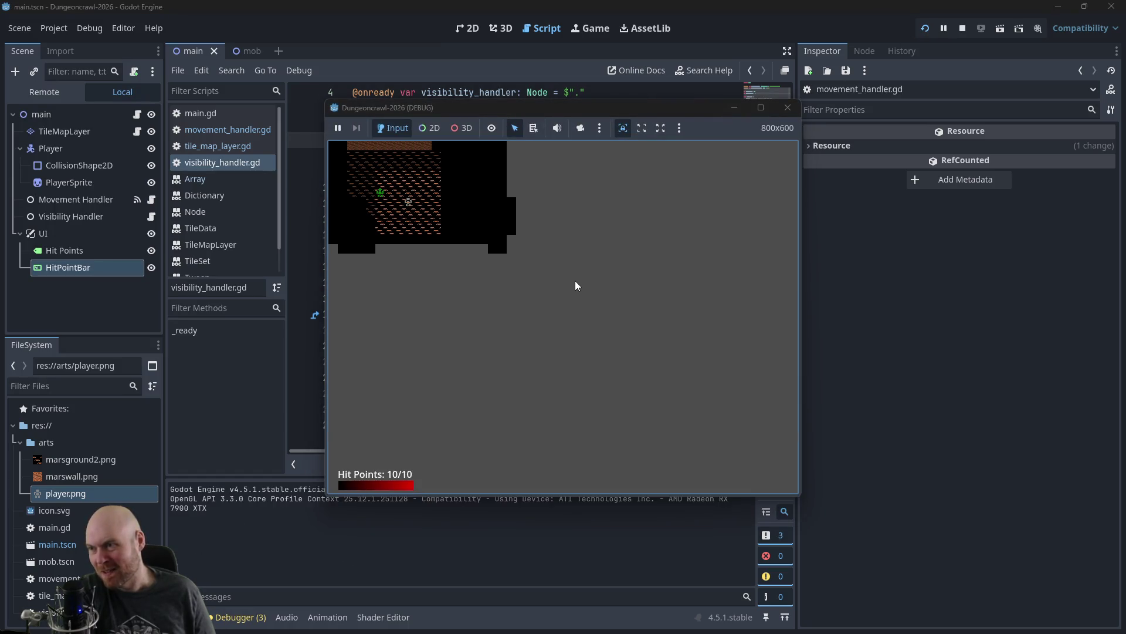
key(Up)
key(Up)
key(Up)
key(Left)
key(Left)
key(Left)
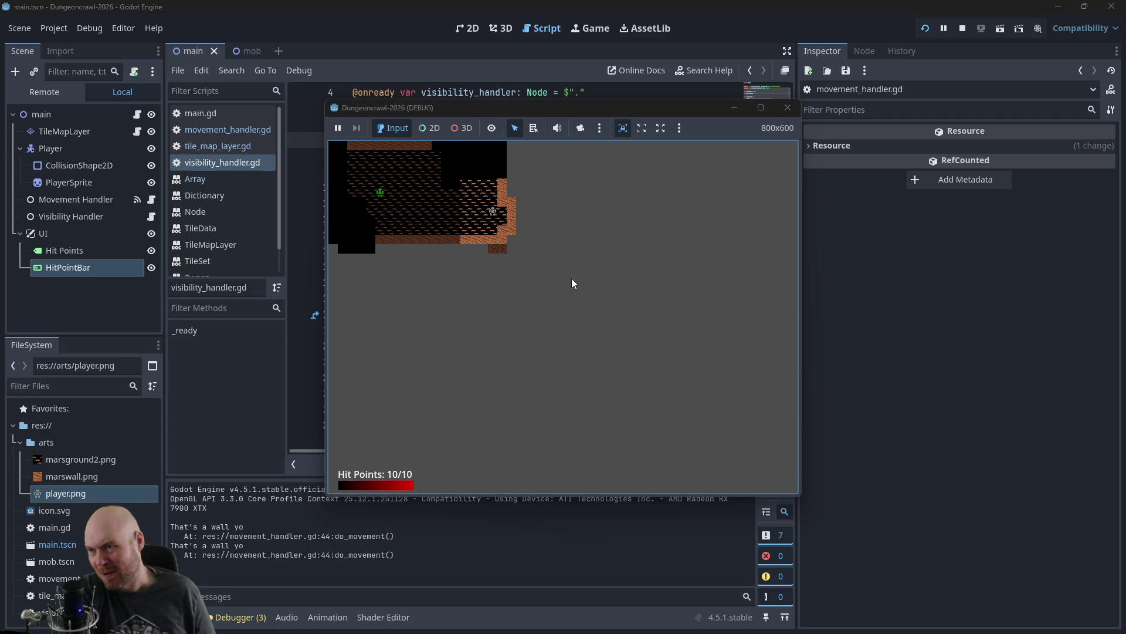
key(Left)
key(Left)
key(Left)
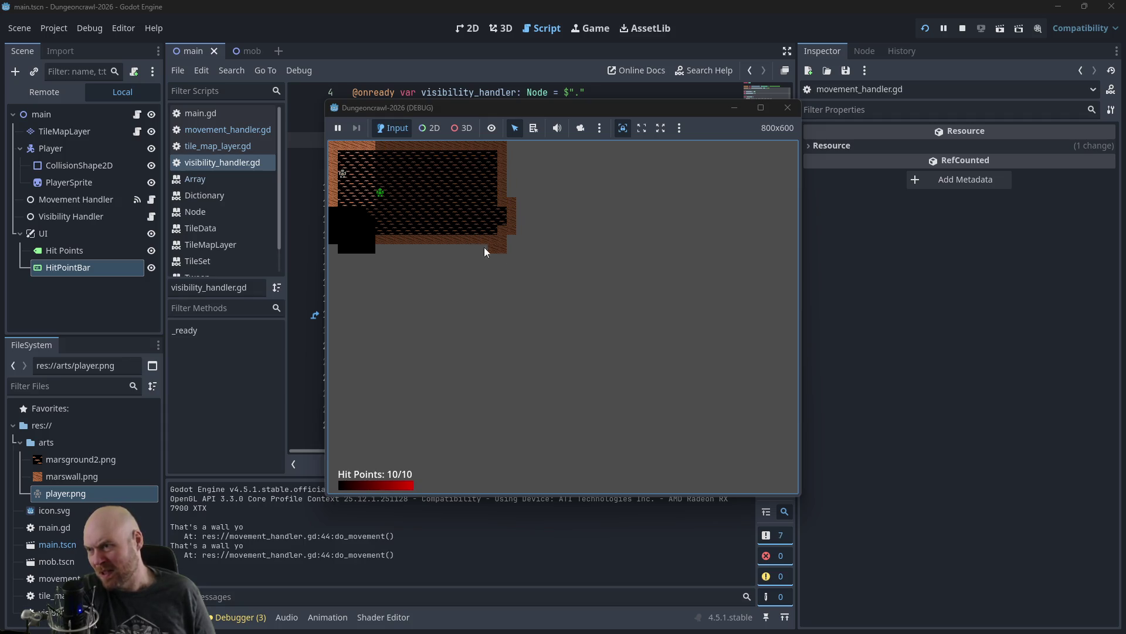
key(Down)
key(Down)
key(Down)
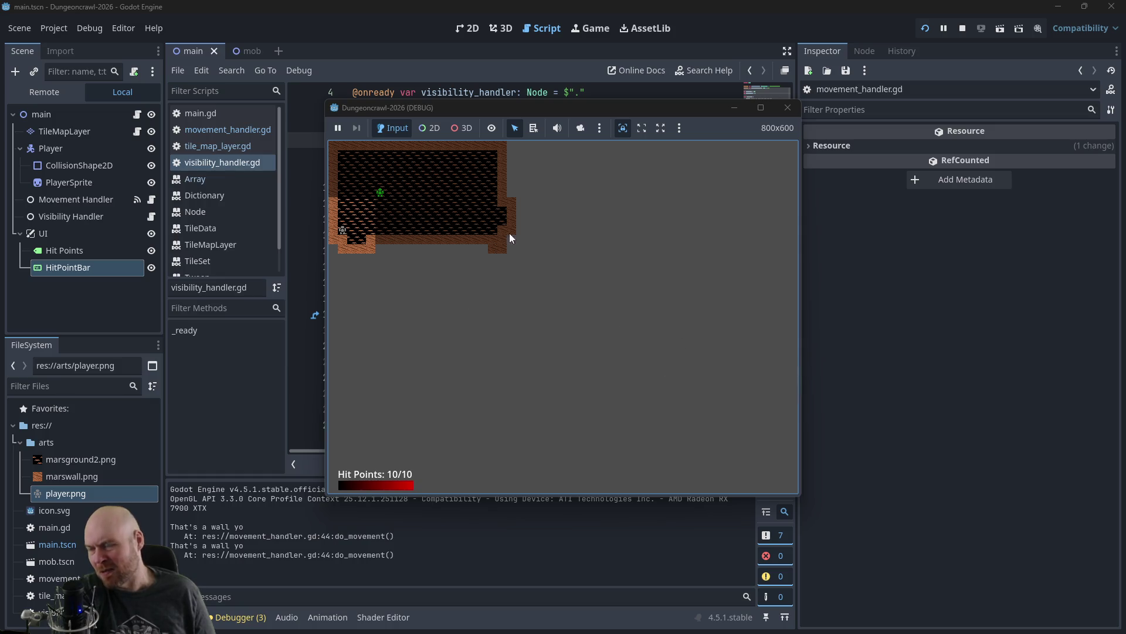
click(790, 108)
Step: Open Project Settings and browse the Config, Run and Boot Splash pages
click(52, 32)
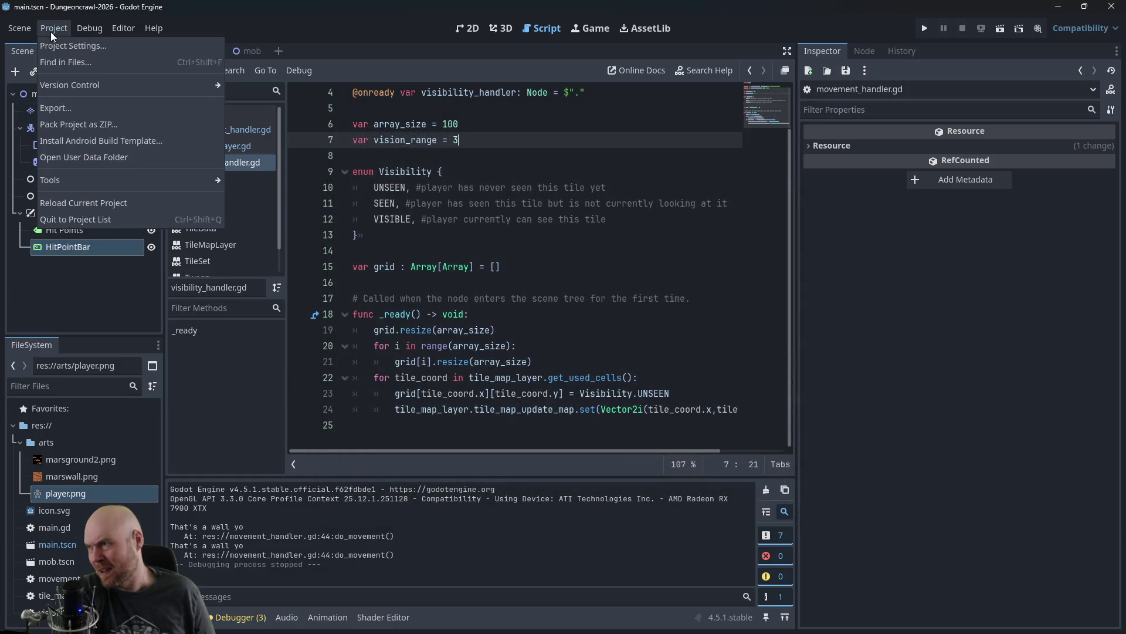
click(48, 45)
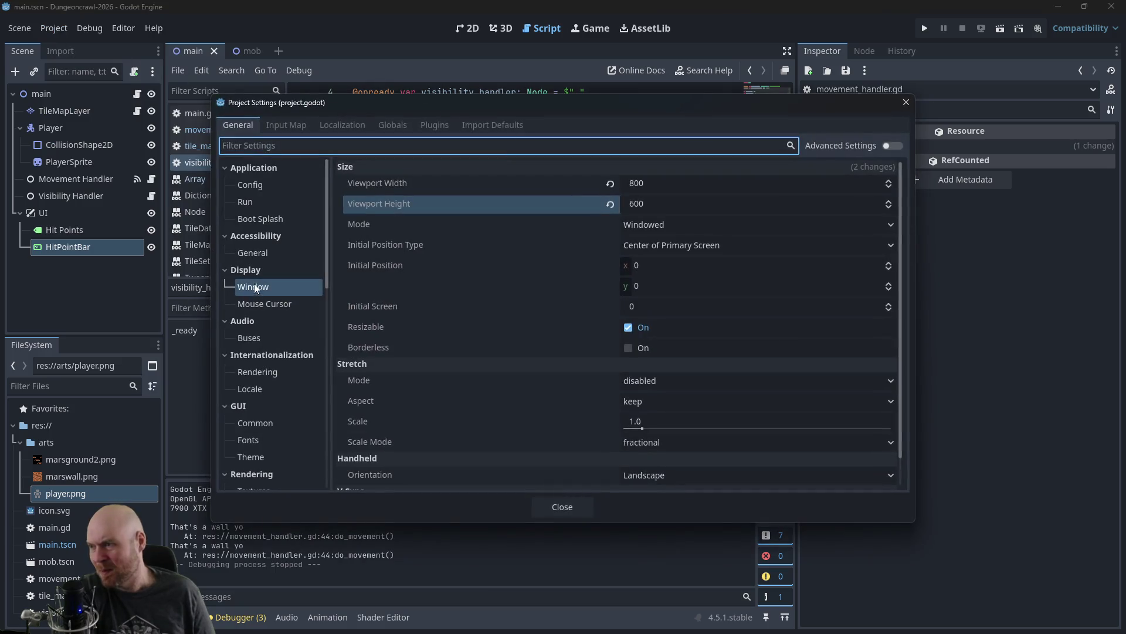
scroll(510, 264, down, 1)
scroll(504, 264, up, 1)
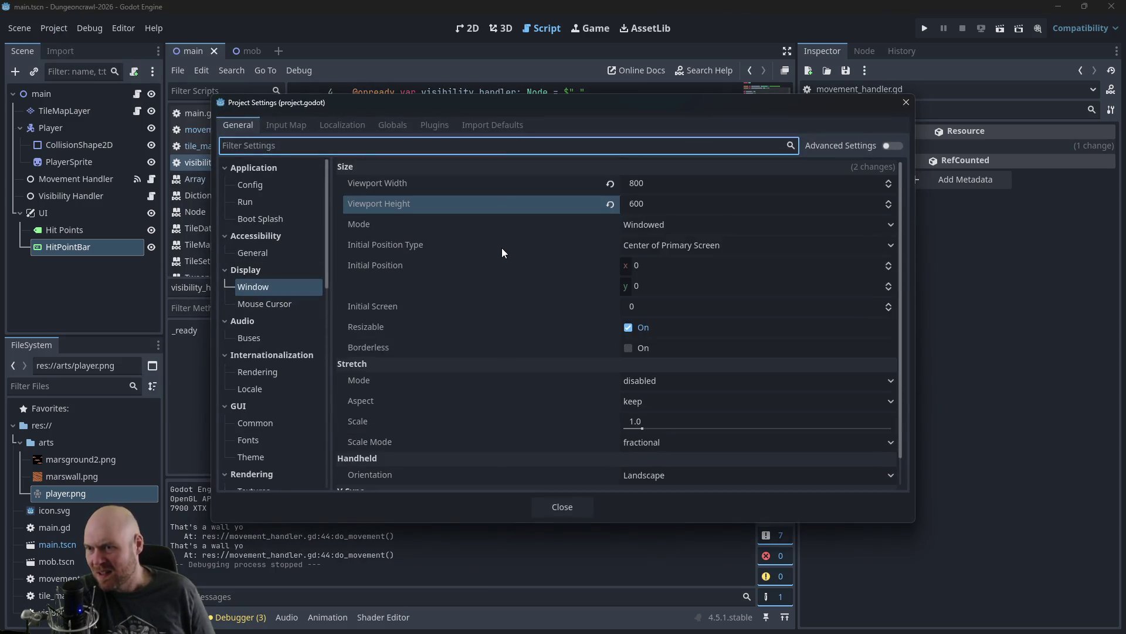
click(253, 187)
click(252, 200)
click(253, 216)
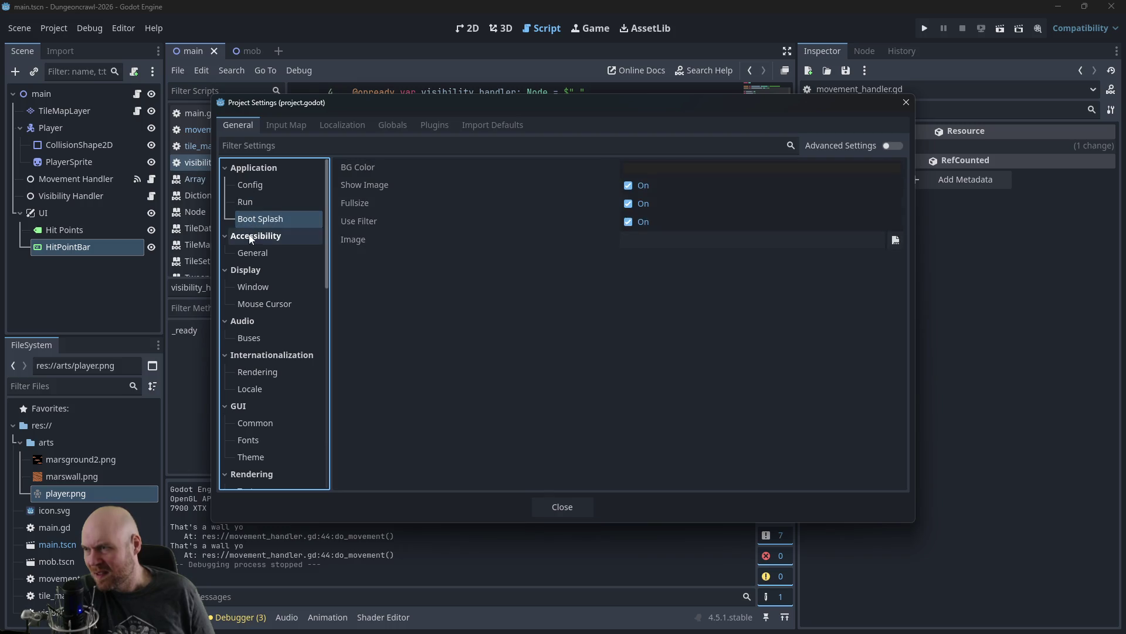
Step: Look over the Accessibility and Mouse Cursor pages, ending on Display > Window settings
click(256, 251)
click(247, 287)
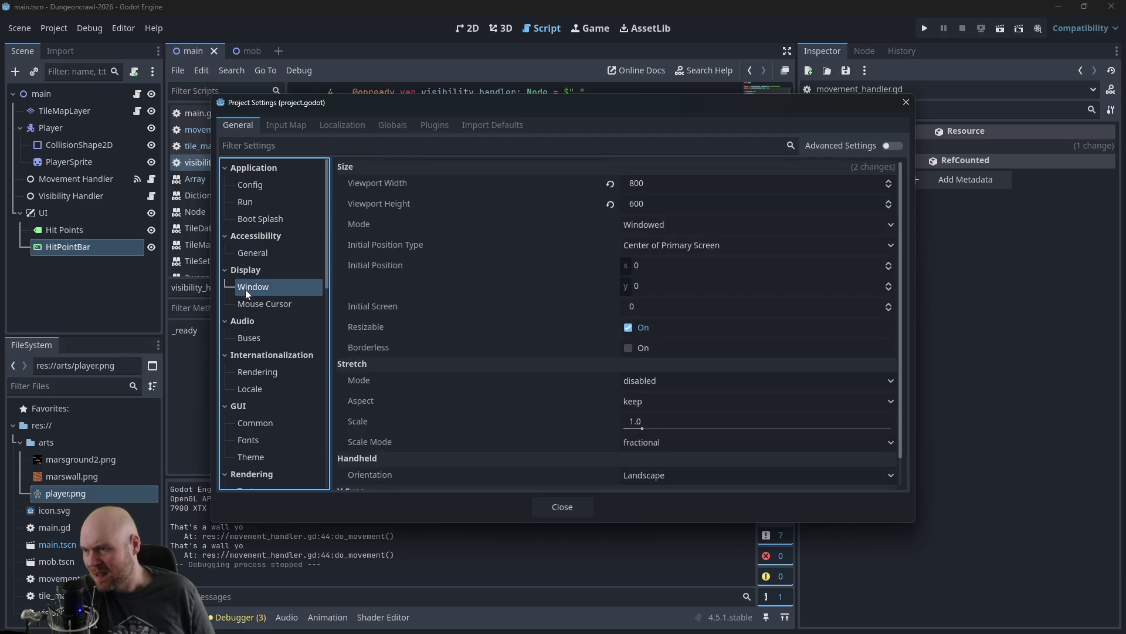
click(250, 302)
click(254, 290)
scroll(409, 283, down, 1)
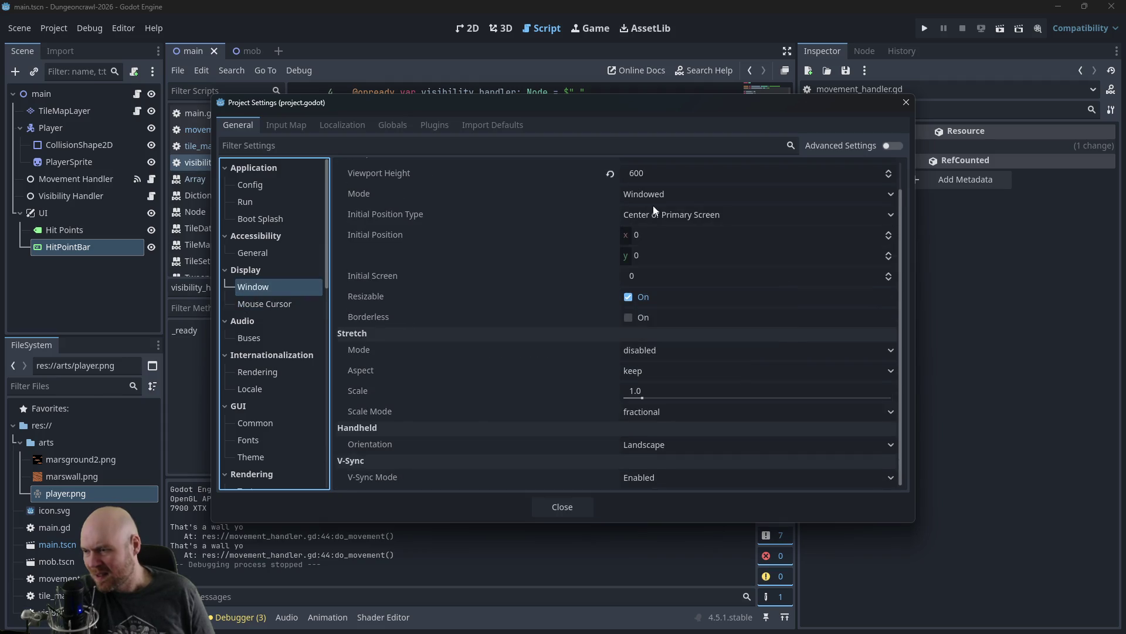
scroll(487, 235, up, 1)
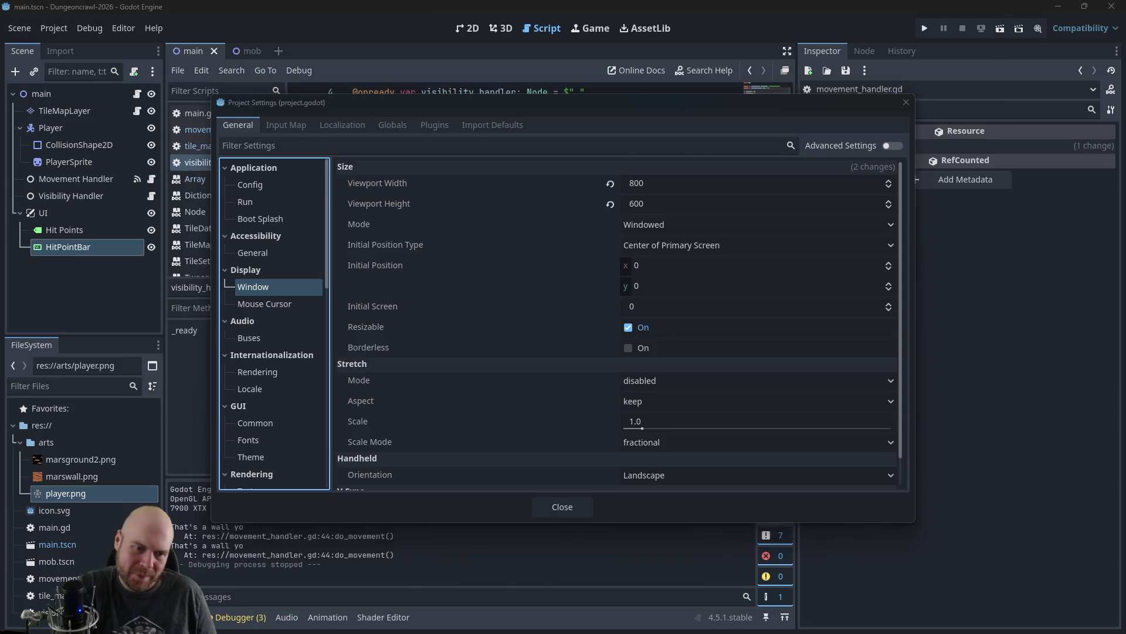
key(alt+Tab)
Step: Search Google for 'godot background setting color', finding Default Clear Color under Rendering > Environment
key(ctrl+t)
text(godot bac)
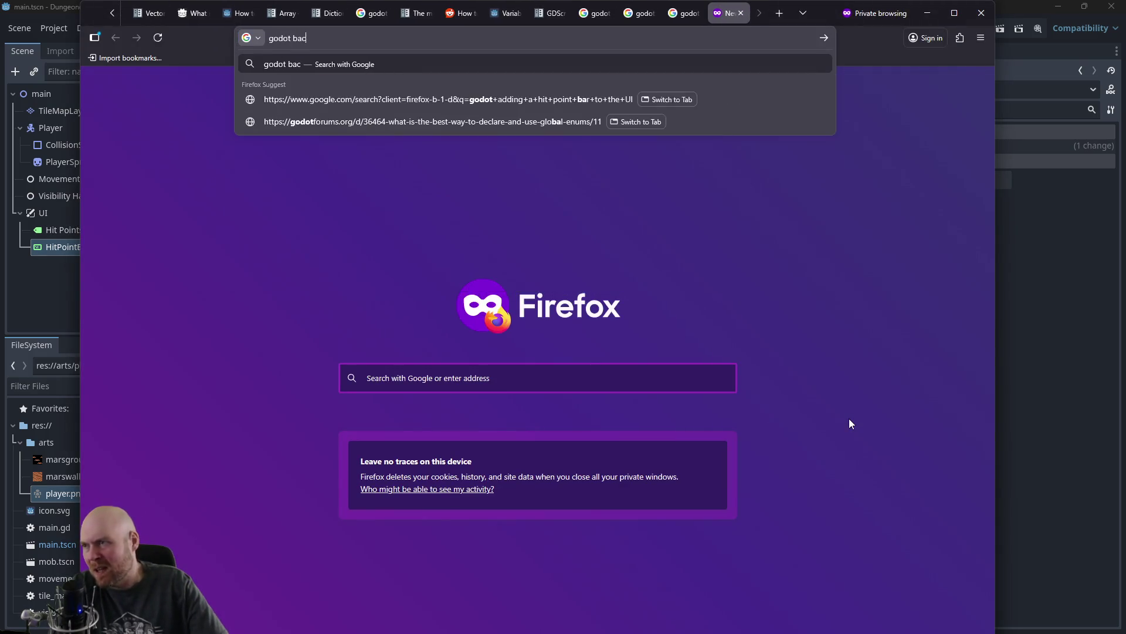
text(kground setting)
key(Return)
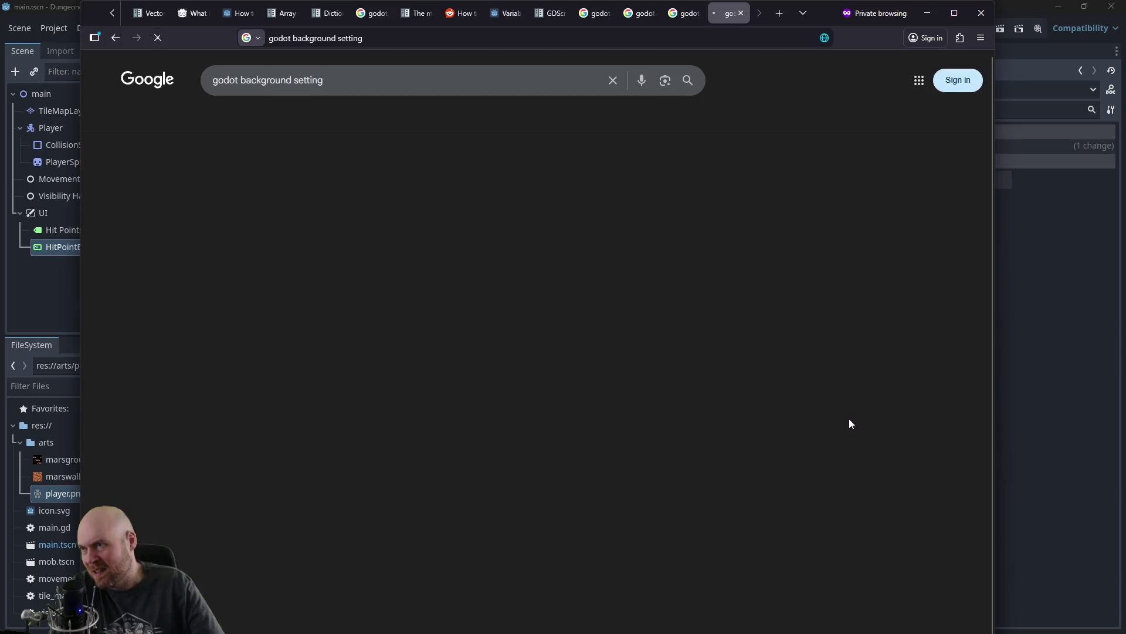
click(376, 91)
text(color)
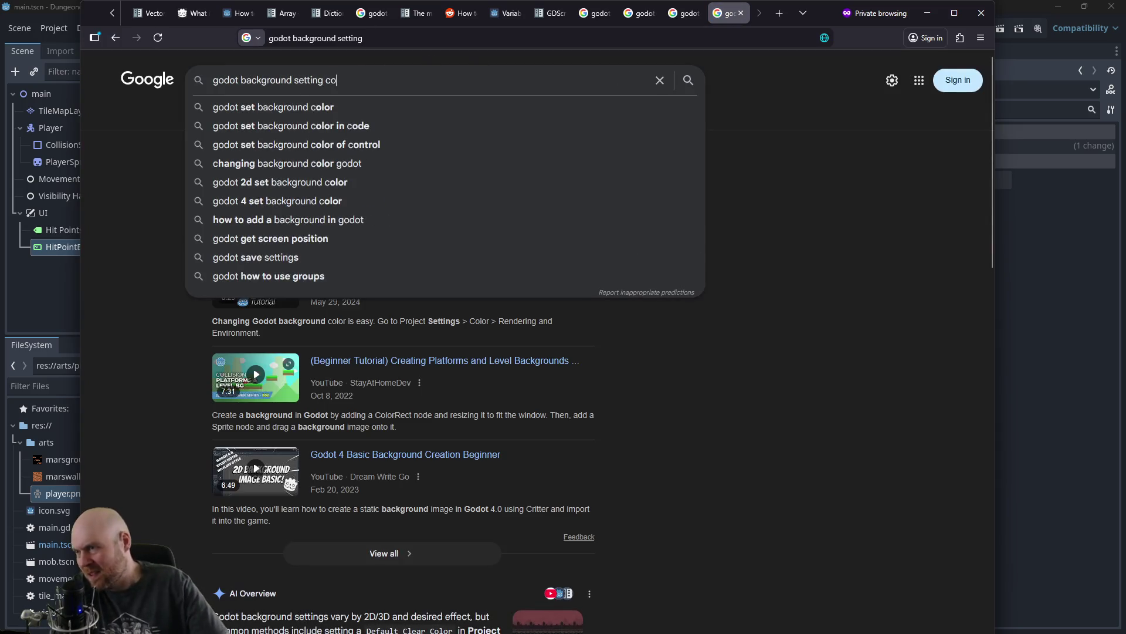
key(Return)
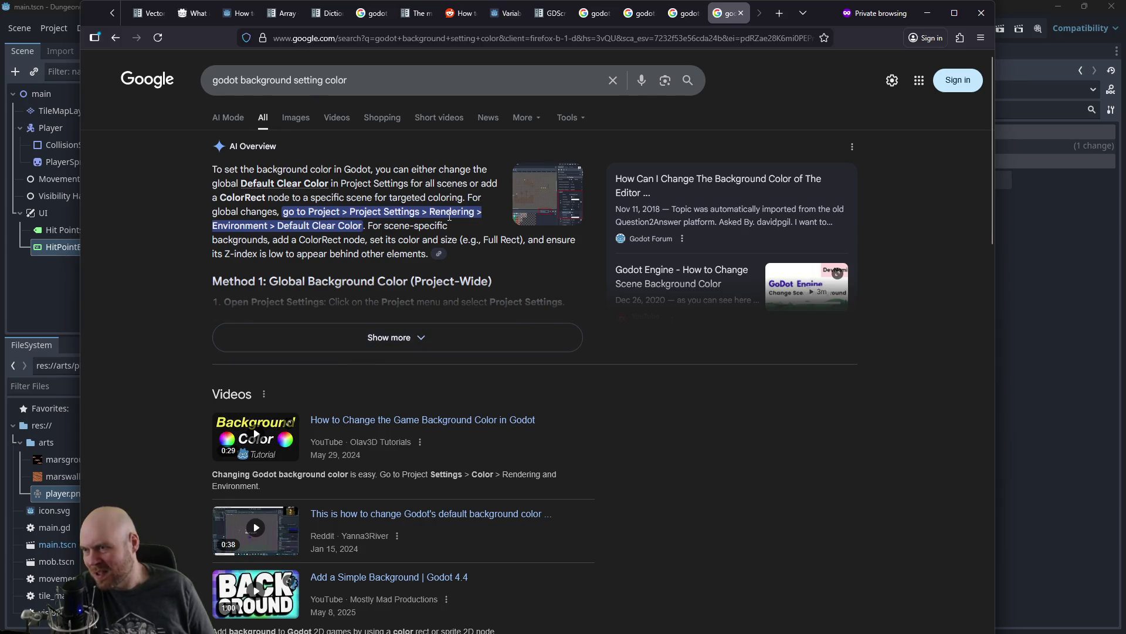
click(1036, 232)
Step: Set Rendering > Environment Default Clear Color to black (000000) and close Project Settings
scroll(283, 343, down, 5)
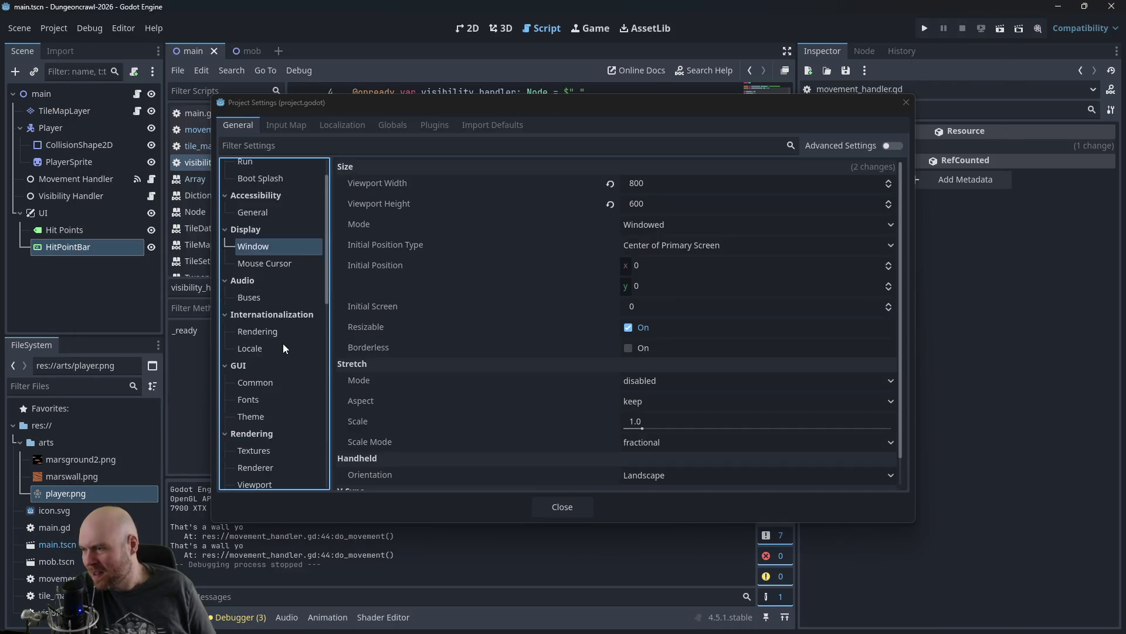
scroll(283, 337, down, 3)
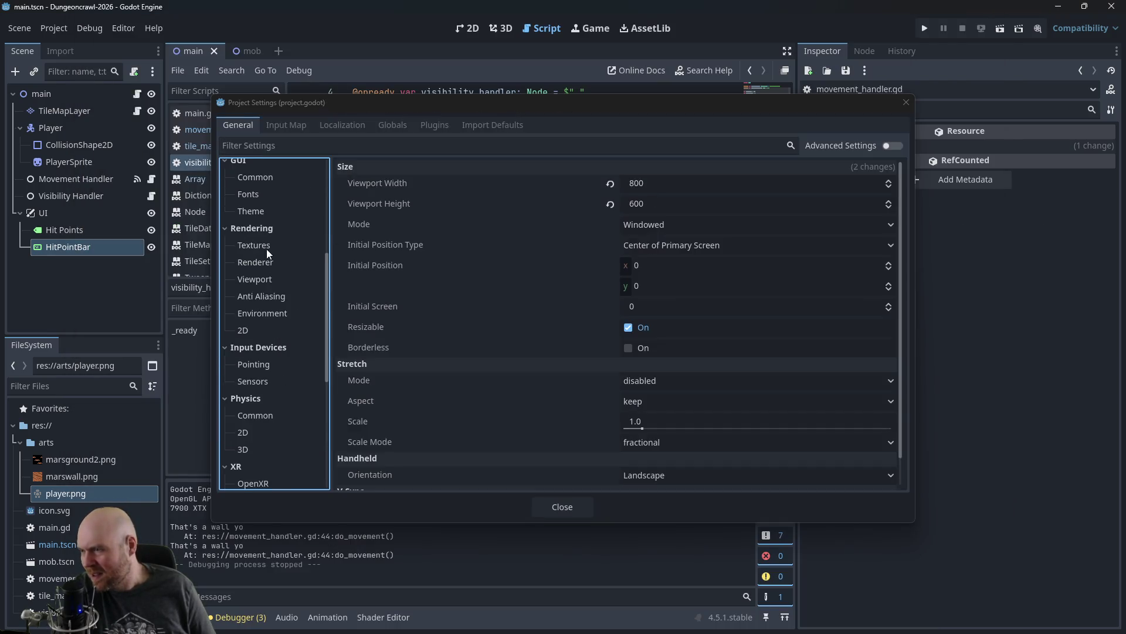
click(262, 310)
click(697, 183)
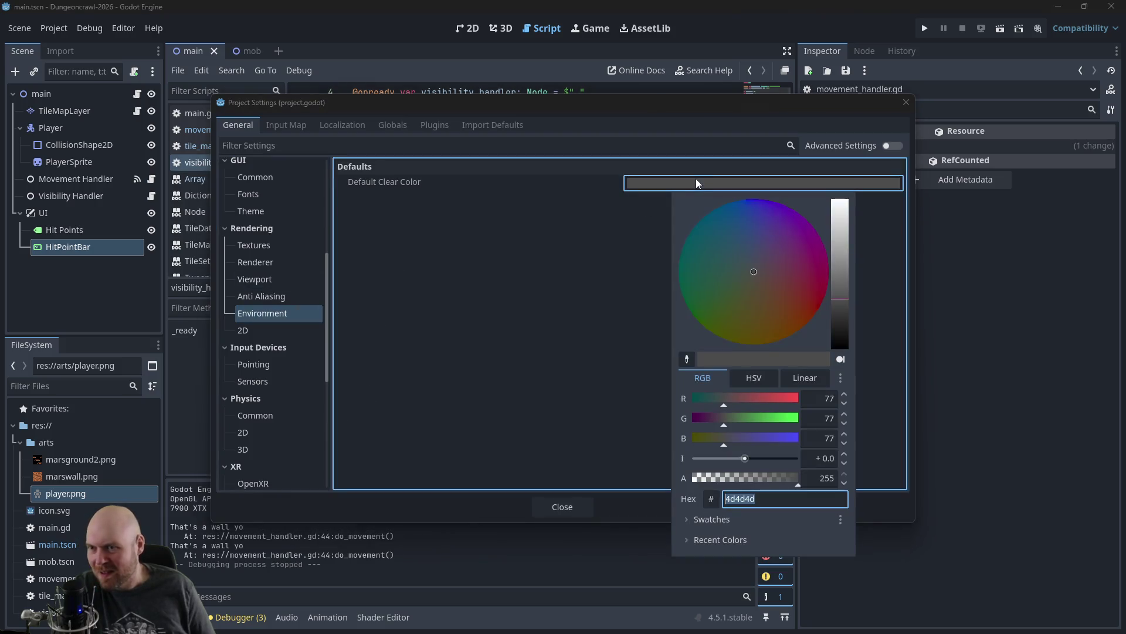
drag(840, 301, 840, 348)
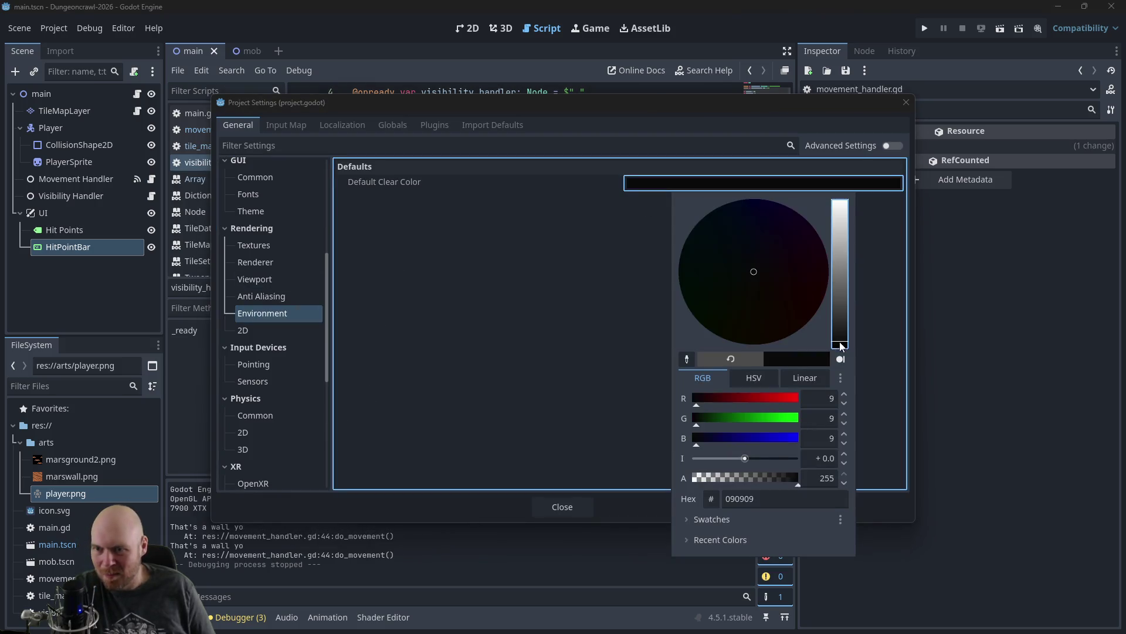
click(446, 285)
click(562, 501)
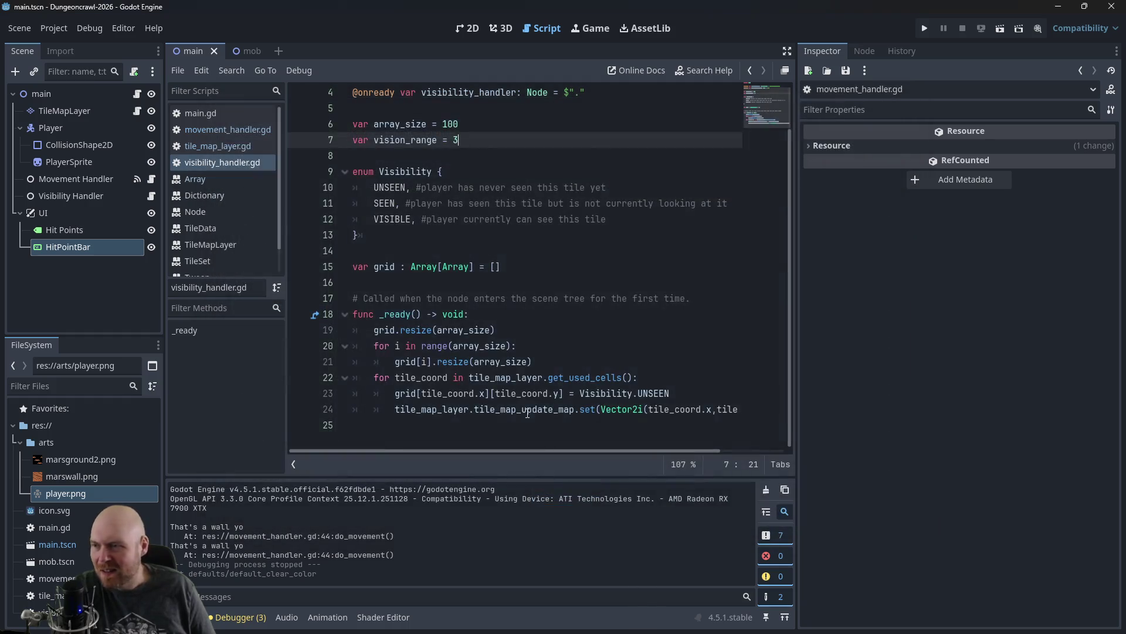
Step: Launch the game to see the black background
click(463, 30)
click(527, 31)
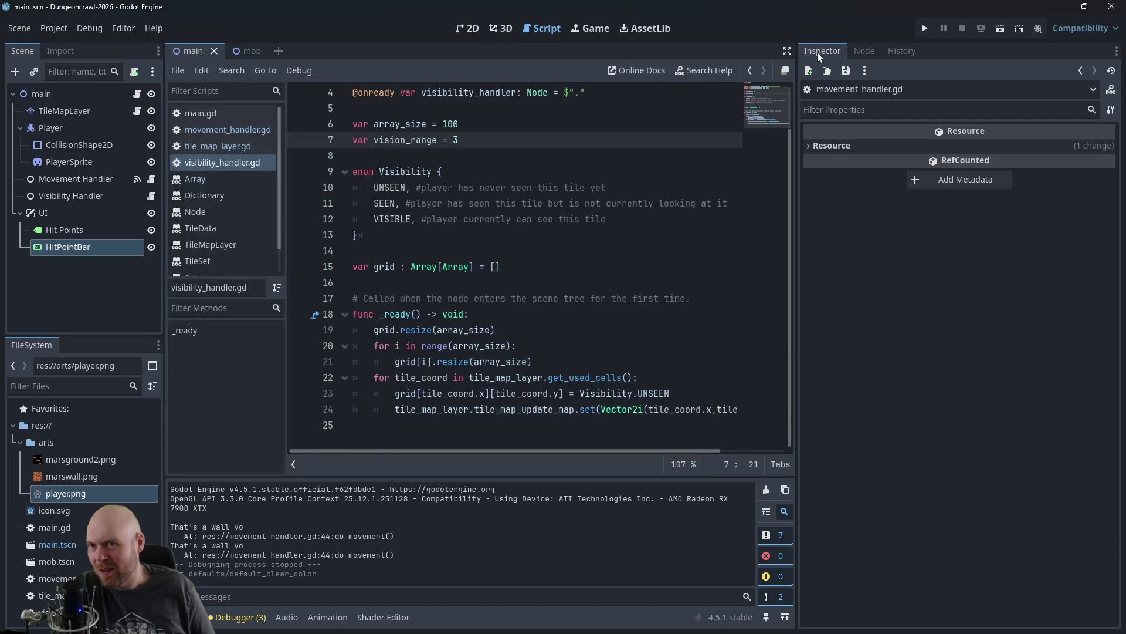
click(925, 27)
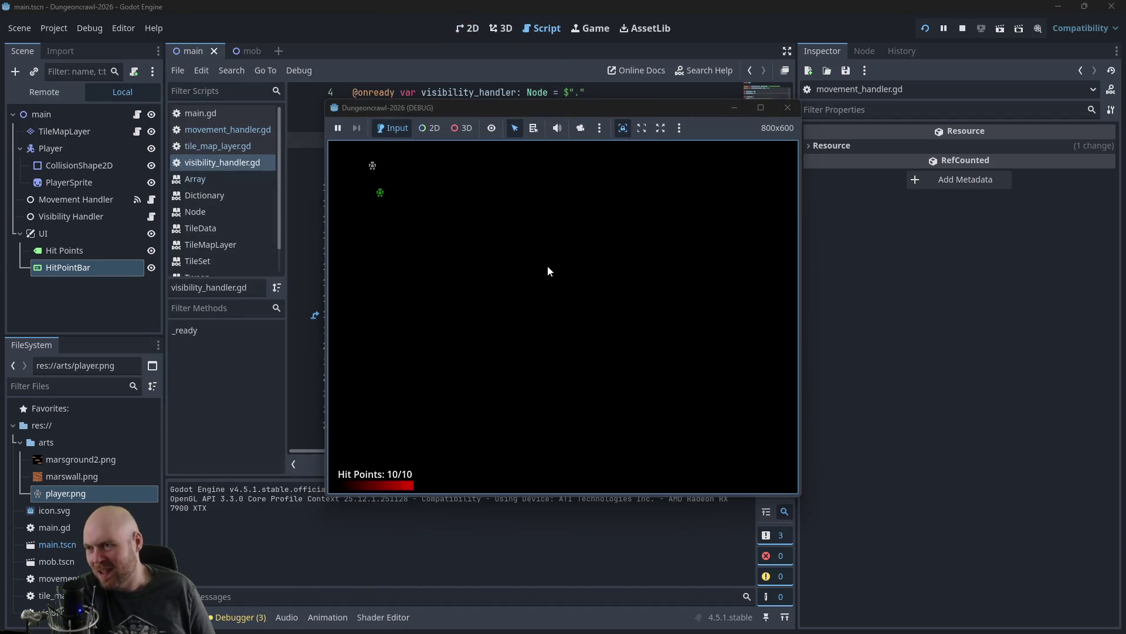
Step: Walk the player down and right along the corridor, checking that nearby tiles appear
key(Down)
key(Down)
key(Down)
key(Left)
key(Left)
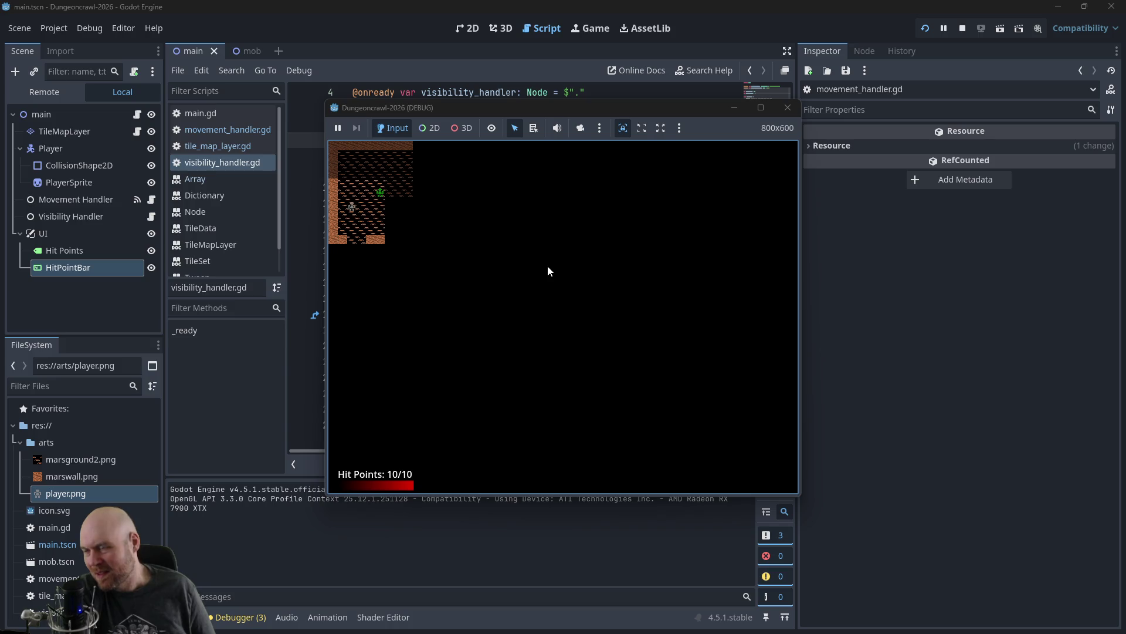
key(Down)
key(Down)
key(Right)
key(Right)
key(Right)
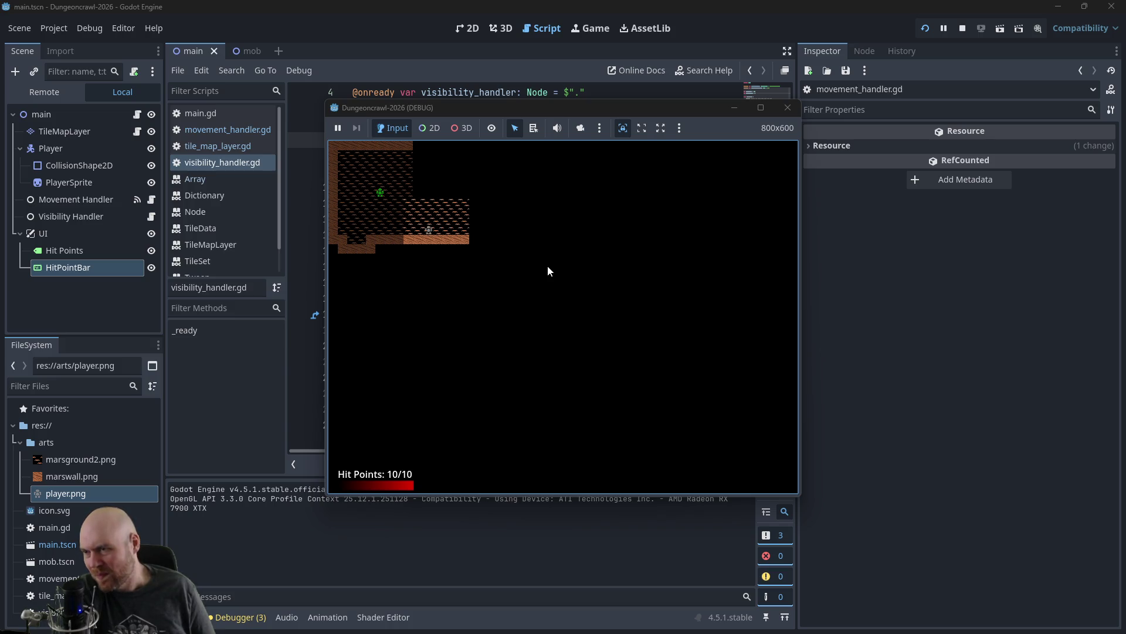
key(Right)
key(Right)
key(Right)
Step: Explore up into a new area and back down, then bring up the Plan note
key(Up)
key(Up)
key(Up)
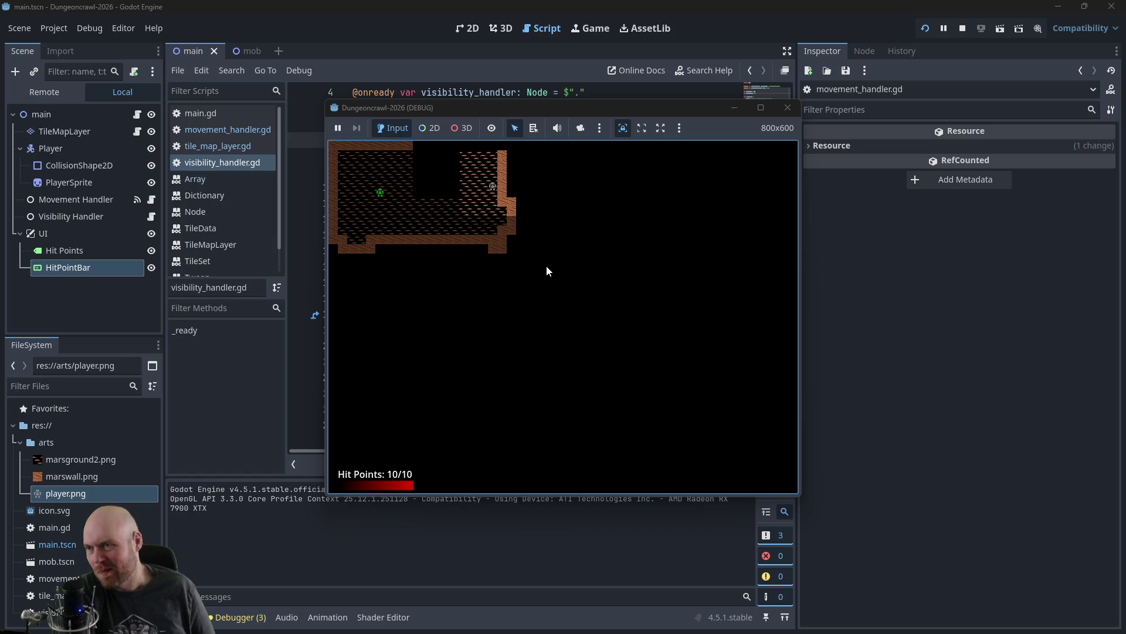
key(Up)
key(Left)
key(Left)
key(Left)
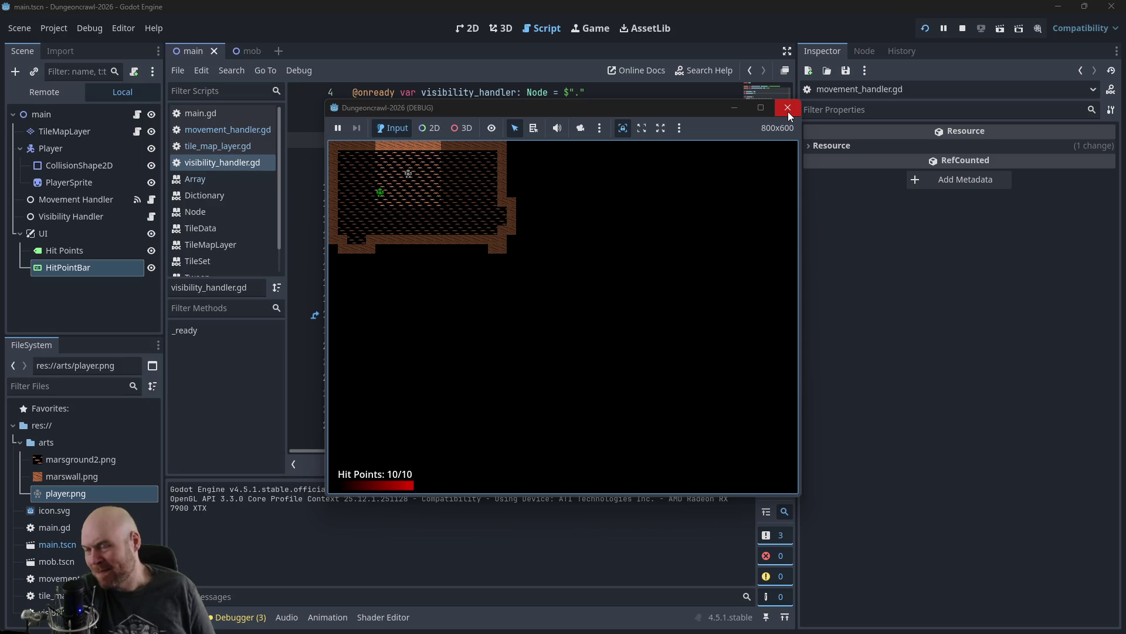
key(Down)
key(Down)
key(Down)
key(Down)
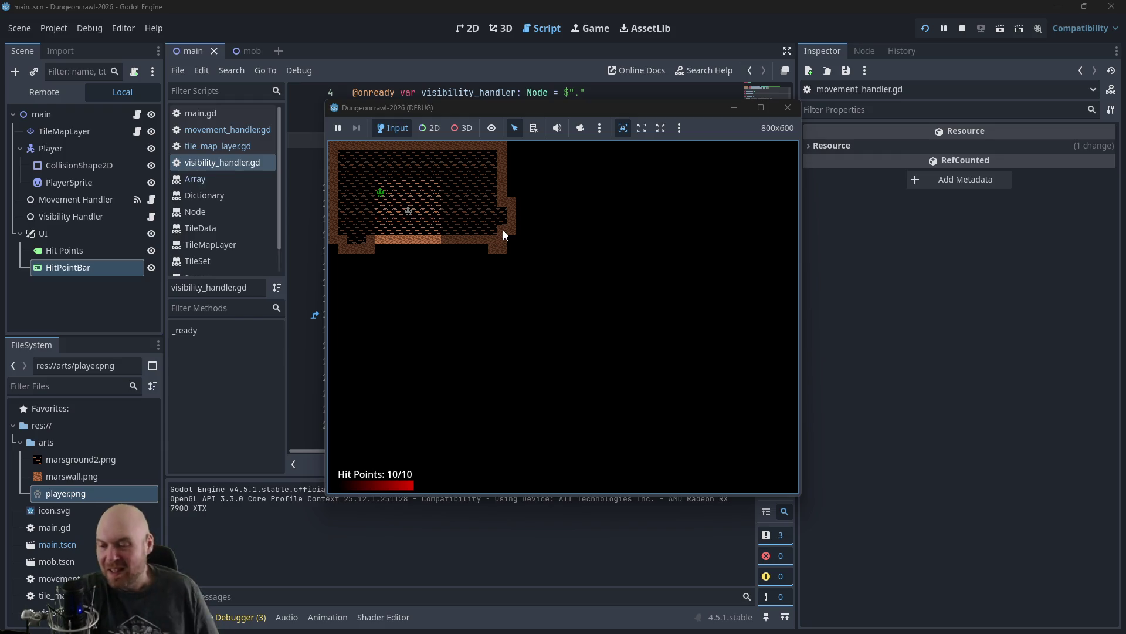
key(alt+Tab)
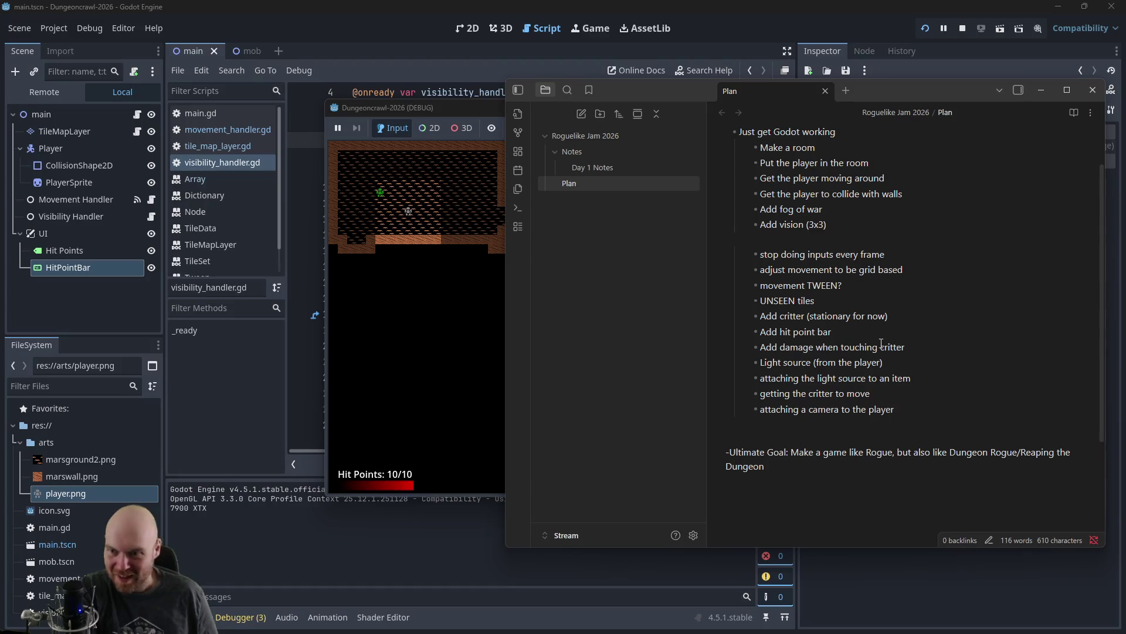
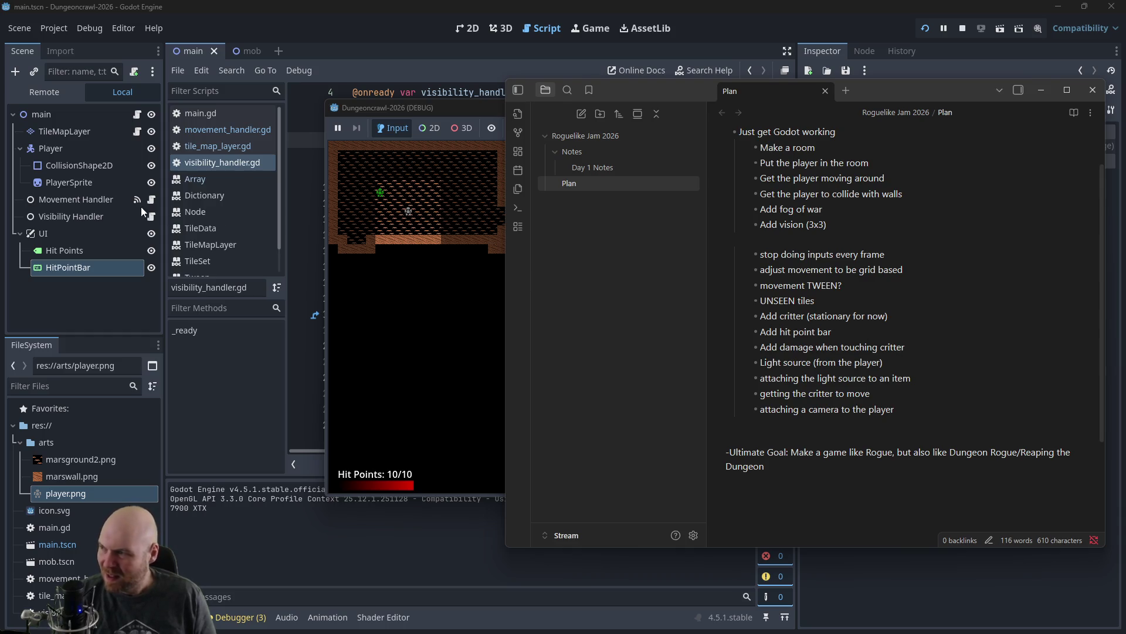
Step: Close the plan notes and the running game window, stopping the game
click(1092, 91)
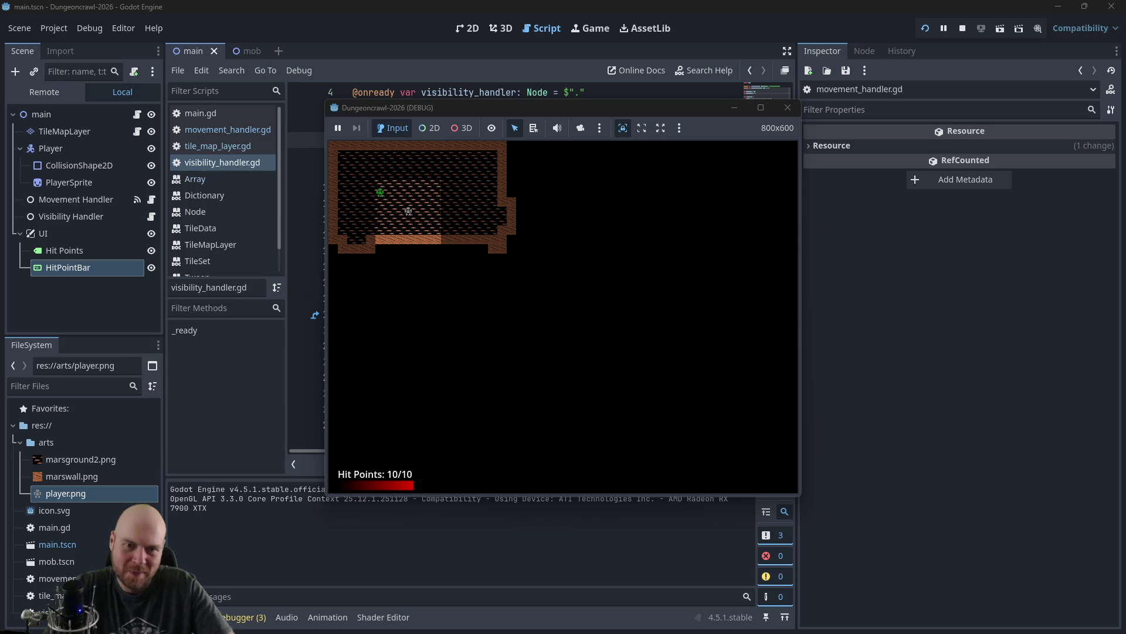
key(alt+Tab)
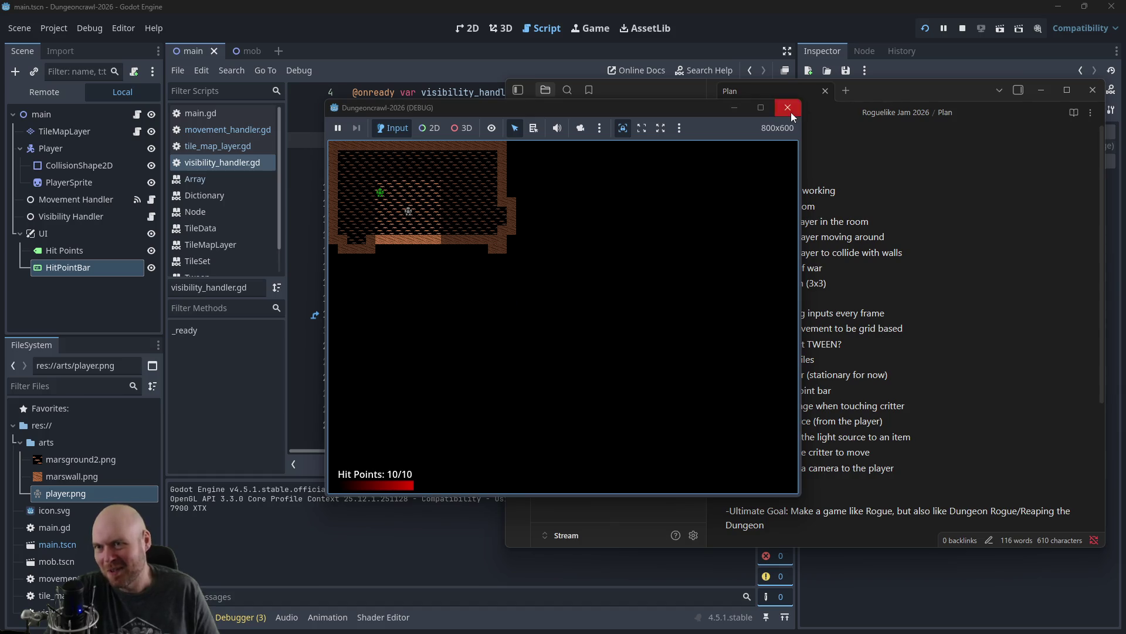
click(788, 107)
click(399, 333)
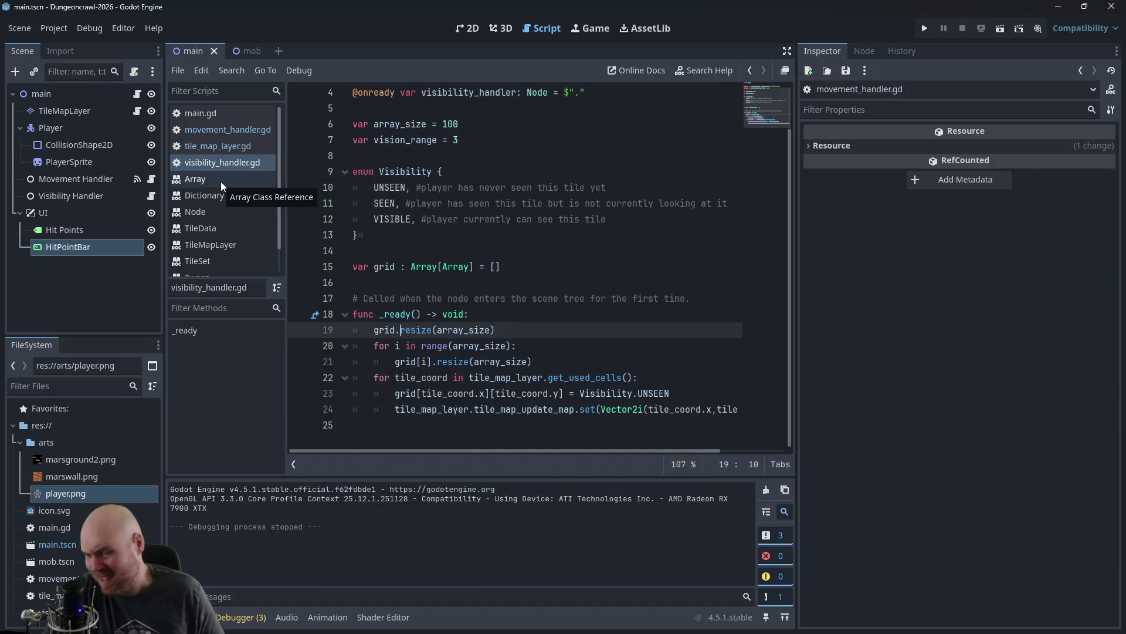
Step: Open movement_handler.gd and scroll to its vision code at the end
click(219, 132)
scroll(672, 276, down, 8)
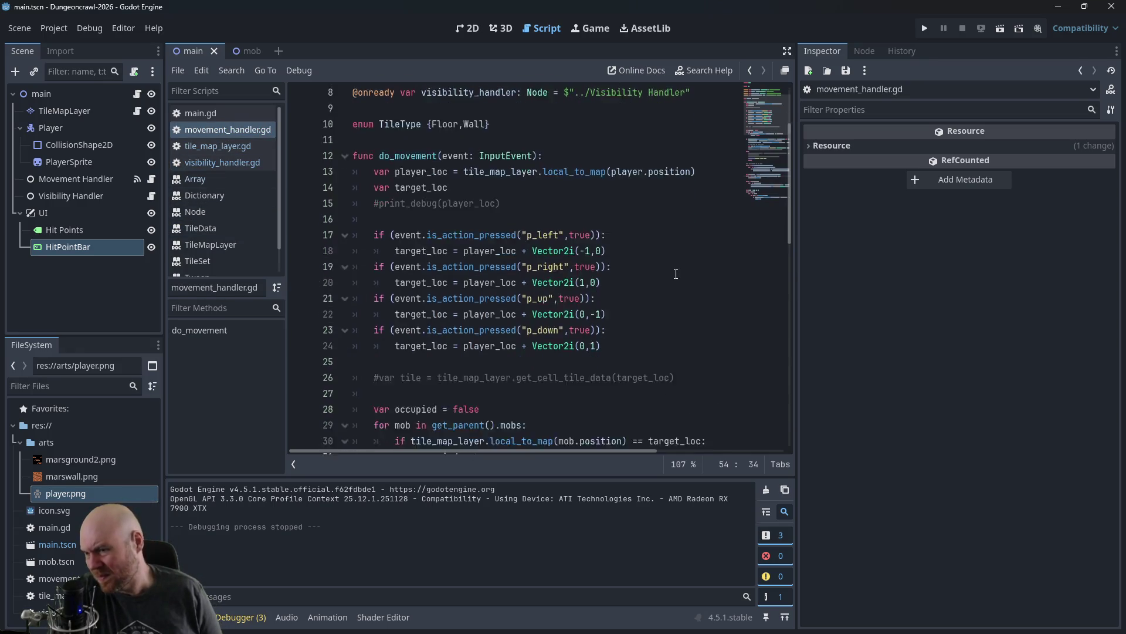
scroll(674, 272, down, 6)
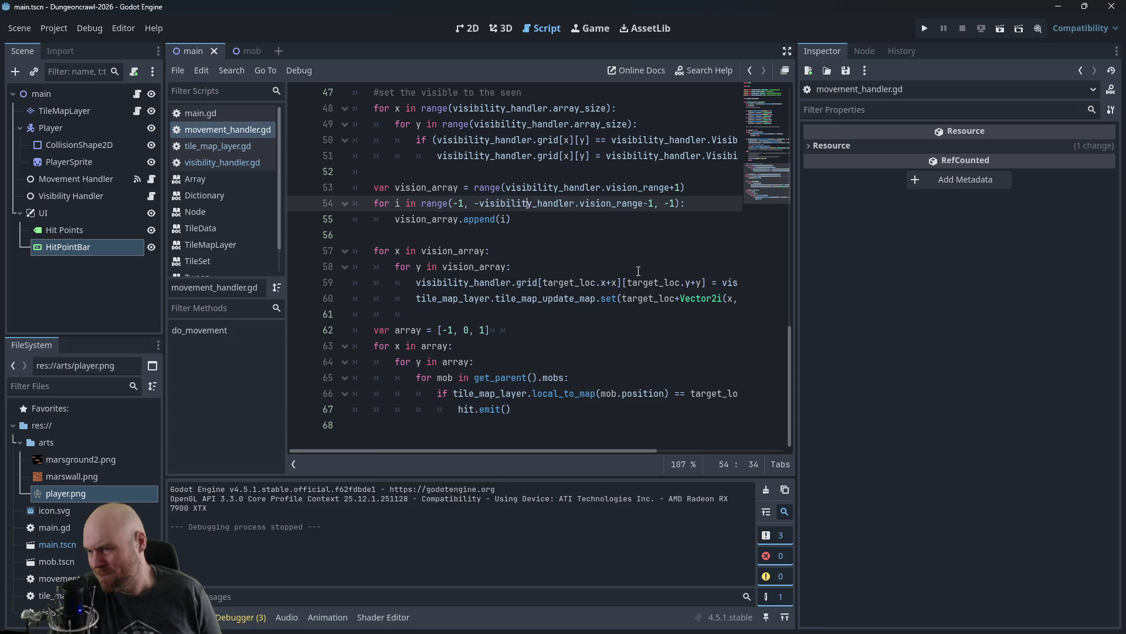
key(alt+Tab)
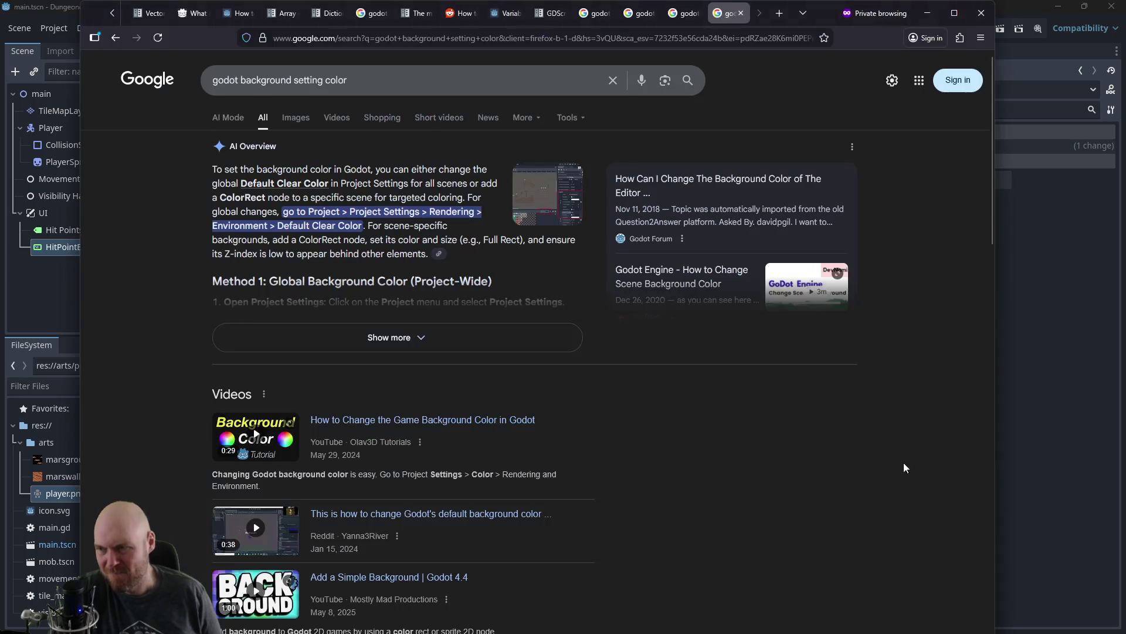
Step: Search Google for 'godot pathfinding 2d grid' in a new private tab
key(ctrl+t)
text(godot pathf)
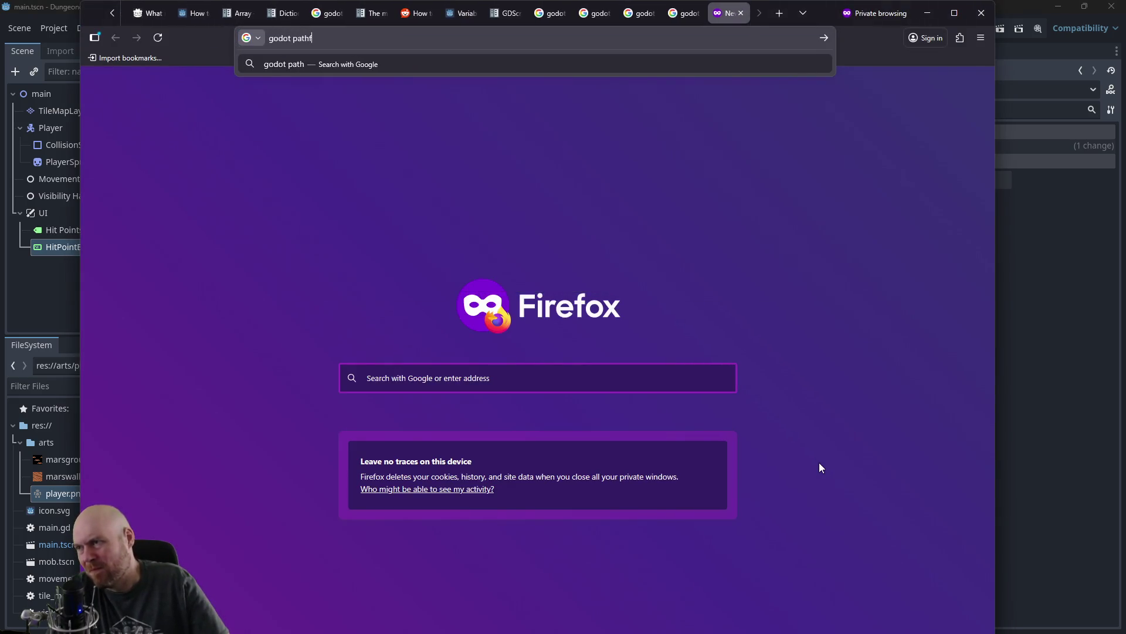
text(inding 2d grid)
key(Return)
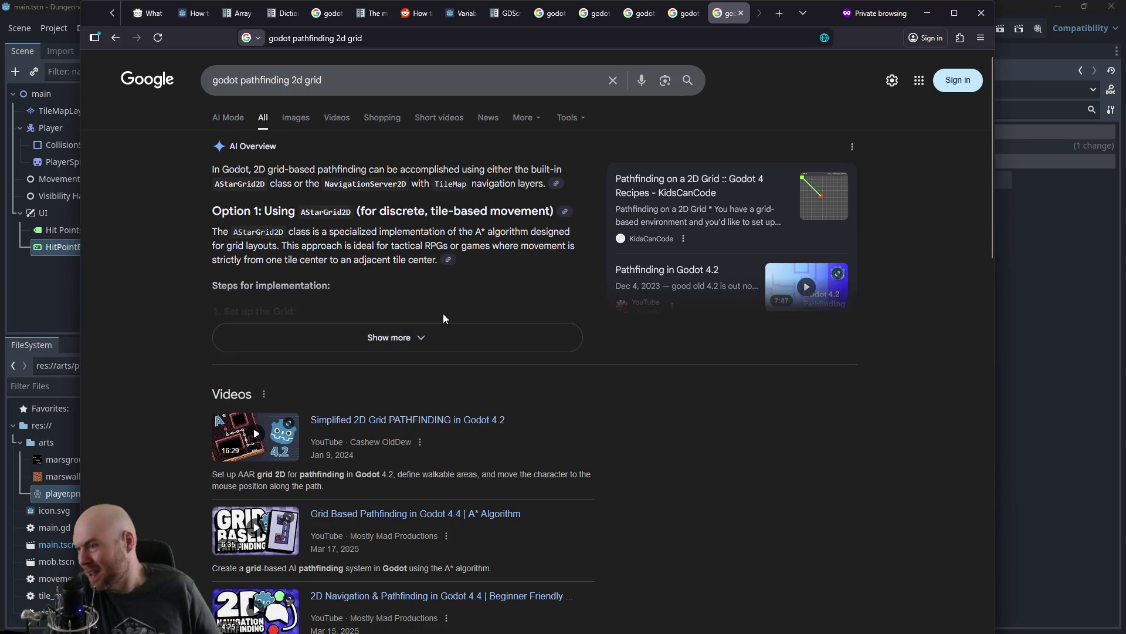
scroll(505, 339, down, 9)
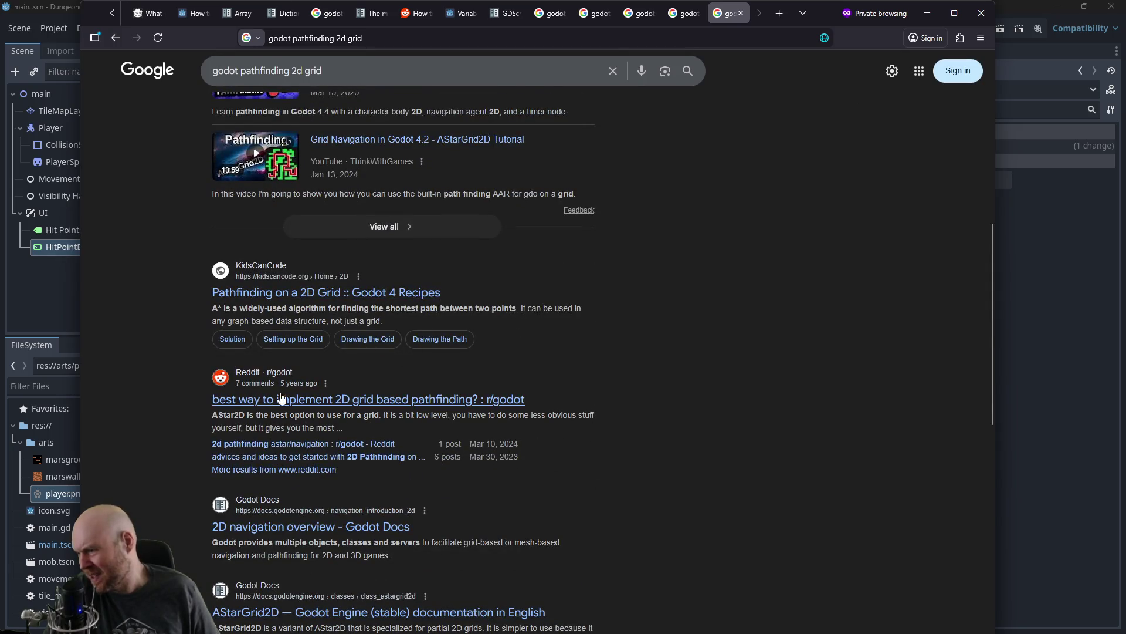
scroll(389, 410, down, 2)
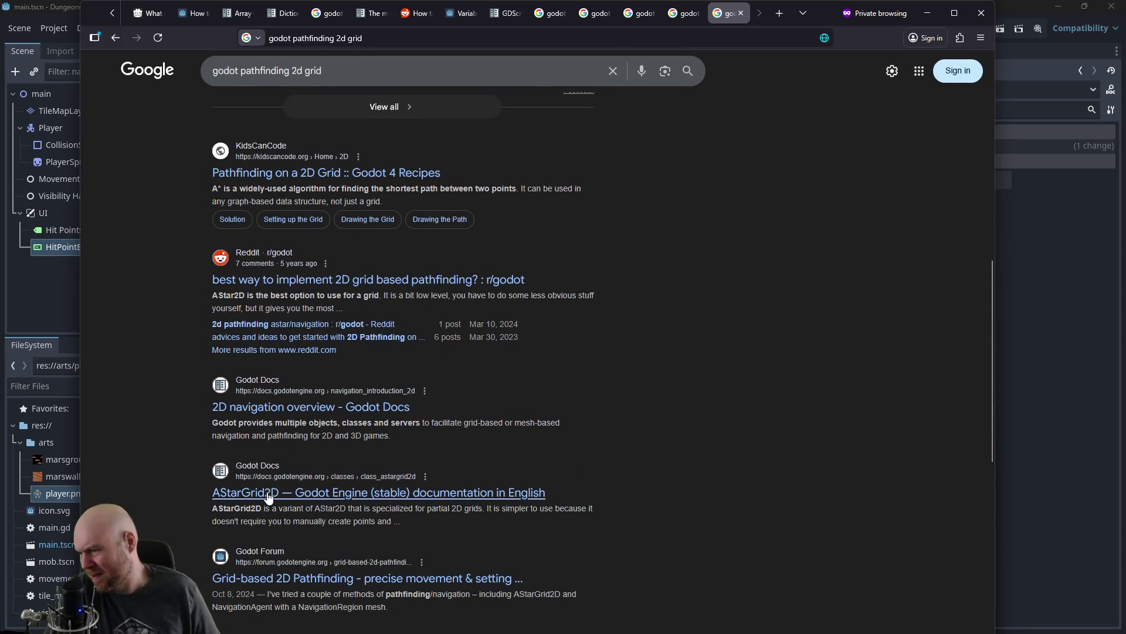
Step: Read through the AStarGrid2D documentation page and return to its top
click(321, 498)
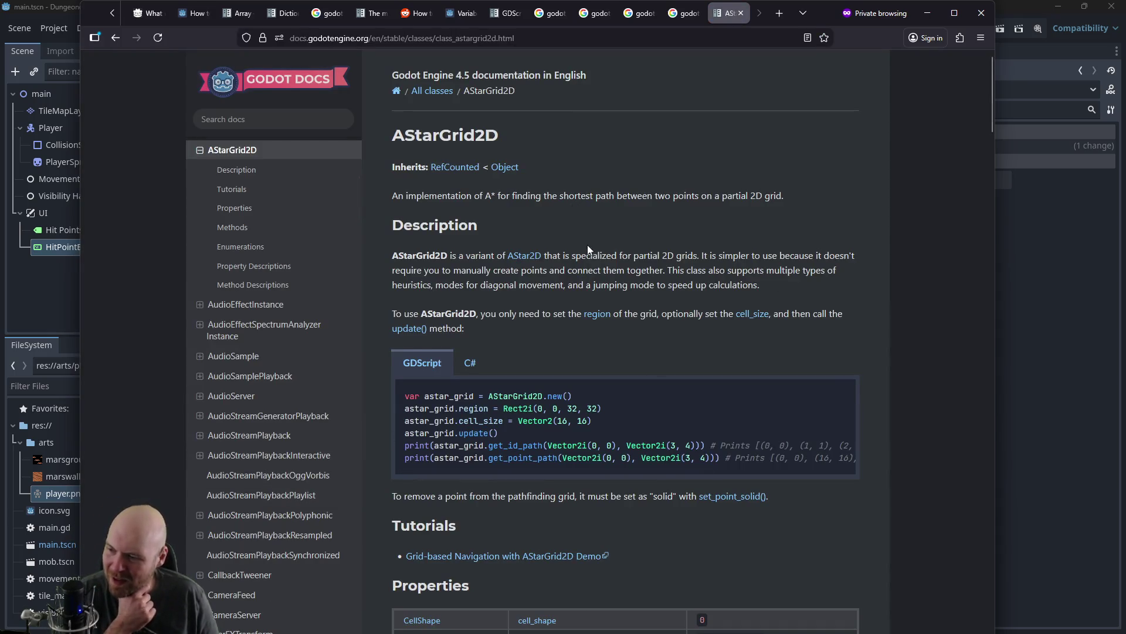
scroll(589, 242, down, 2)
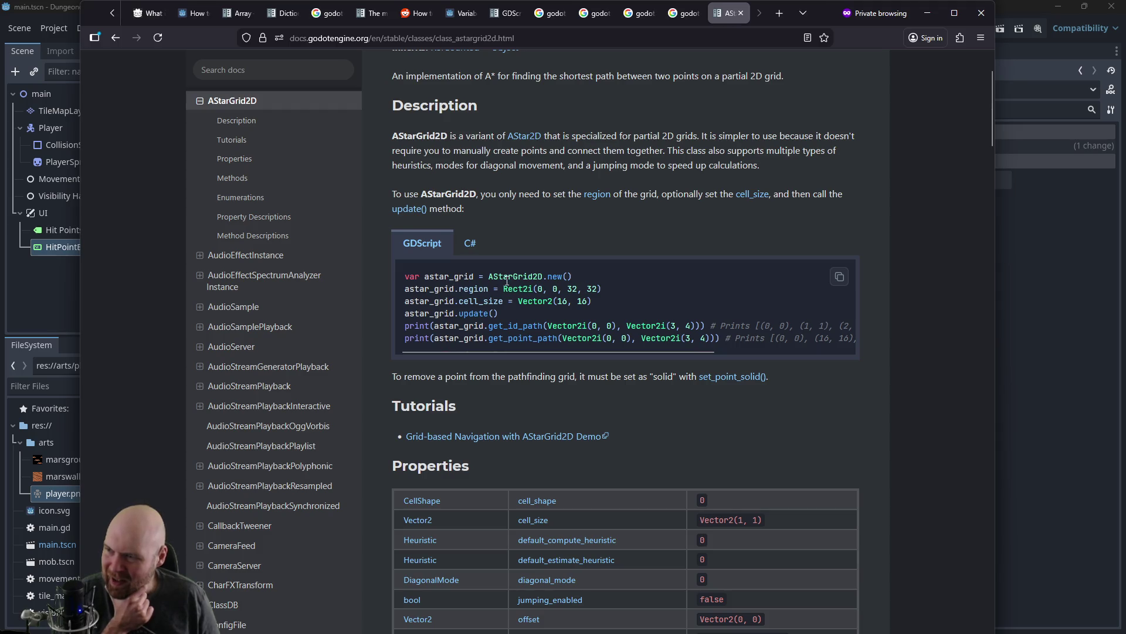
scroll(507, 280, up, 2)
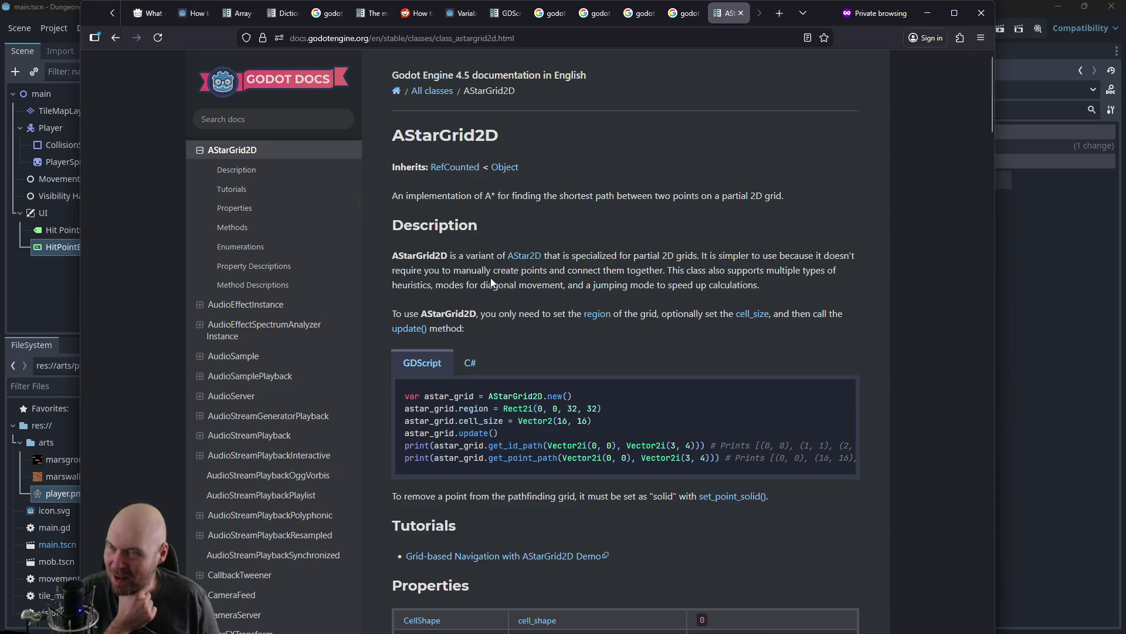
scroll(510, 272, down, 2)
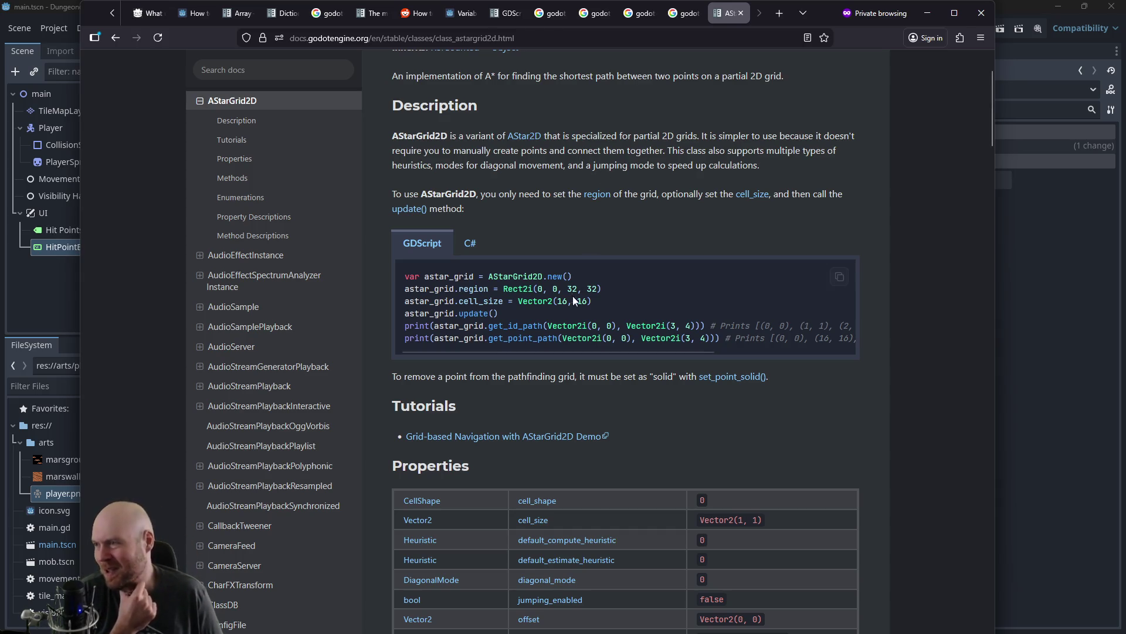
scroll(573, 317, down, 3)
scroll(593, 311, down, 4)
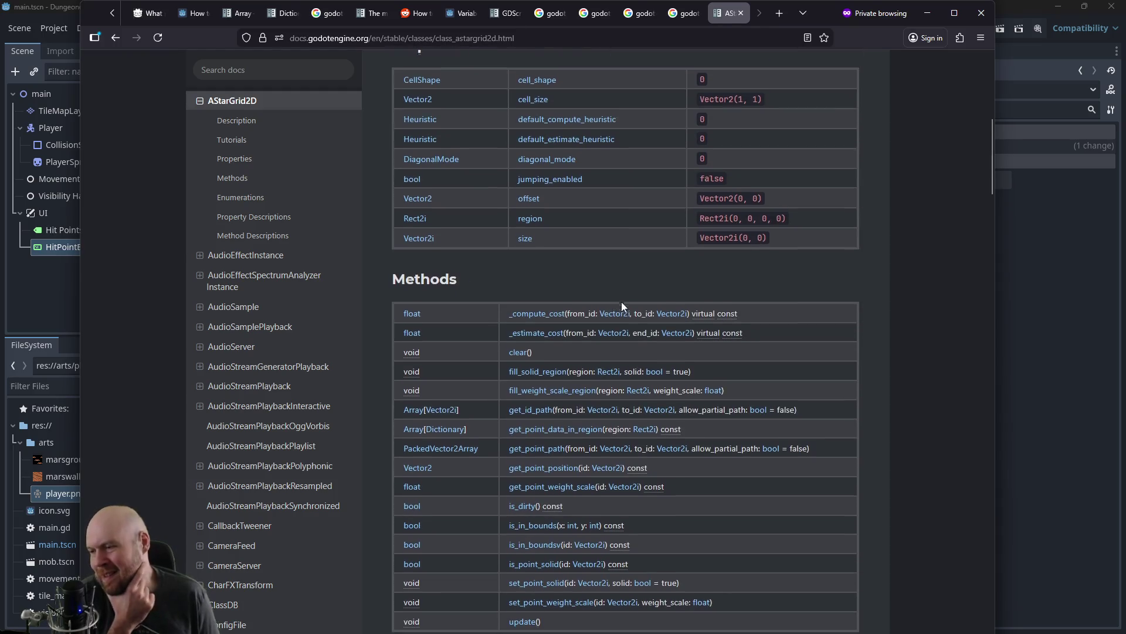
scroll(622, 301, down, 2)
scroll(622, 298, down, 4)
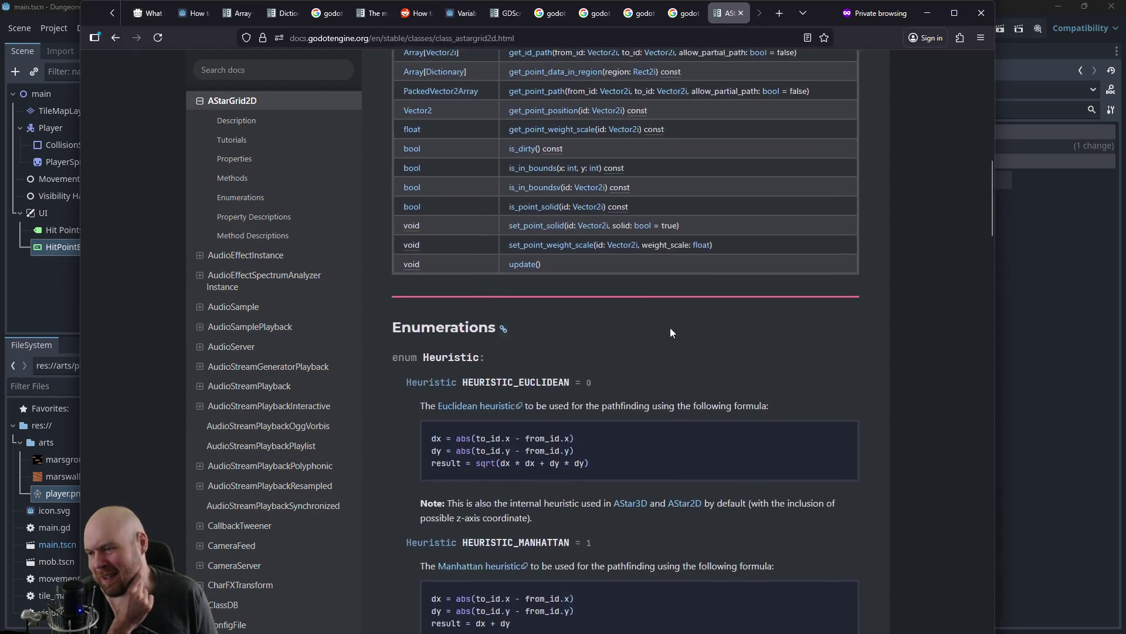
key(Home)
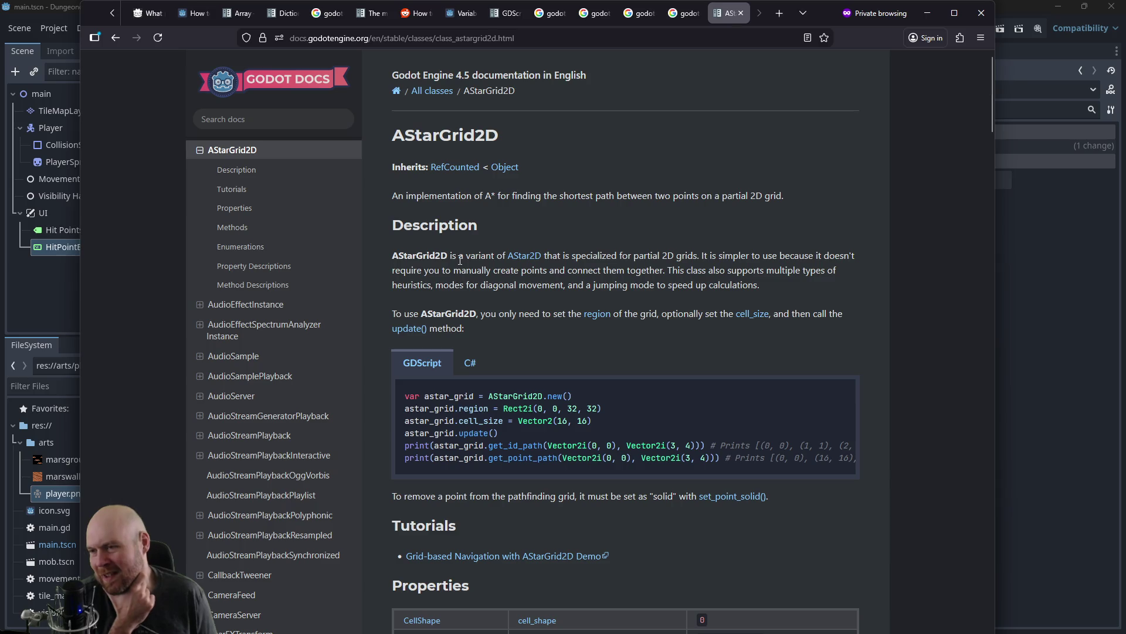
Step: Refine the Google search to 'godot astar2d tilemap'
click(107, 39)
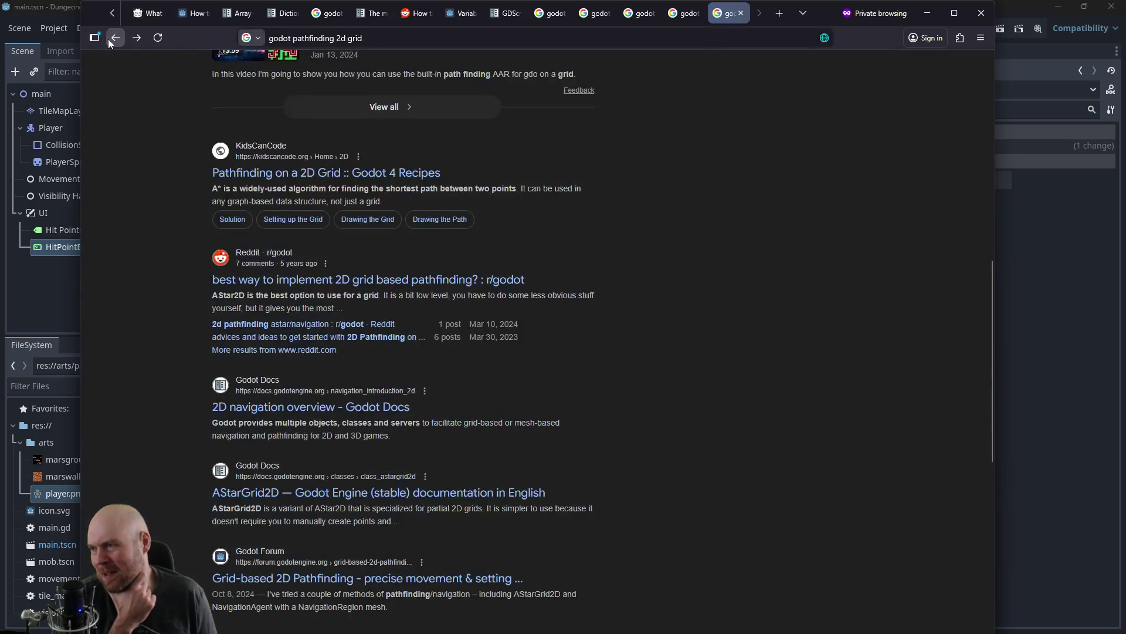
scroll(639, 176, up, 3)
click(448, 75)
text(tile)
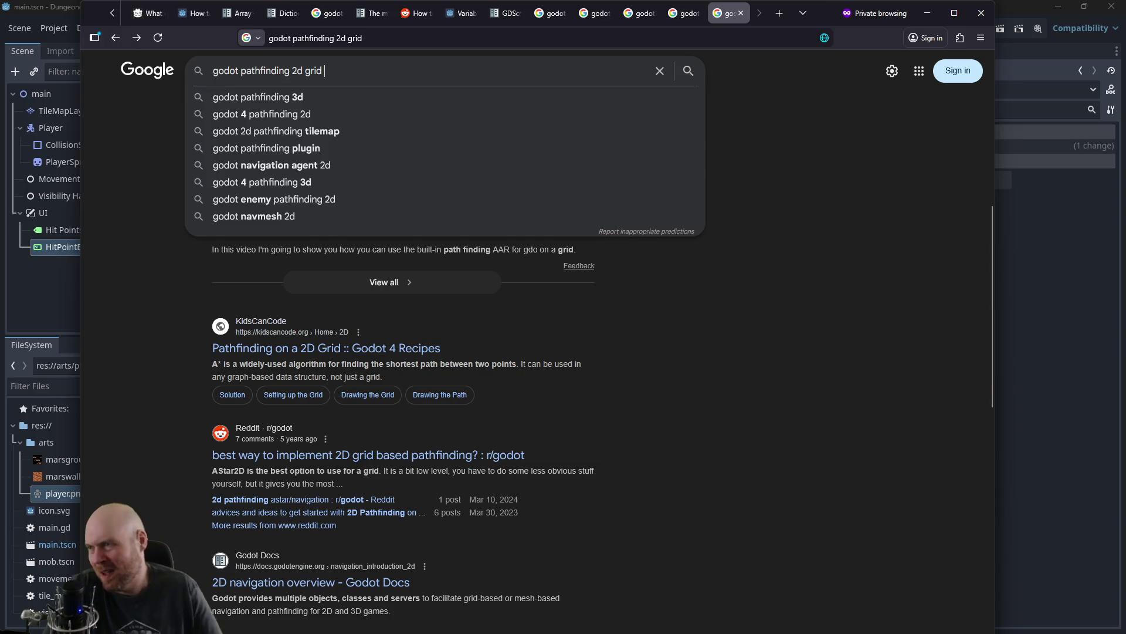
text(map)
key(Return)
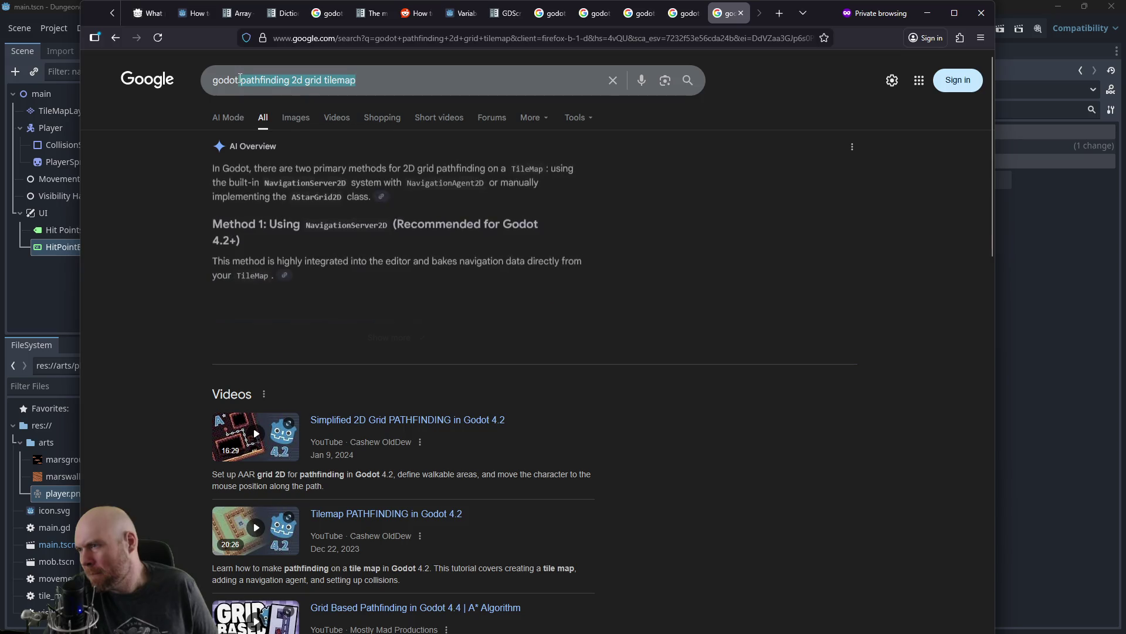
drag(357, 80, 240, 80)
text(a)
text(star2d )
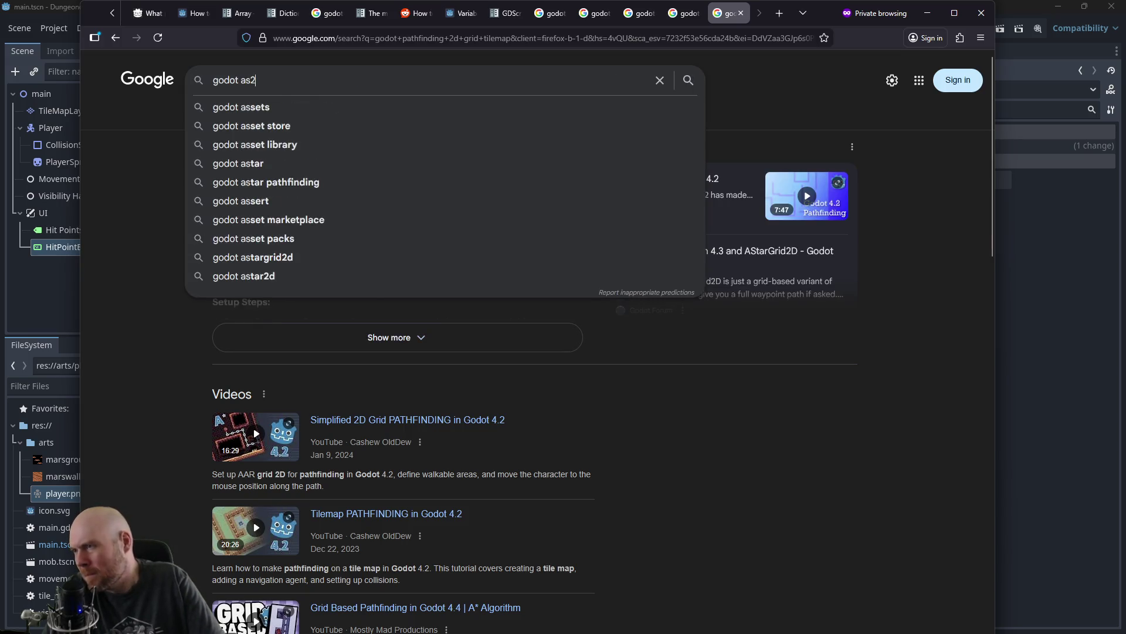
text(tilemap)
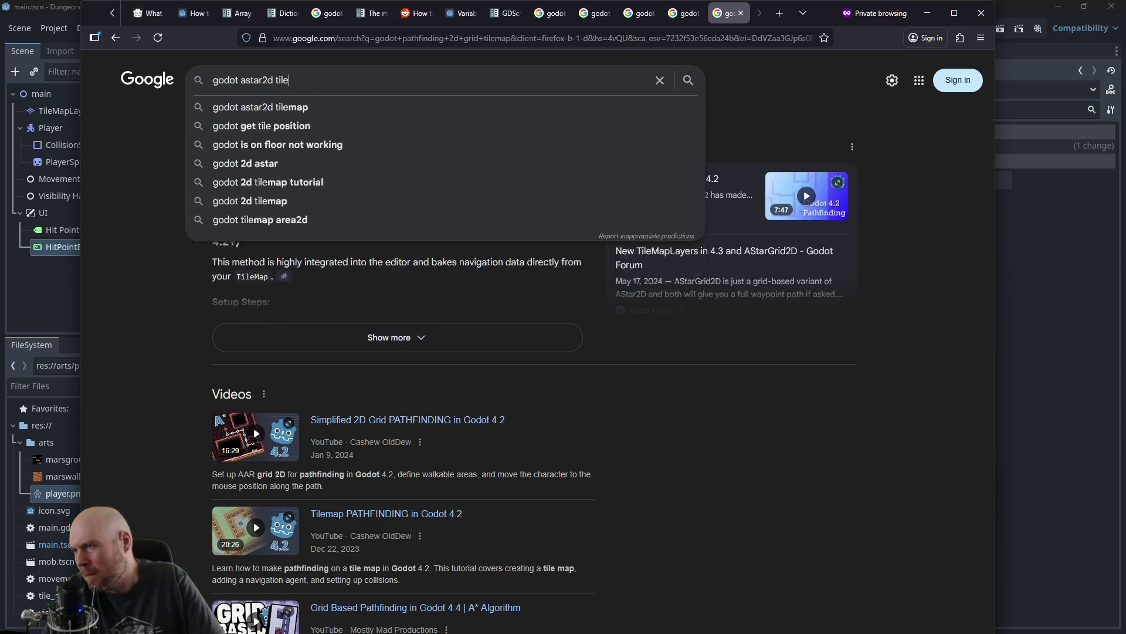
key(Return)
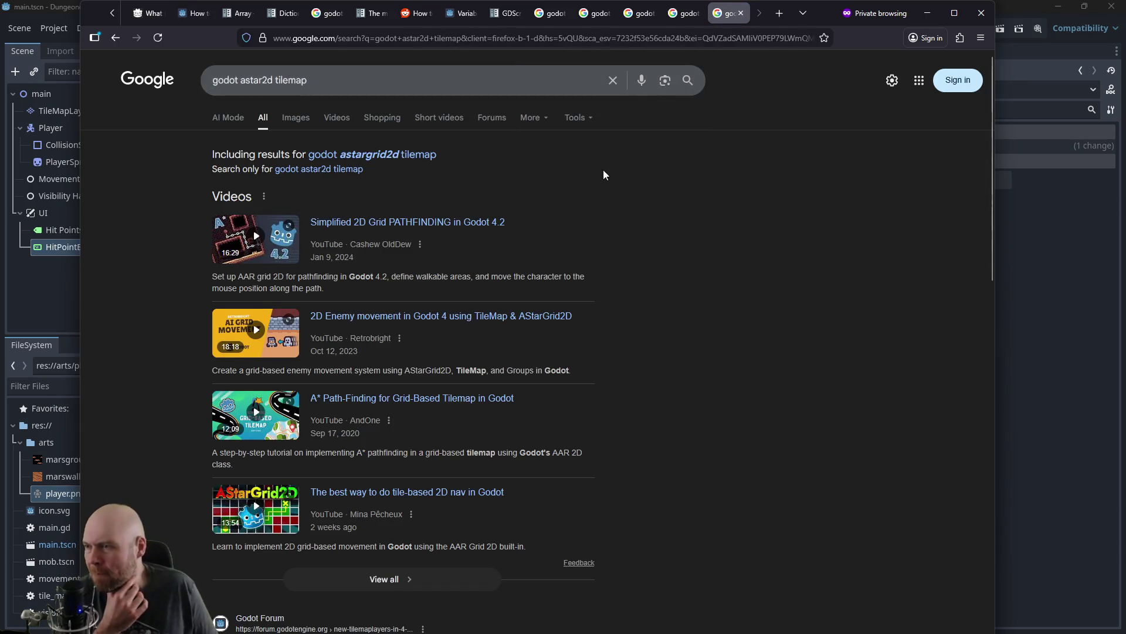
Step: Read the forum thread on TileMapLayers and AStarGrid2D, then return to Godot
scroll(677, 192, down, 5)
click(317, 339)
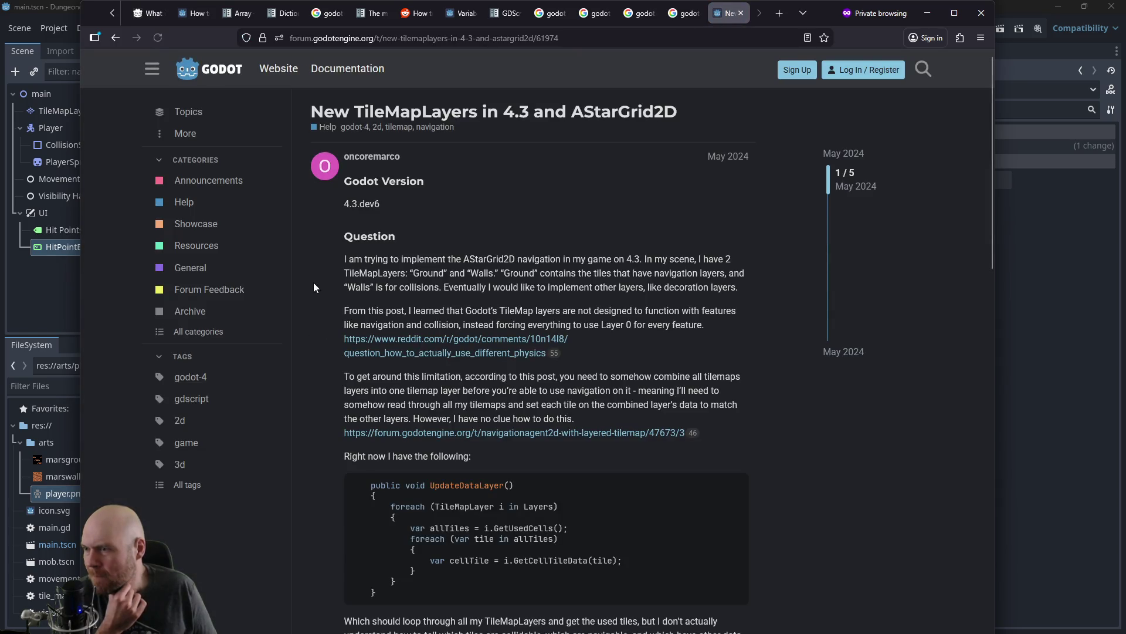
middle_click(315, 253)
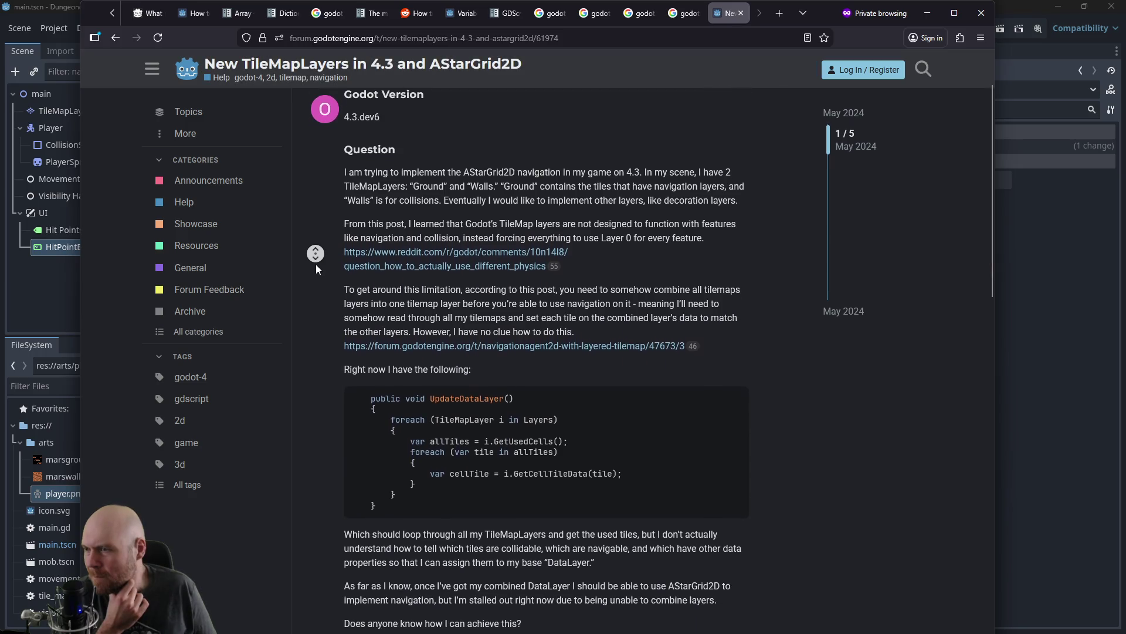
middle_click(316, 266)
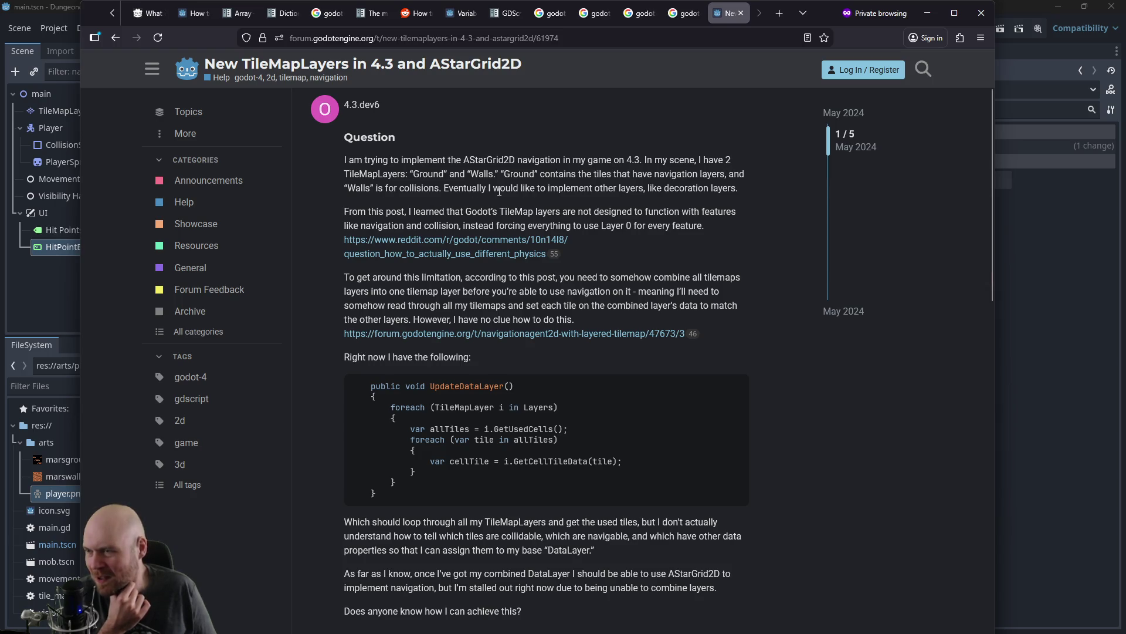
key(alt+Tab)
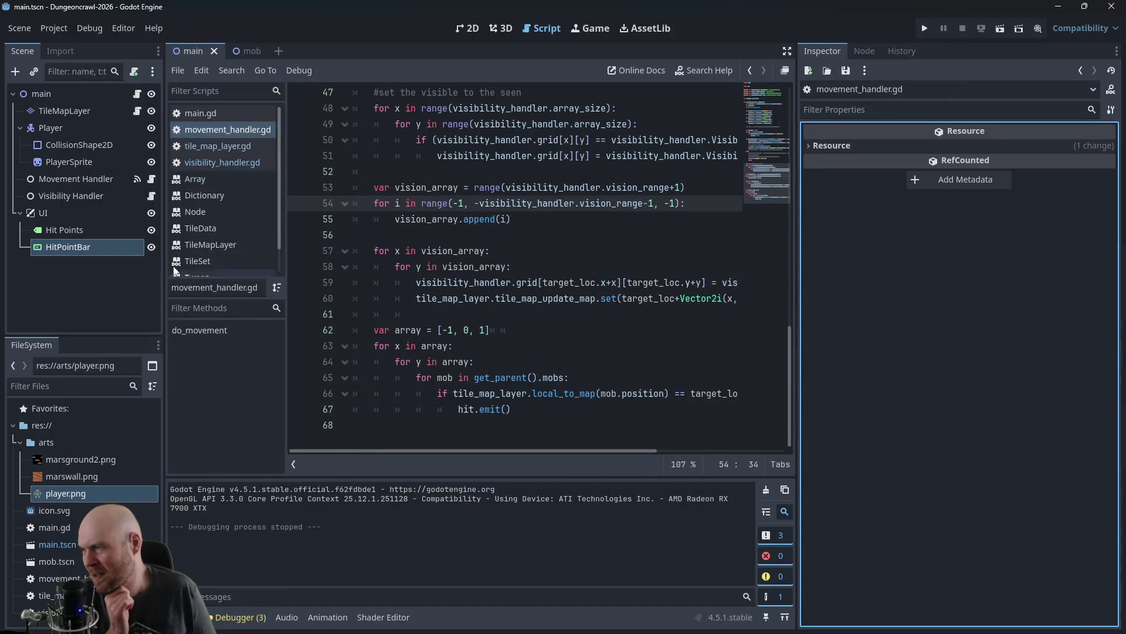
Step: Open the TileMapLayer's tile set editor and select the marswall tile
click(87, 117)
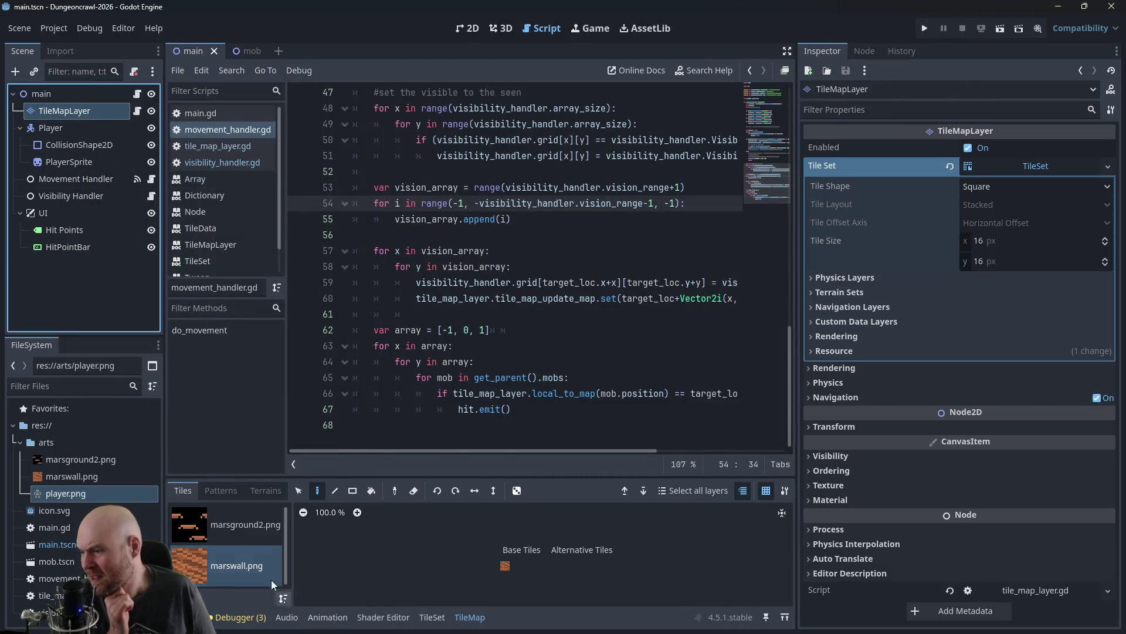
click(427, 616)
scroll(347, 543, down, 5)
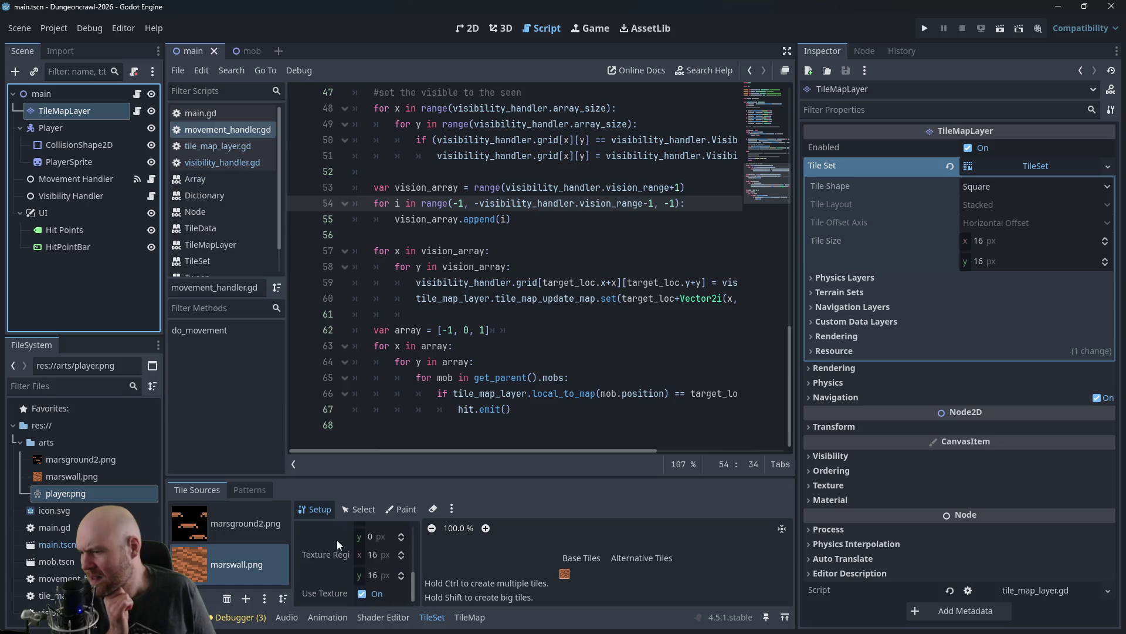
click(359, 510)
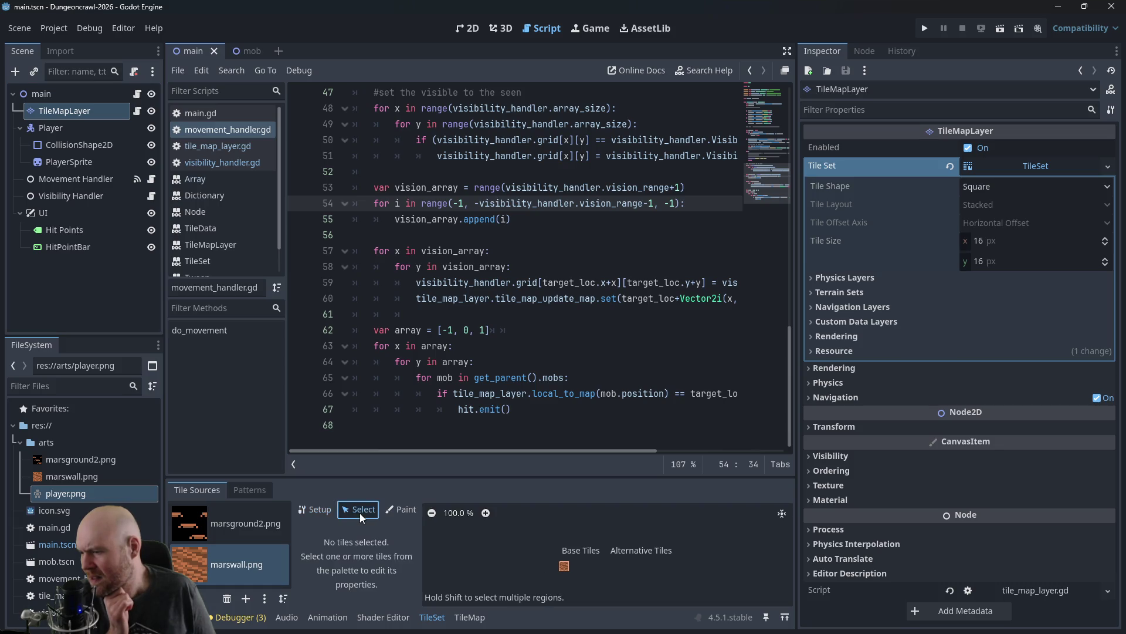
click(564, 568)
Step: Browse the marswall tile's property sections, expanding and collapsing Physics
scroll(336, 550, down, 3)
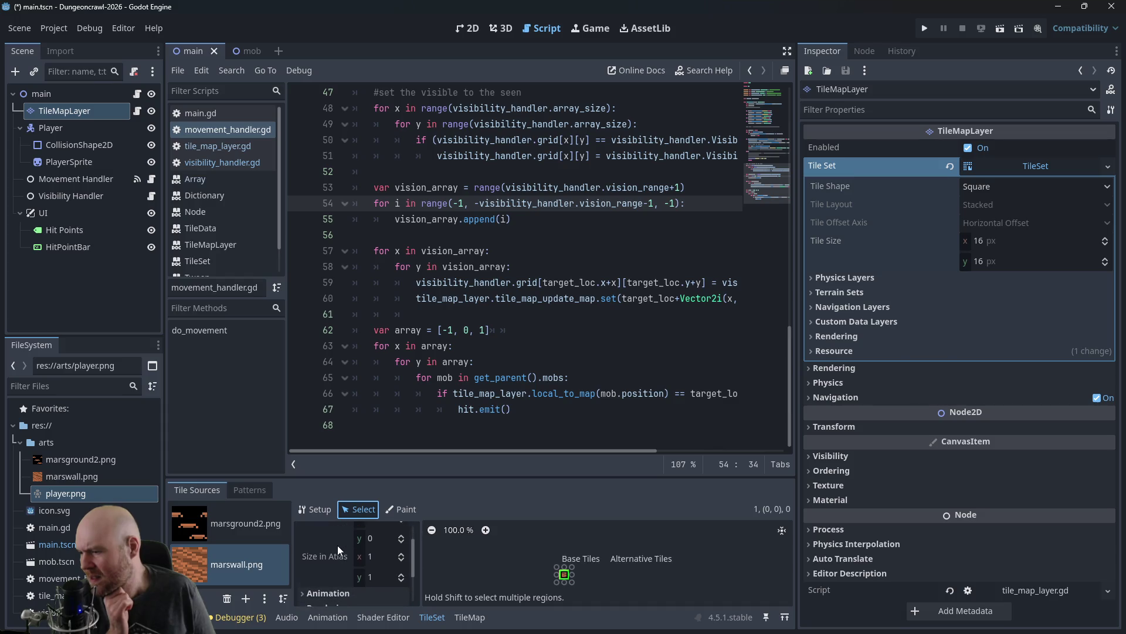
scroll(337, 545, down, 5)
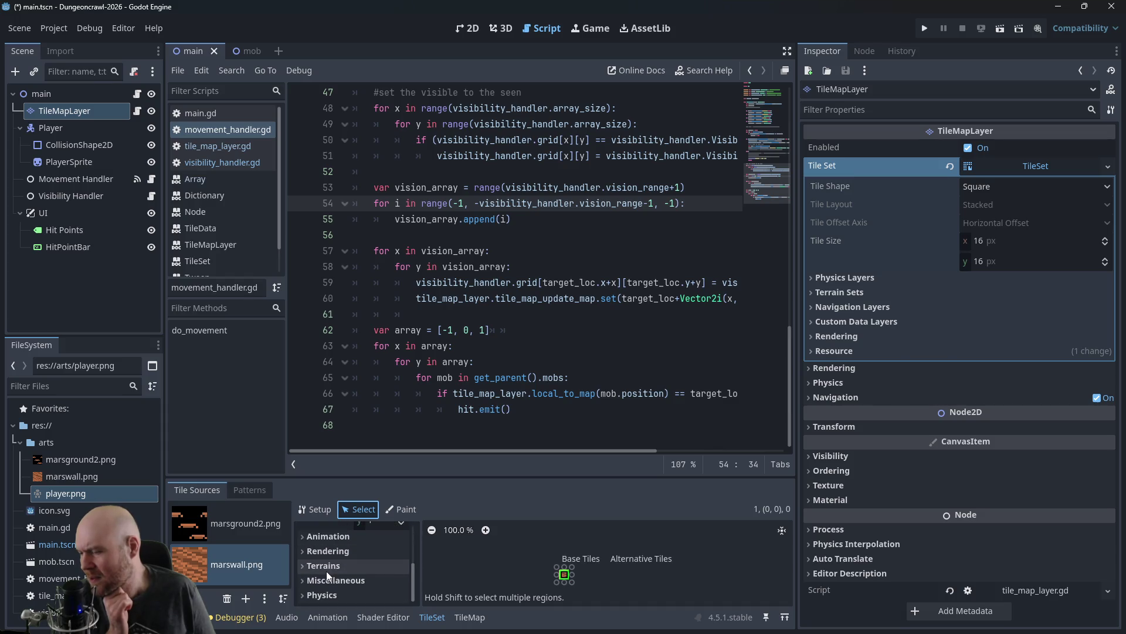
click(324, 577)
scroll(323, 578, down, 1)
scroll(318, 572, up, 1)
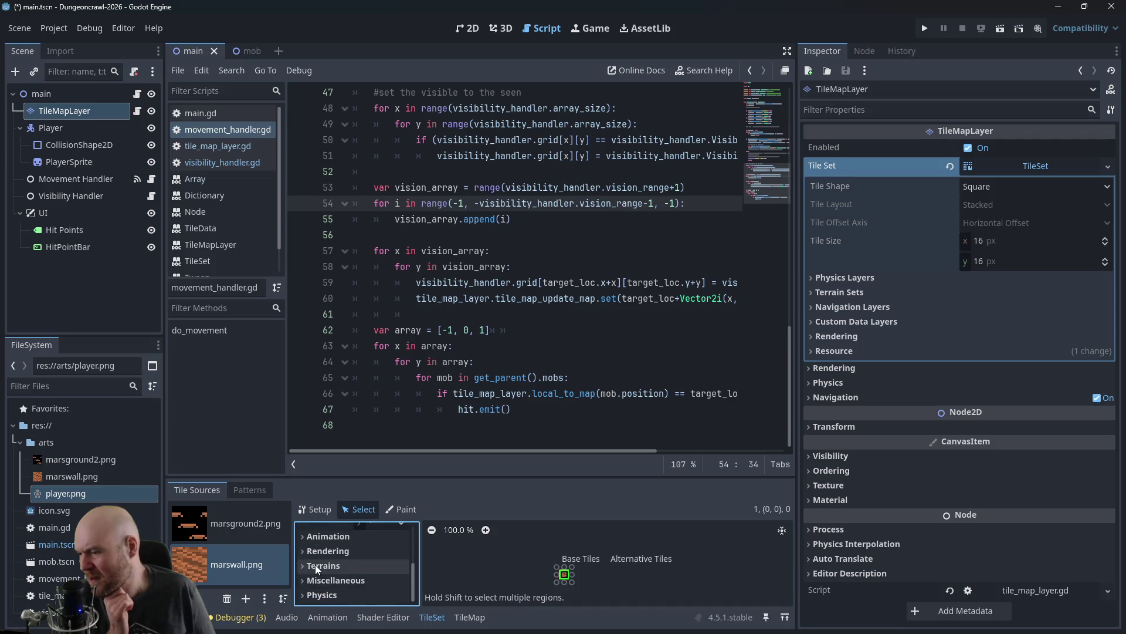
click(319, 592)
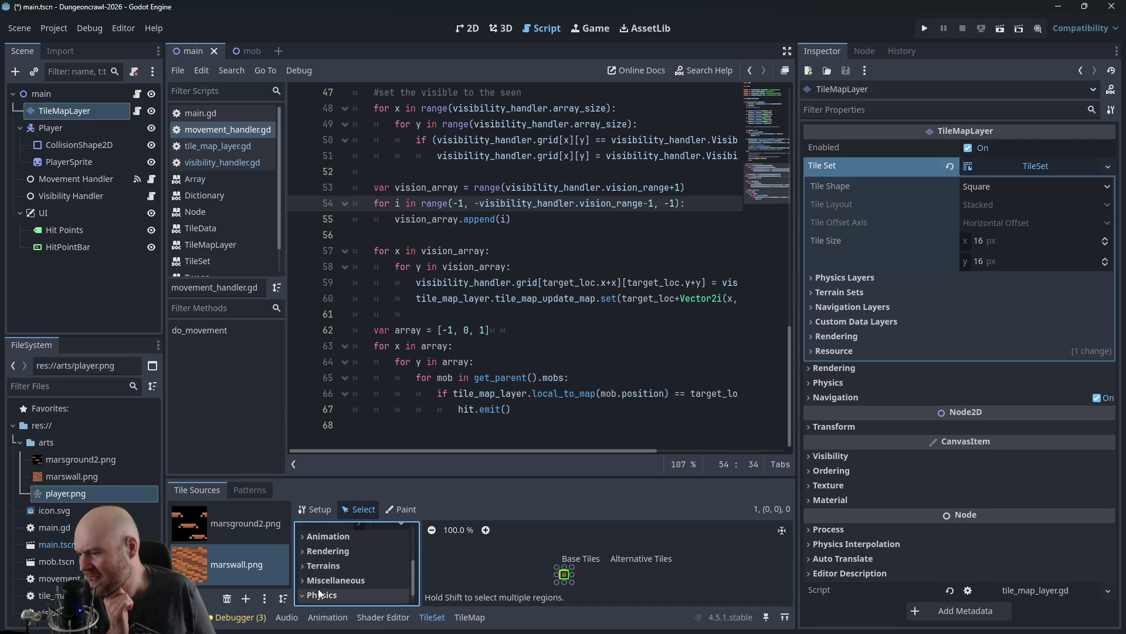
click(318, 589)
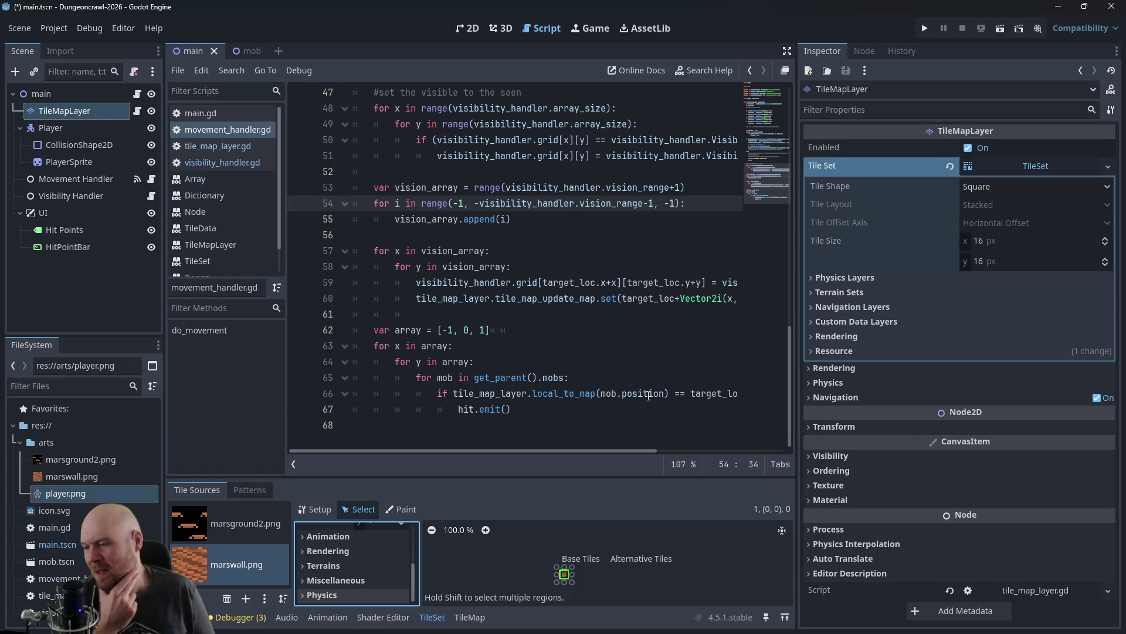
key(alt+Tab)
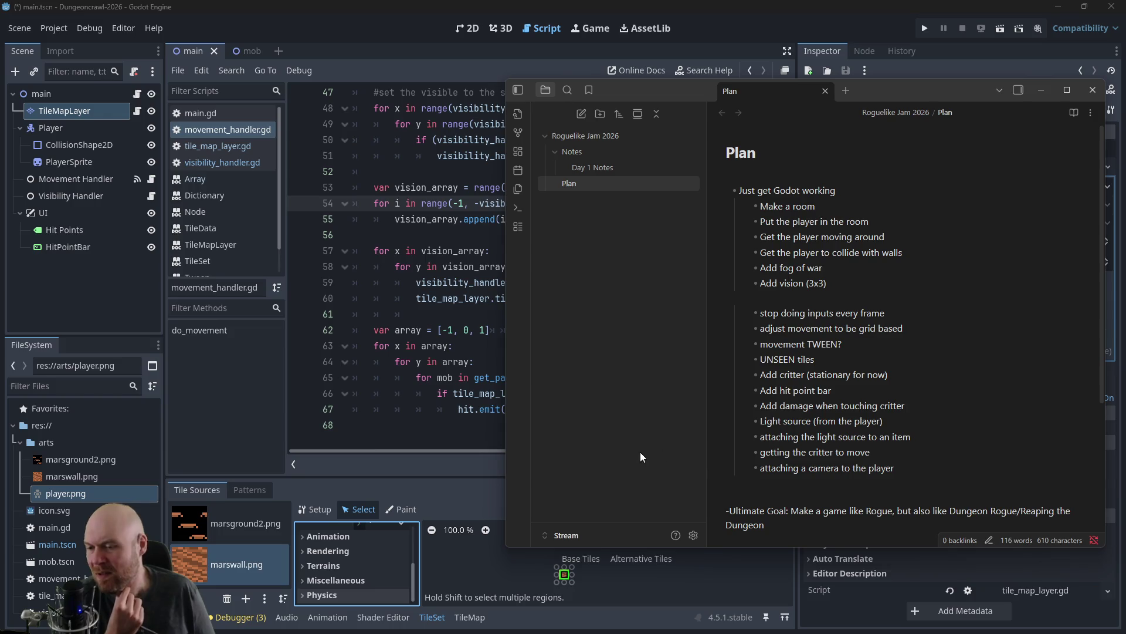
Step: Dismiss the Plan note and show the main scene in Godot's 2D view
click(402, 353)
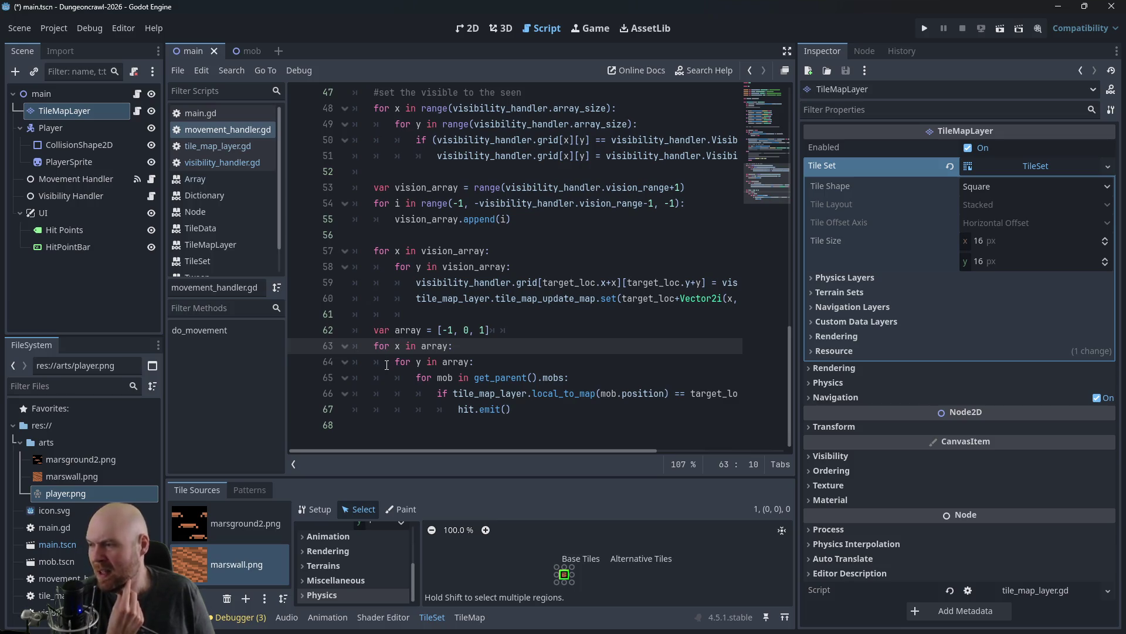
scroll(471, 229, up, 3)
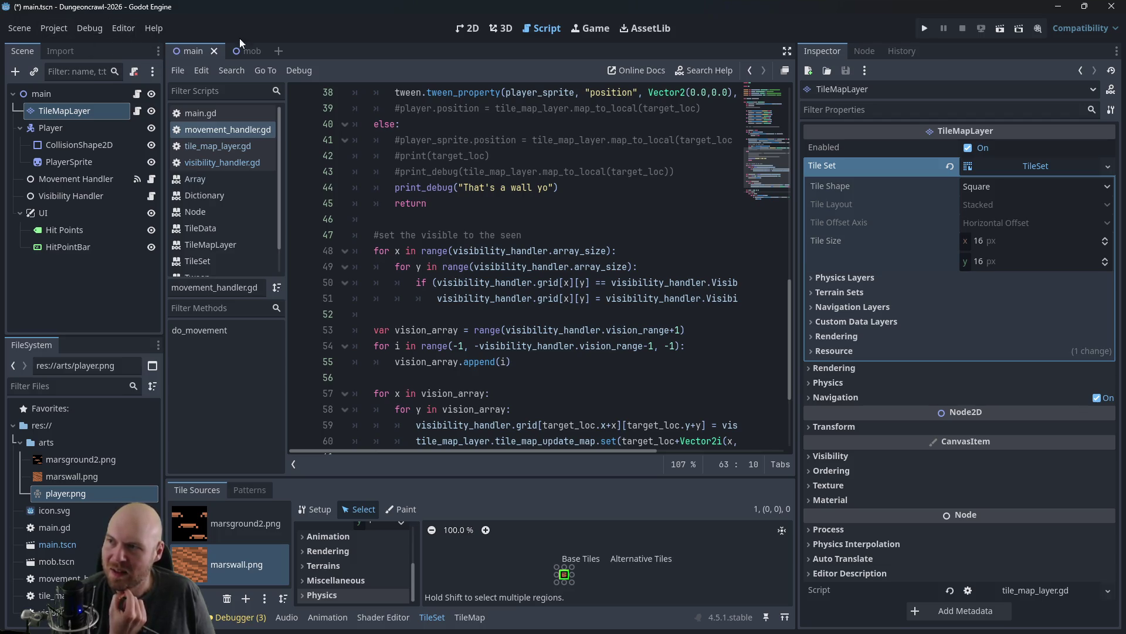
click(463, 26)
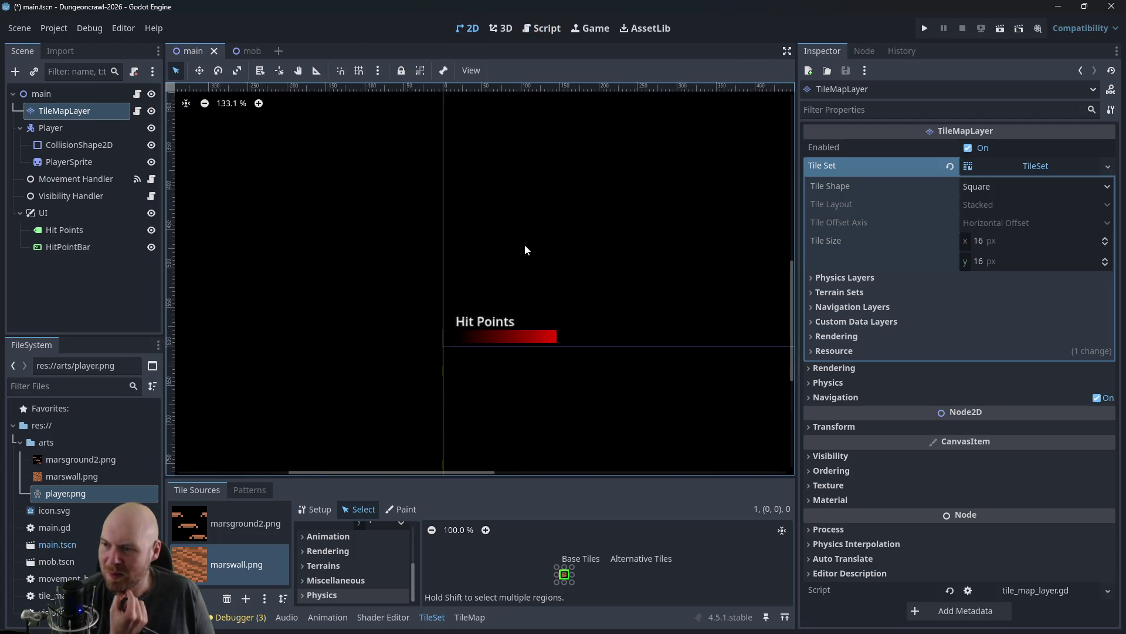
Step: Paint two marswall tiles inside the room, then run the project to test them
scroll(522, 252, down, 5)
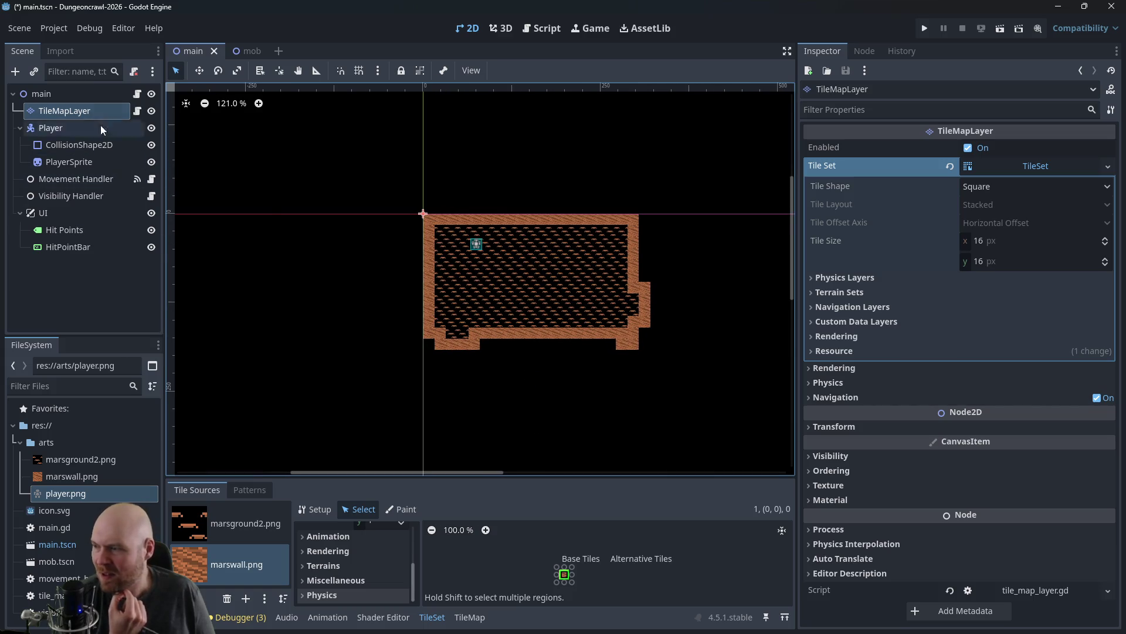
click(469, 616)
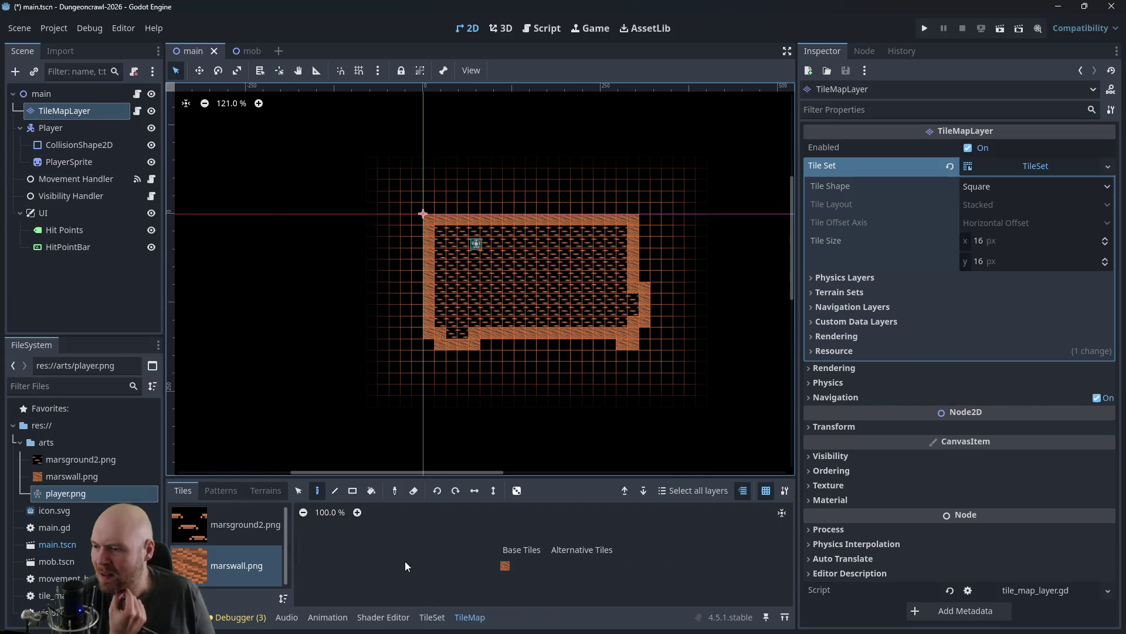
click(506, 567)
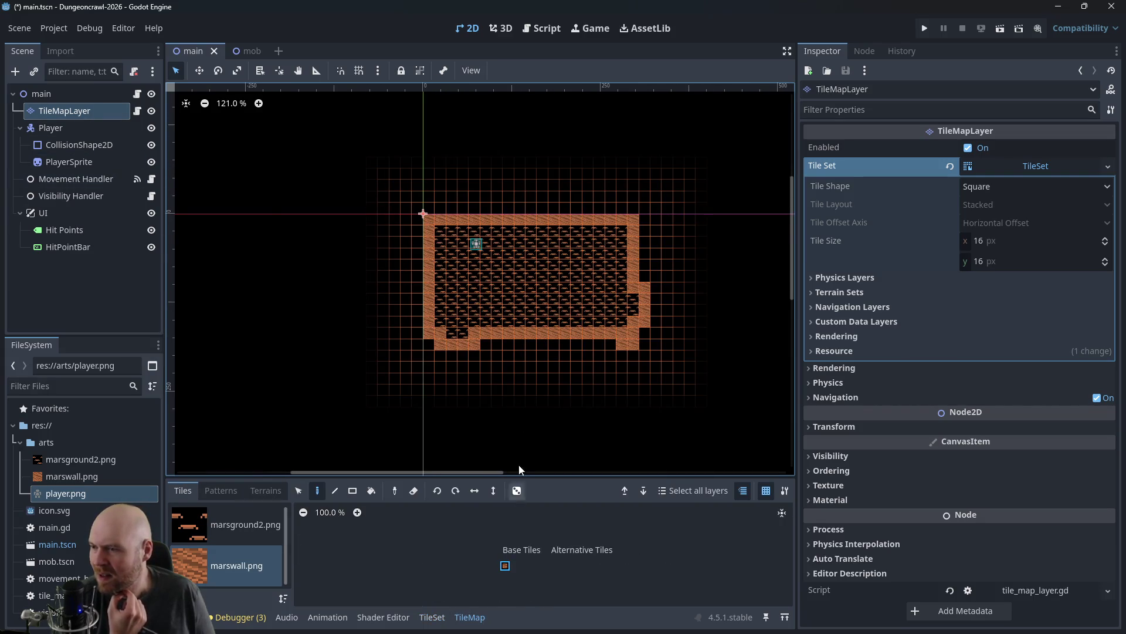
click(480, 282)
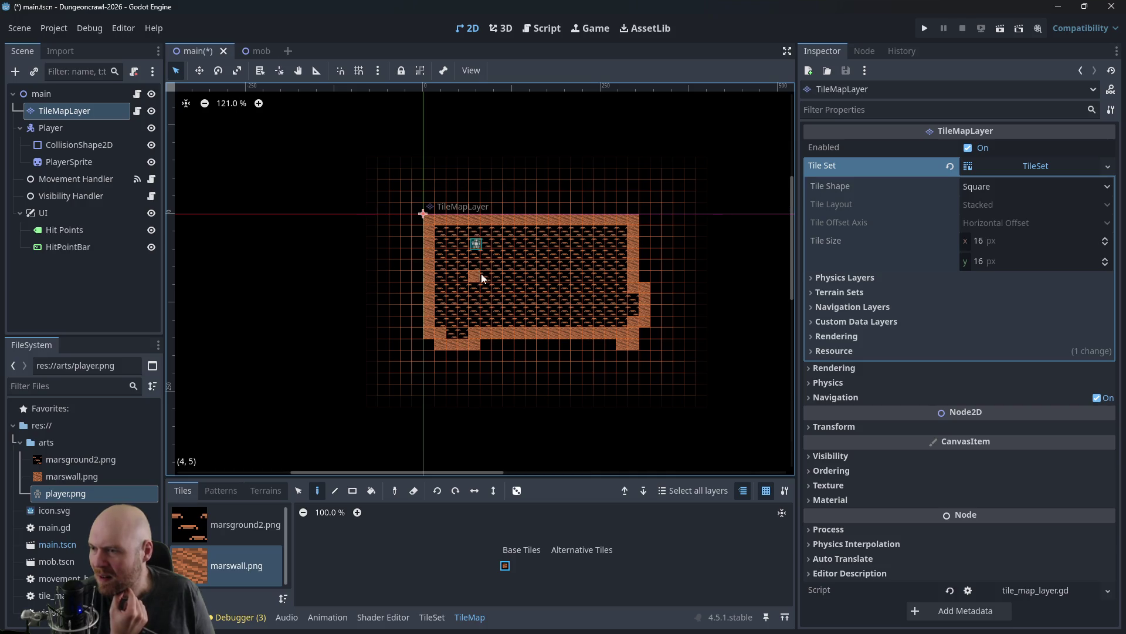
click(519, 251)
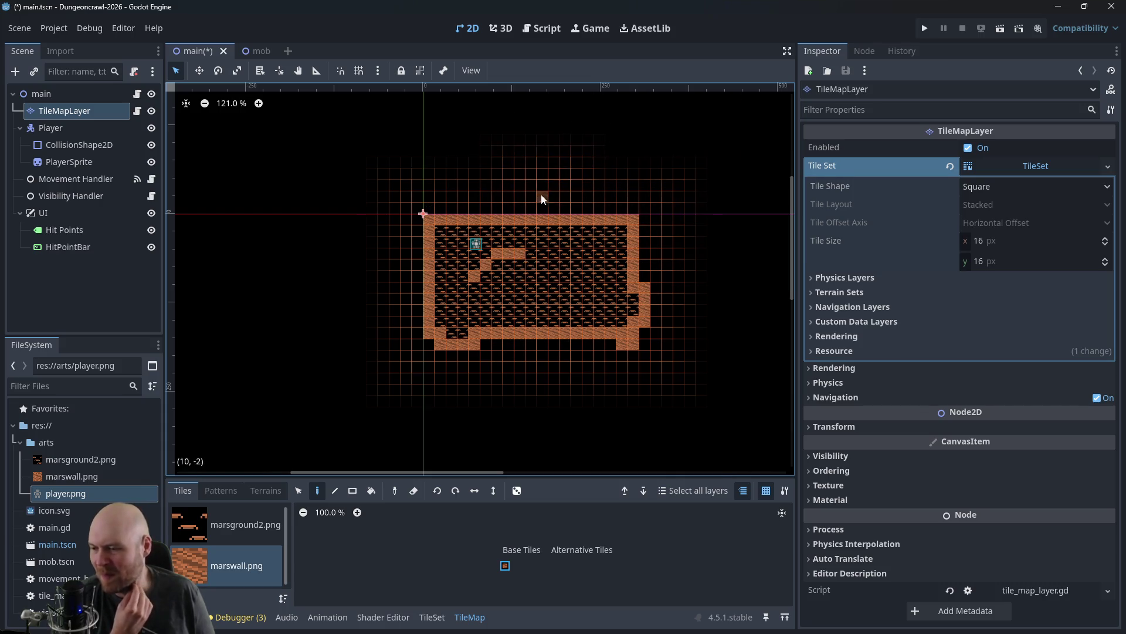
click(926, 29)
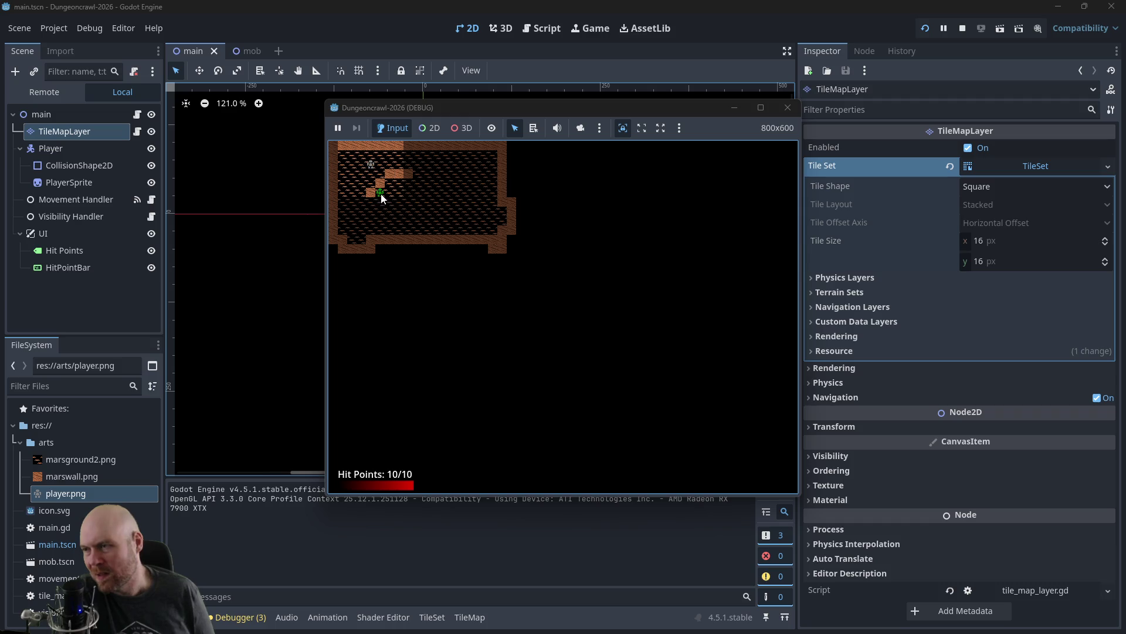
Step: Stop the game and review the Plan lines on critter movement and item light
click(787, 110)
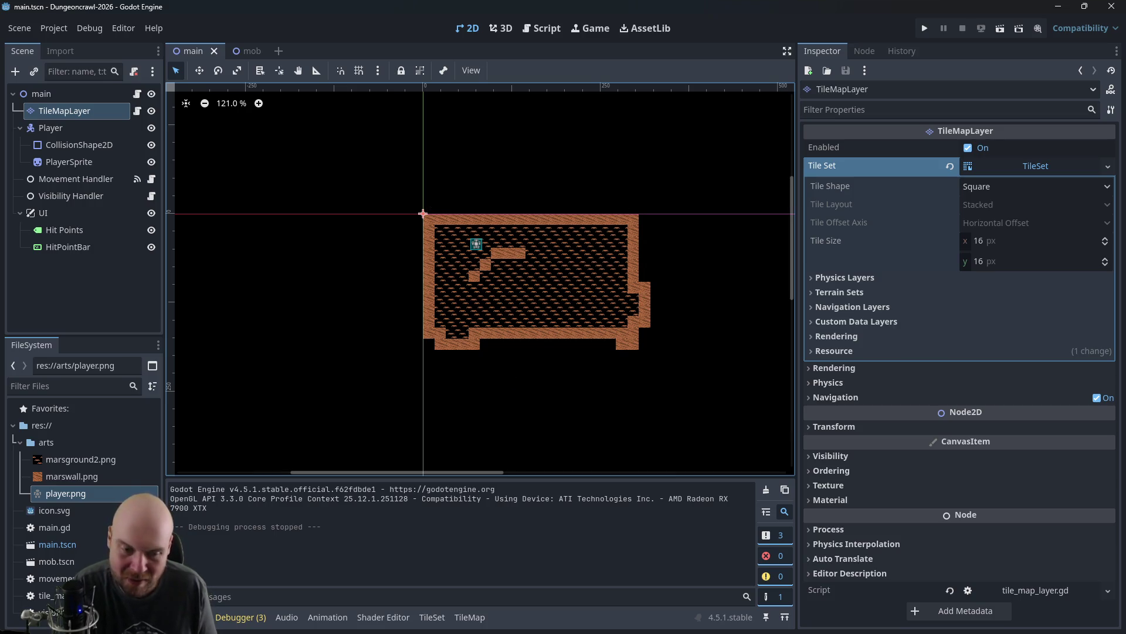
key(alt+Tab)
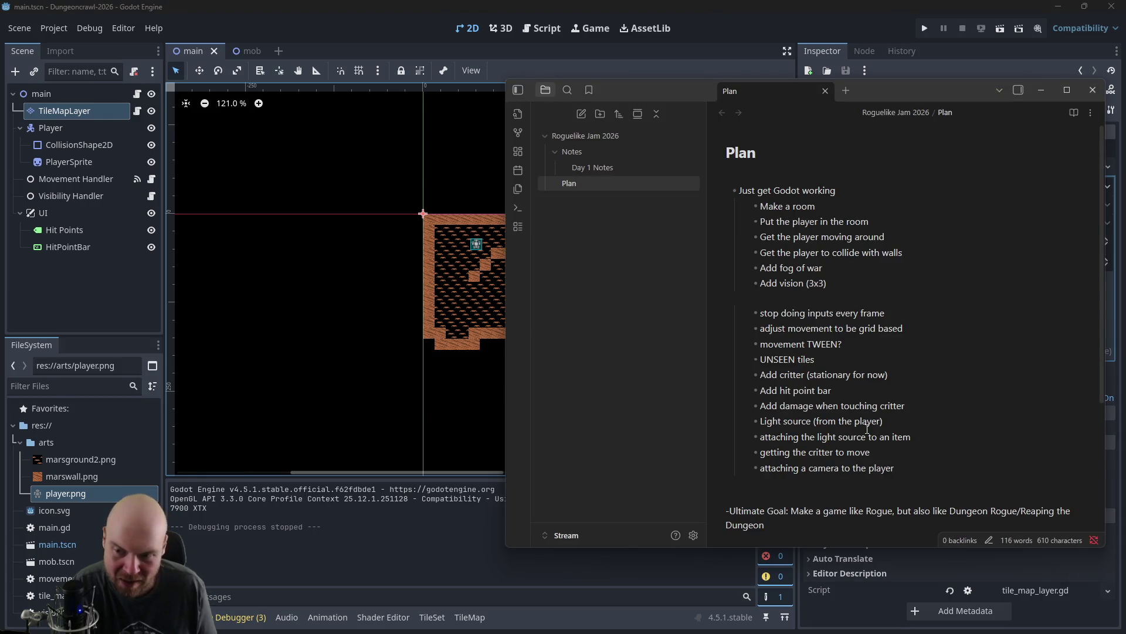
drag(870, 452, 754, 452)
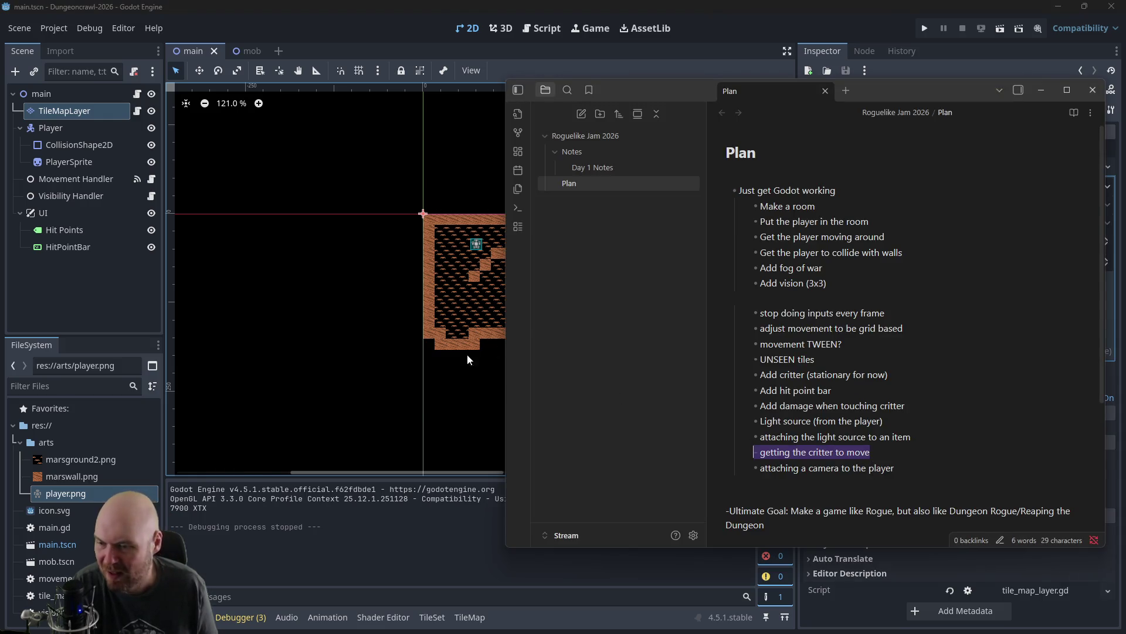
click(905, 475)
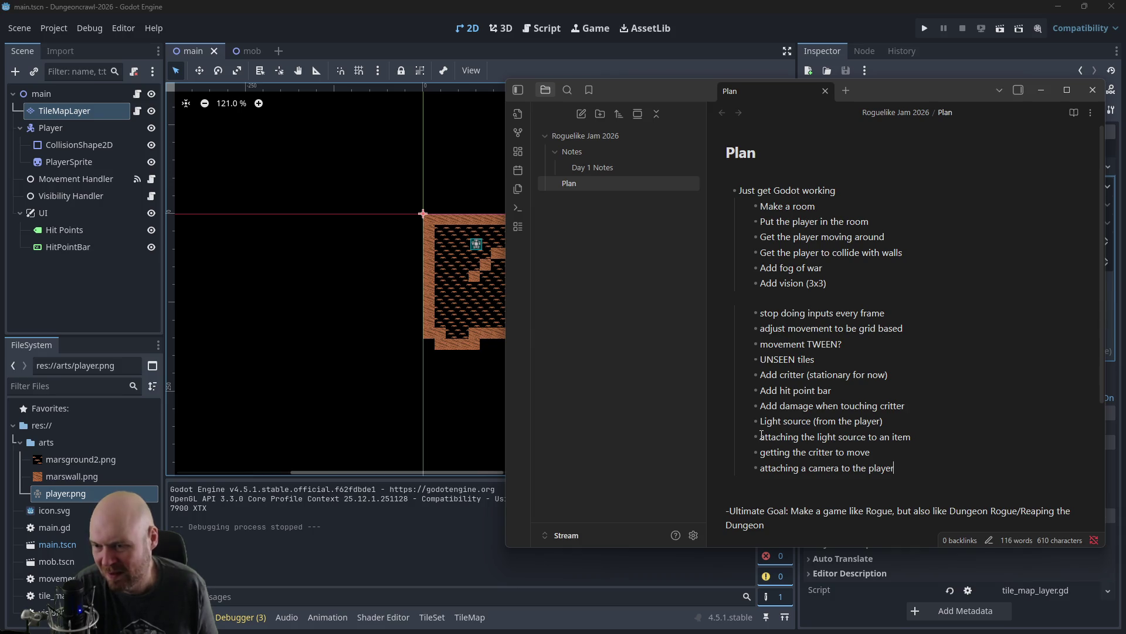
drag(762, 435, 915, 437)
click(919, 437)
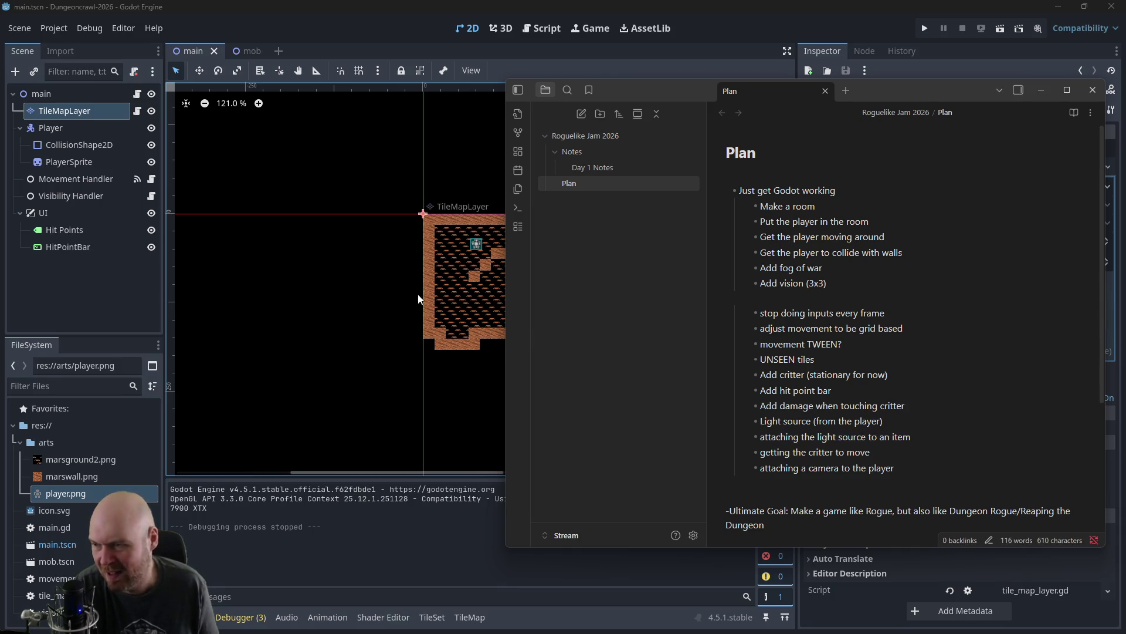
Step: Return to Godot and clear the Scene tree selection
click(434, 271)
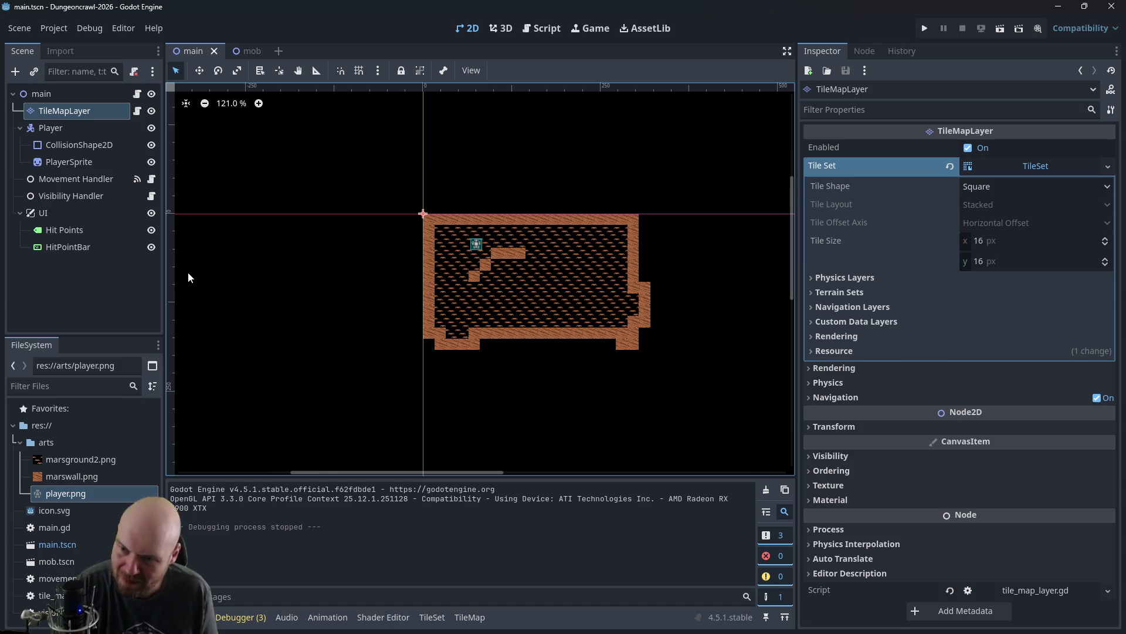
click(111, 276)
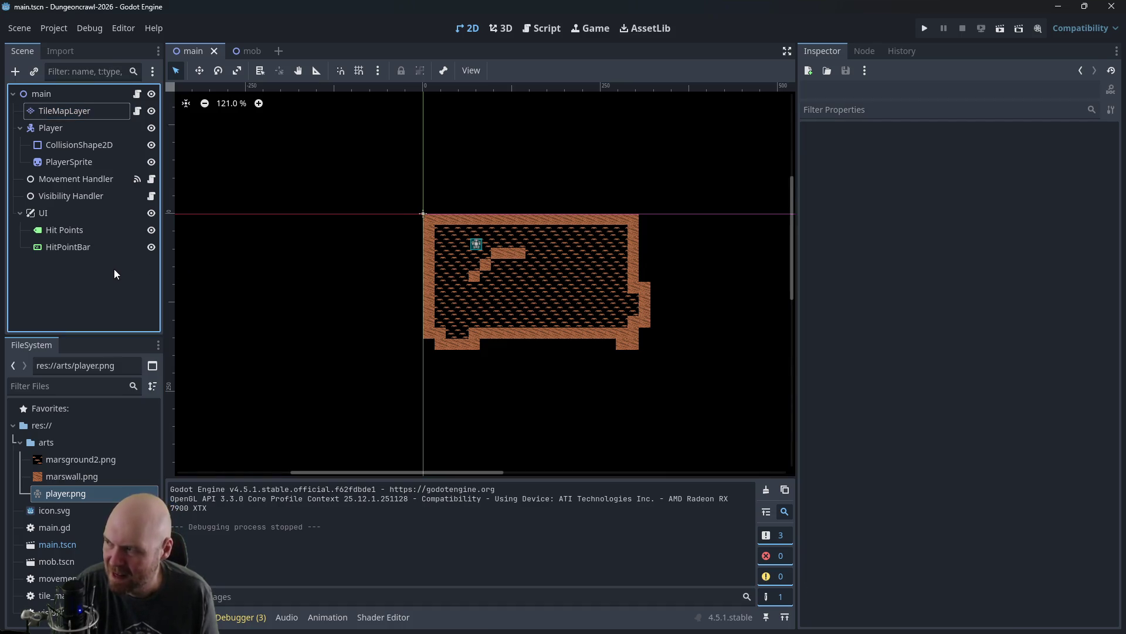
click(20, 28)
Step: Create a new 2D scene with its root renamed 'Item', then switch back to main
click(26, 48)
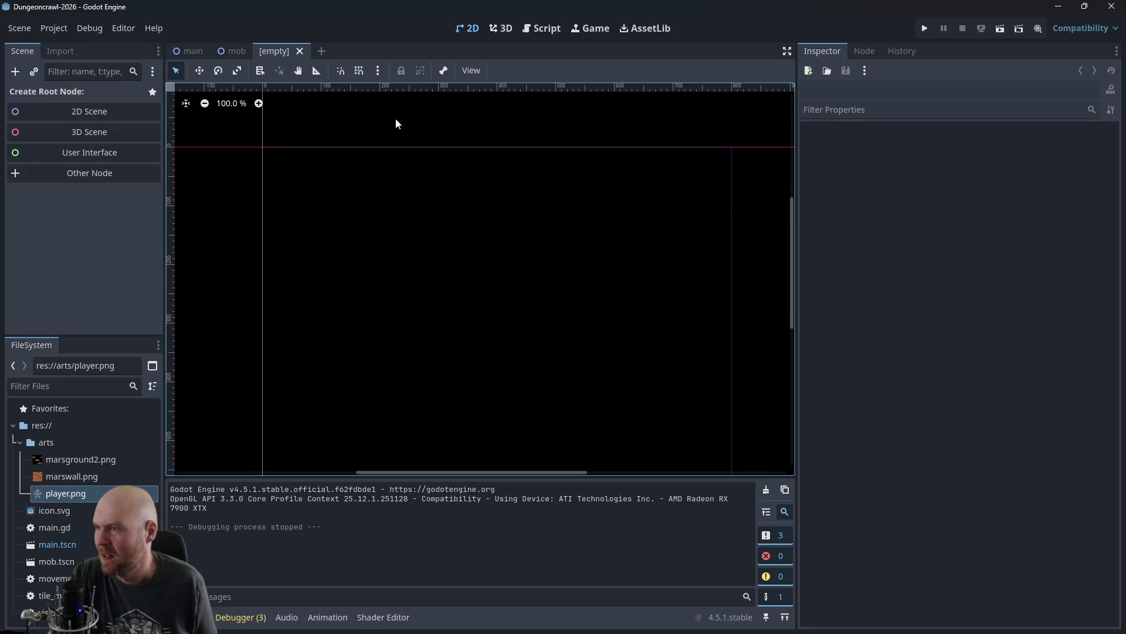
click(87, 112)
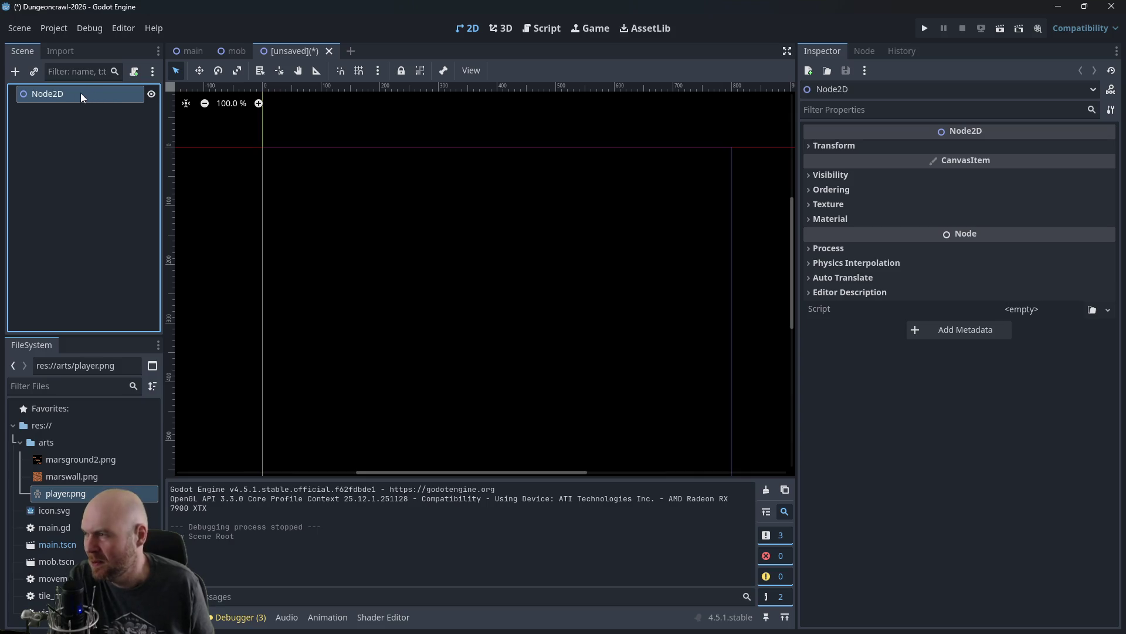
double_click(80, 91)
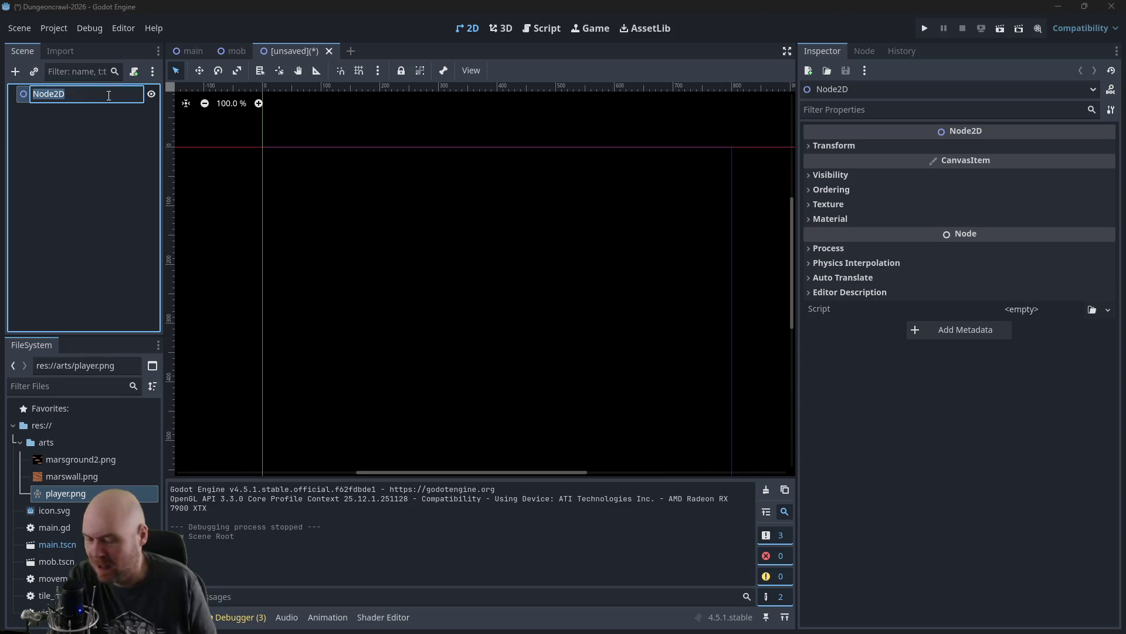
key(BackSpace)
text(tem)
key(Return)
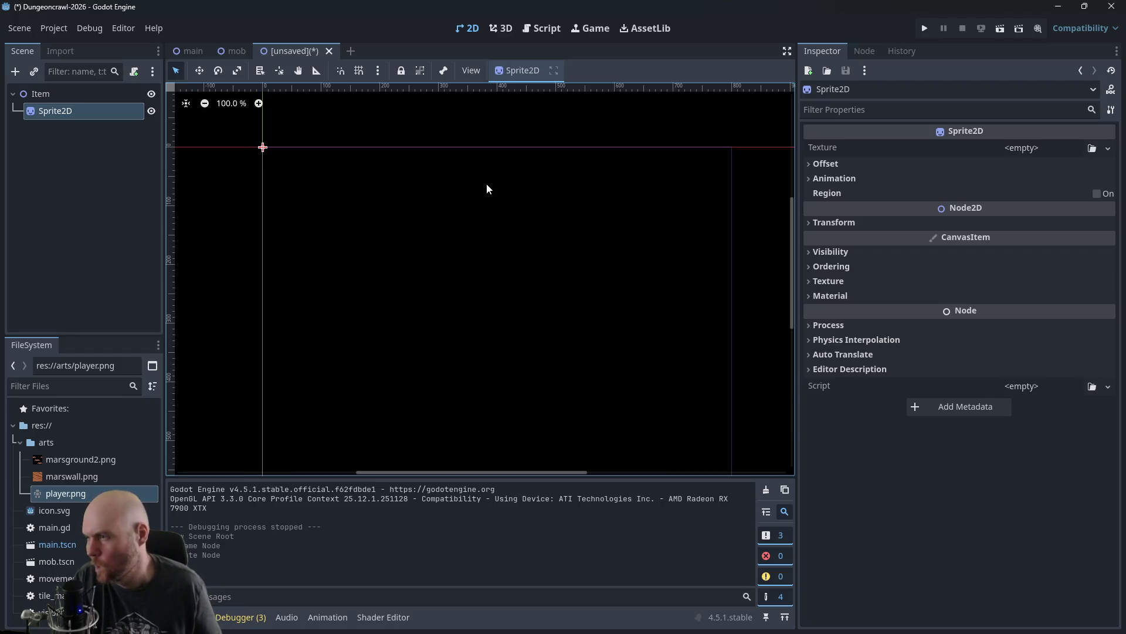
click(188, 51)
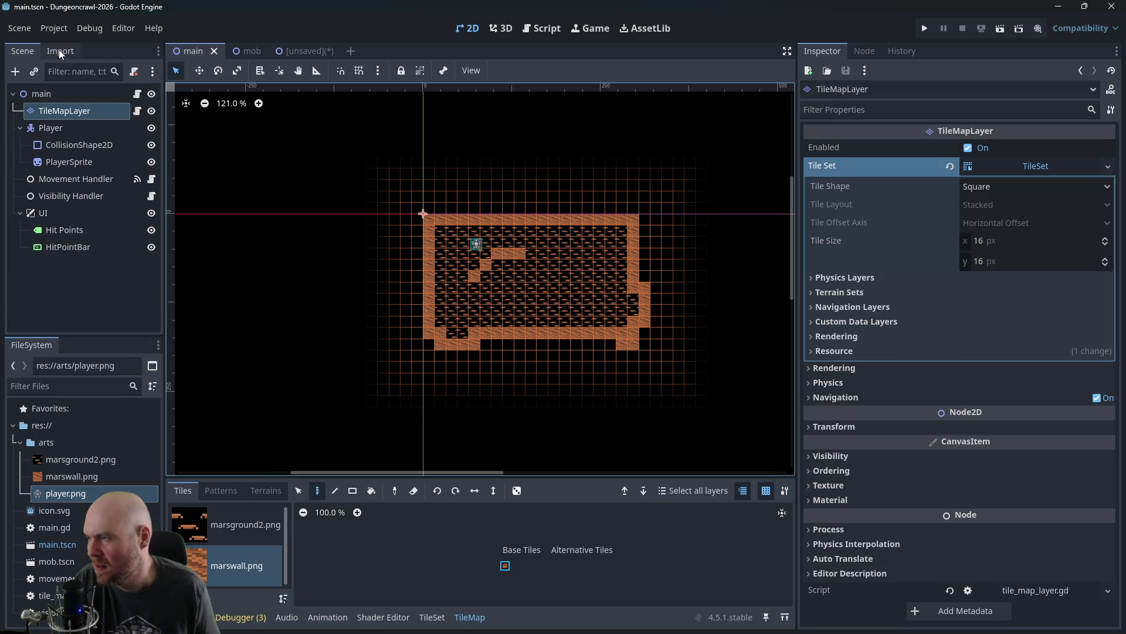
Step: Change vision_range in visibility_handler.gd from 3 to 1, glancing briefly at the Plan note
click(541, 28)
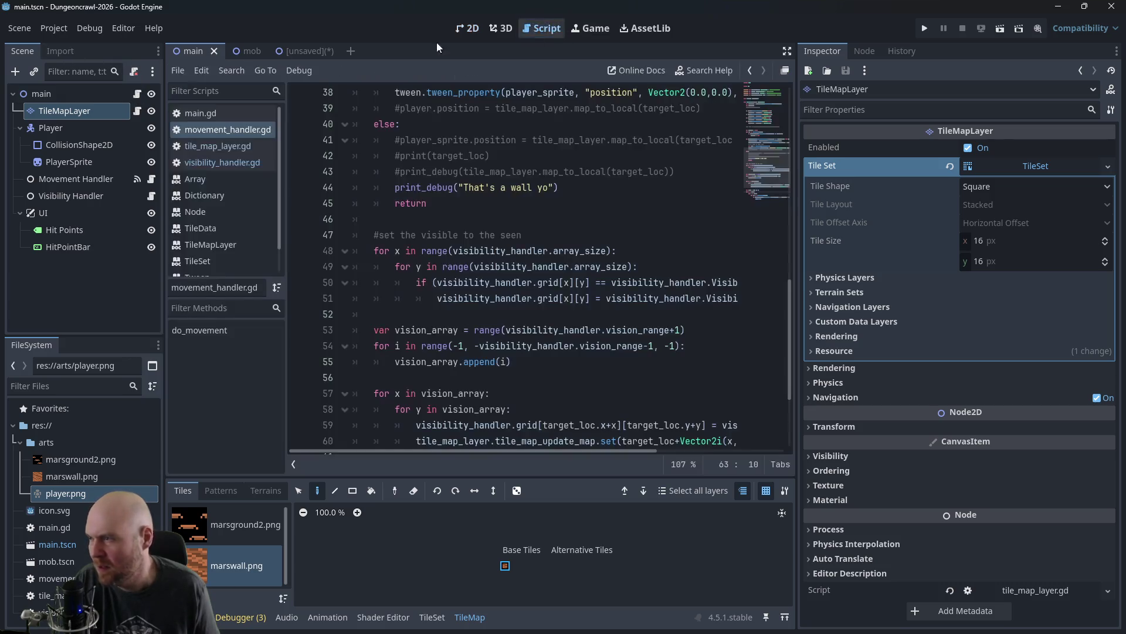
click(220, 162)
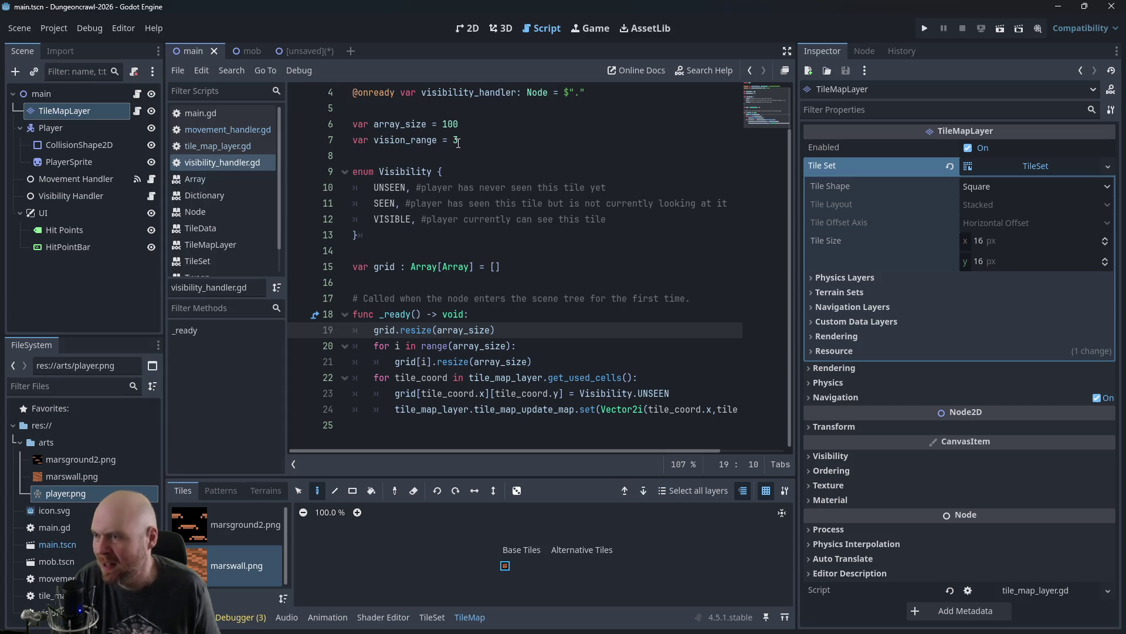
double_click(458, 143)
text(1)
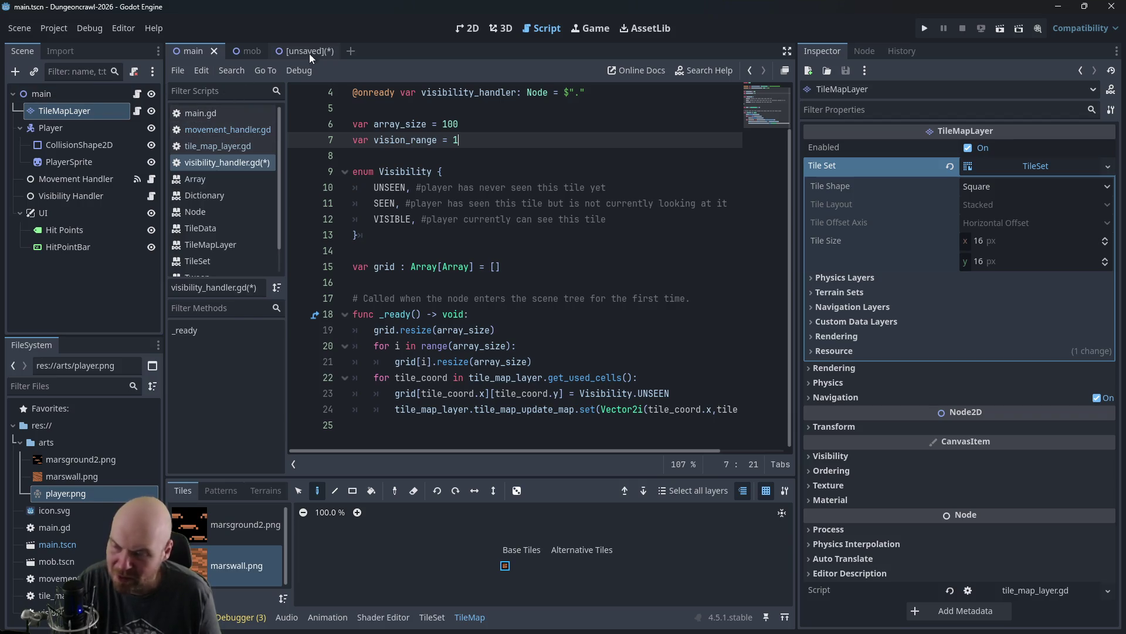
key(alt+Tab)
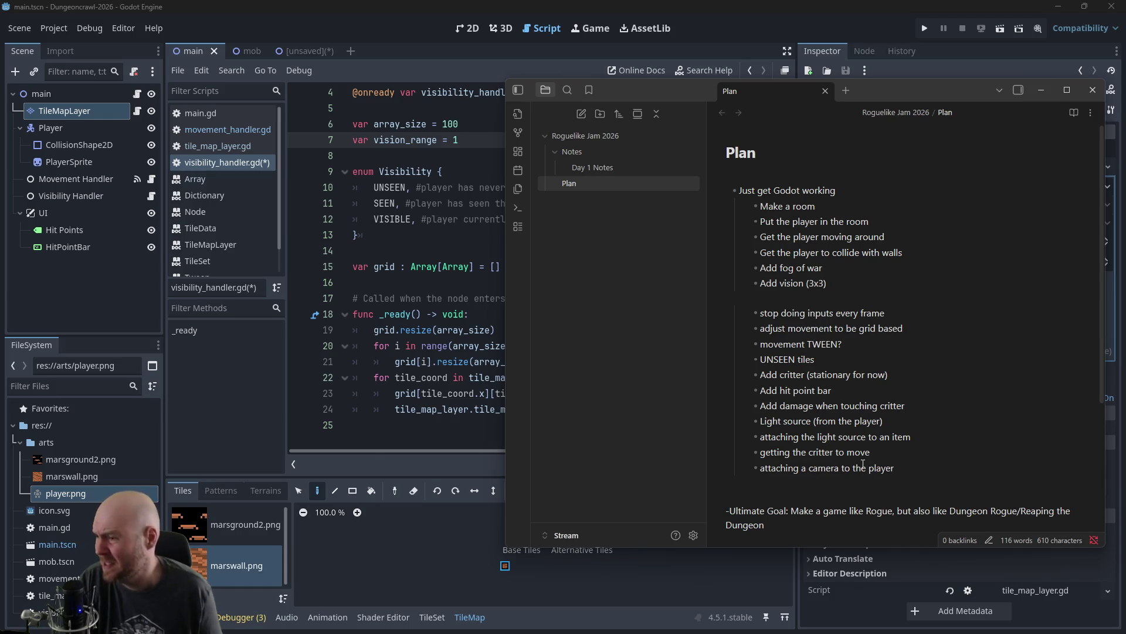
key(alt+Tab)
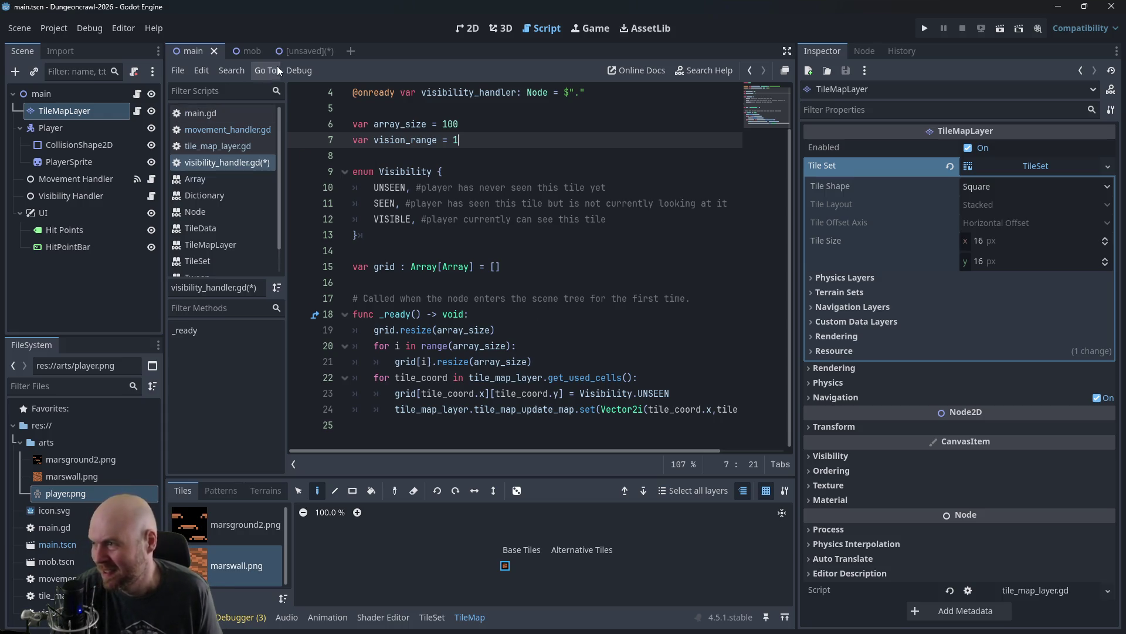
Step: Attach a new item.gd script to the Item scene's root node
click(298, 51)
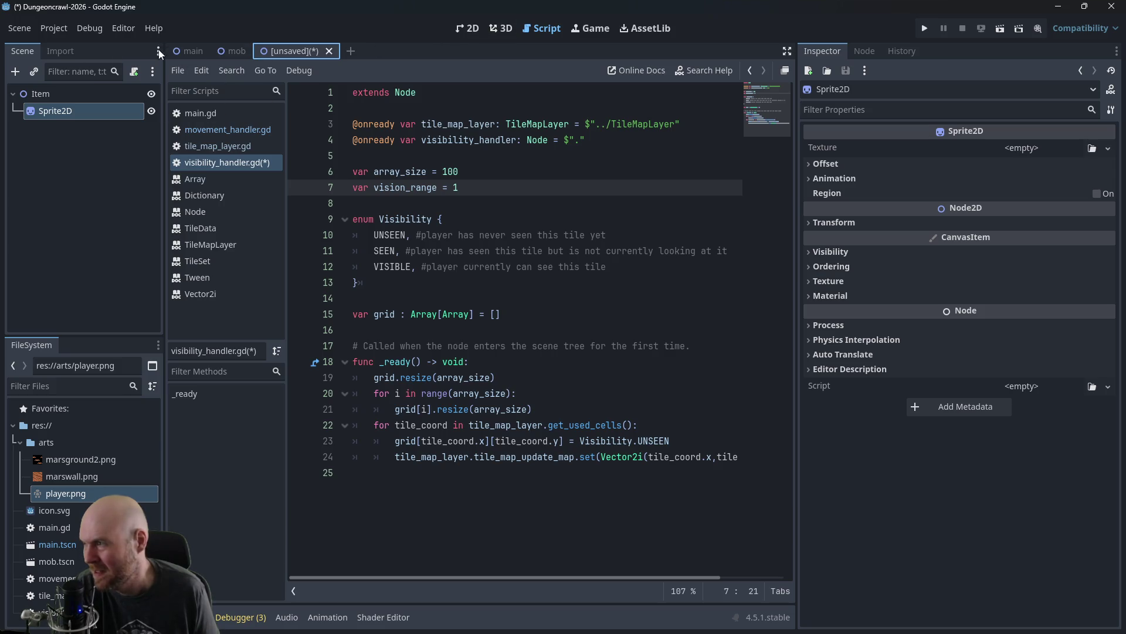
click(59, 99)
click(58, 107)
click(58, 99)
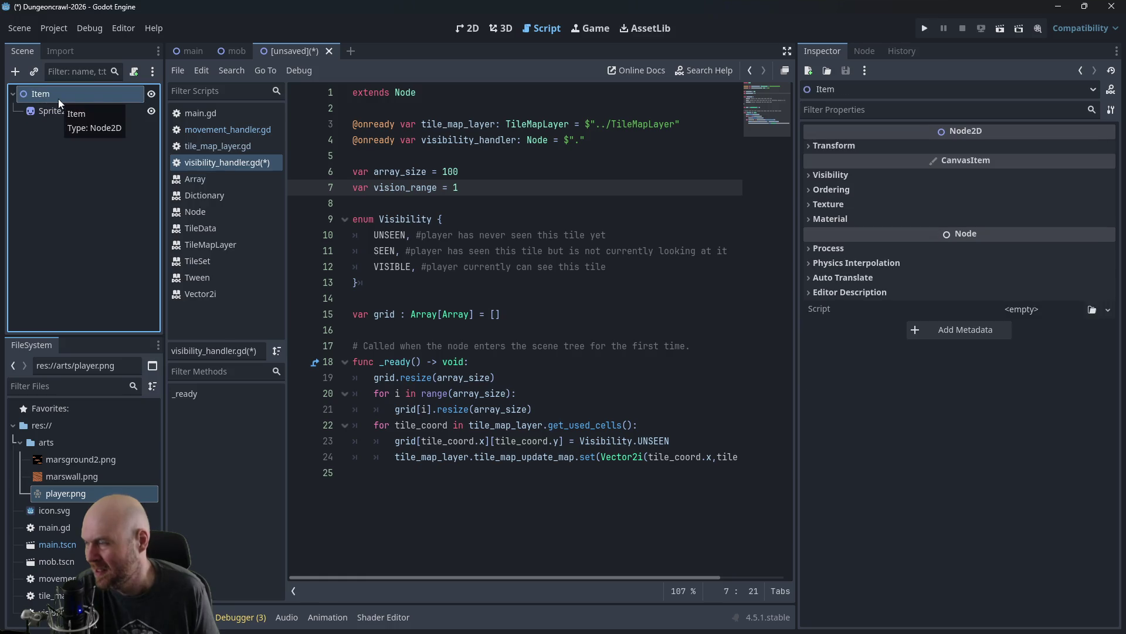
right_click(58, 99)
click(129, 200)
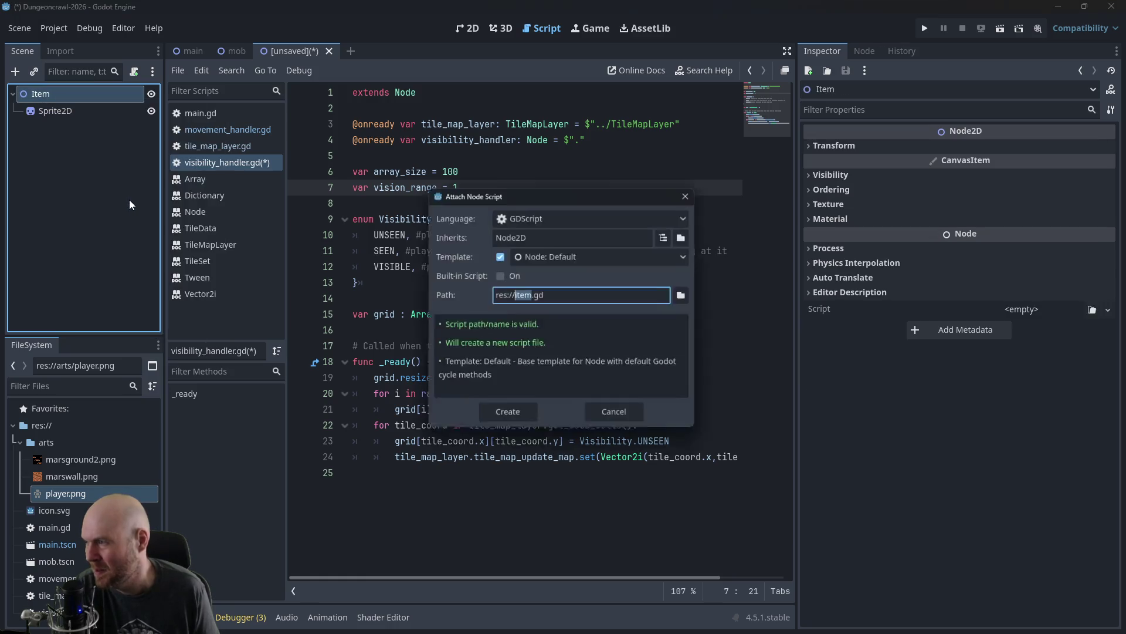
click(516, 418)
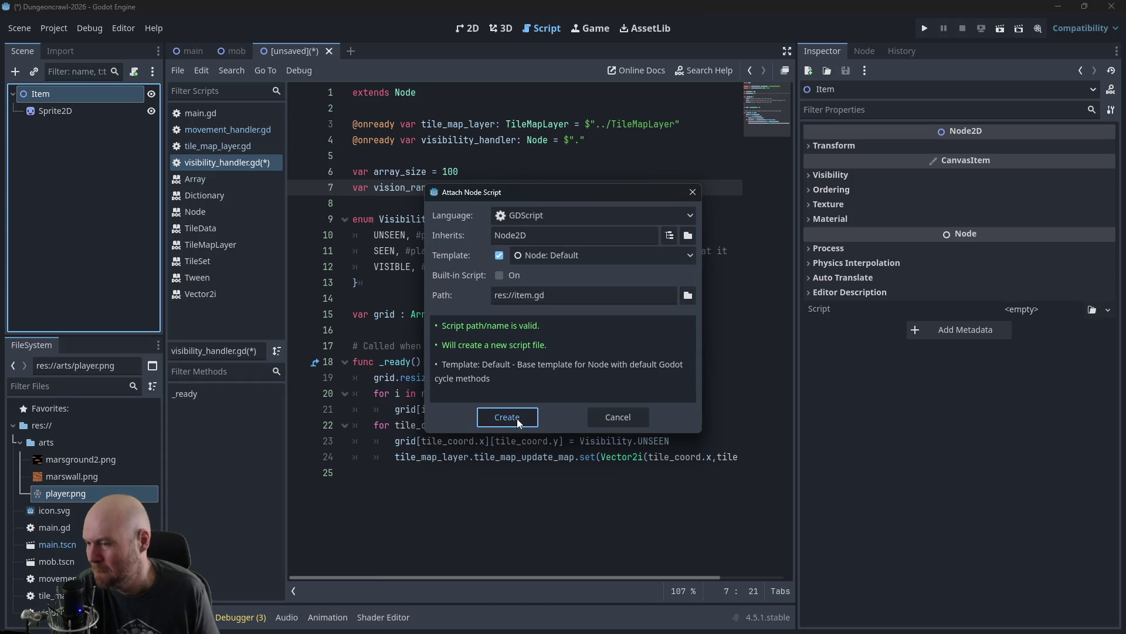
click(69, 117)
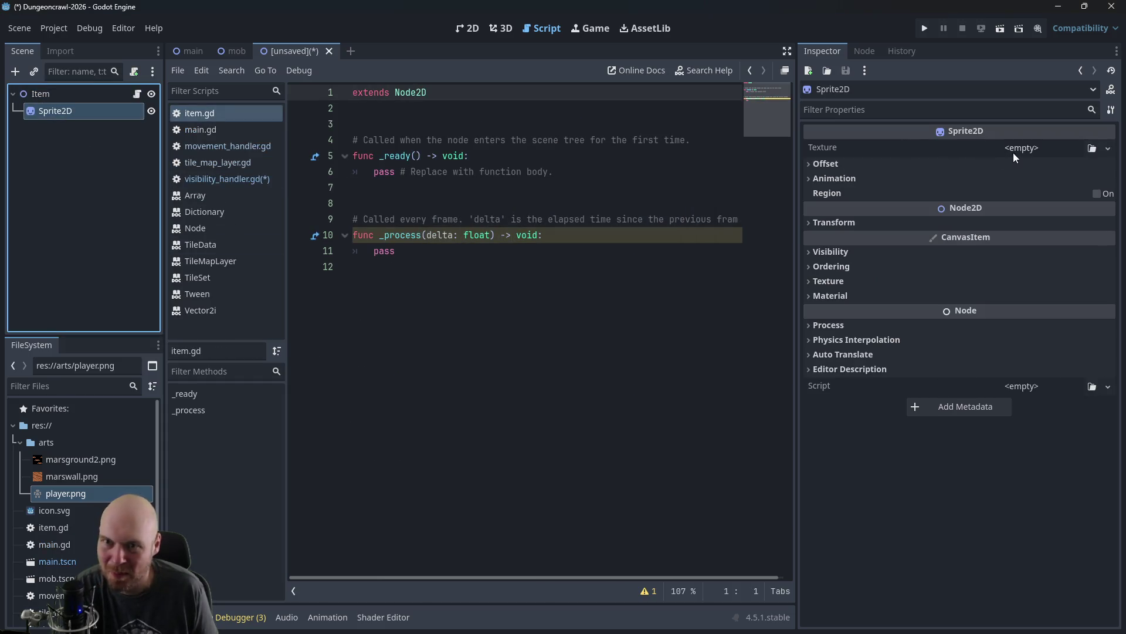
Step: Set the Sprite2D texture to player.png and confirm Item has item.gd
mouse_move(48, 501)
mouse_down()
mouse_move(278, 461)
mouse_move(1053, 153)
mouse_move(1021, 149)
mouse_up()
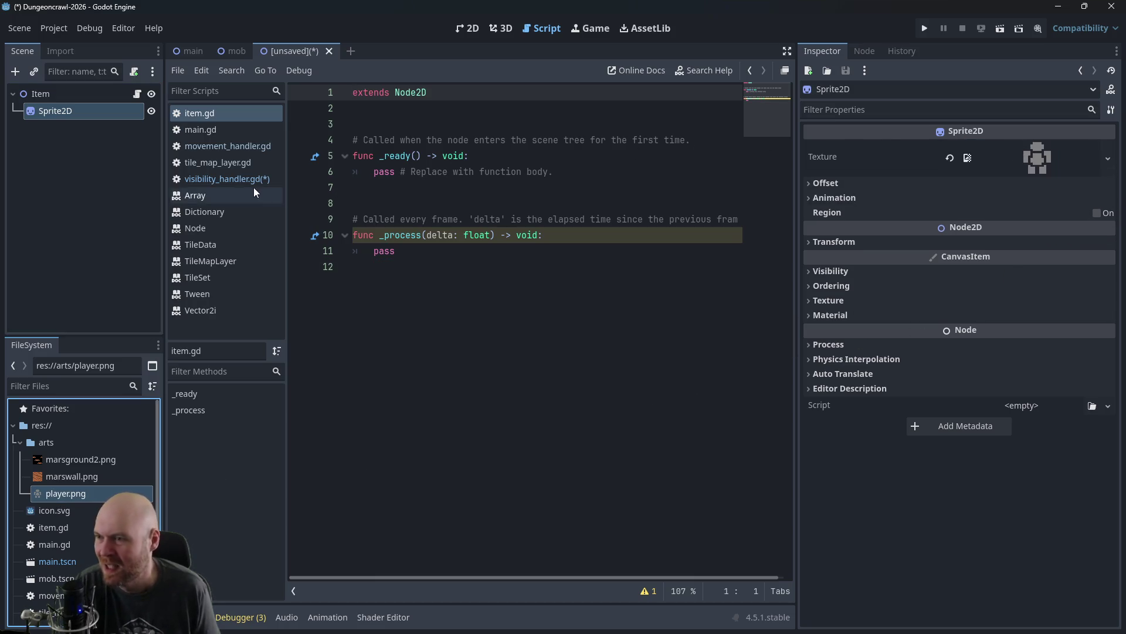
click(67, 99)
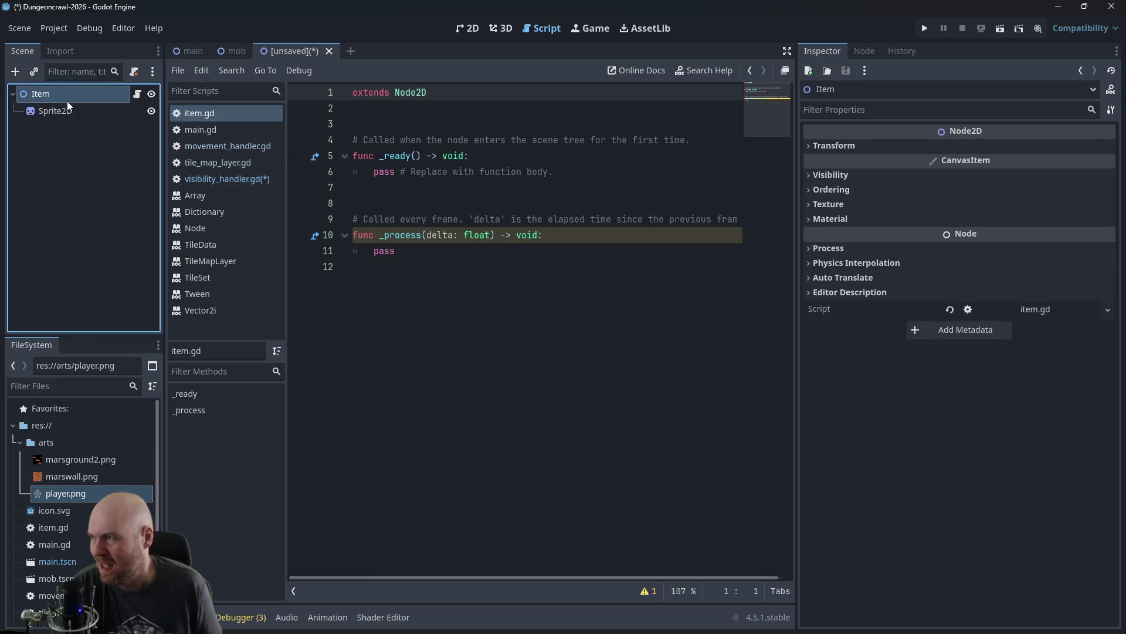
click(230, 47)
click(301, 49)
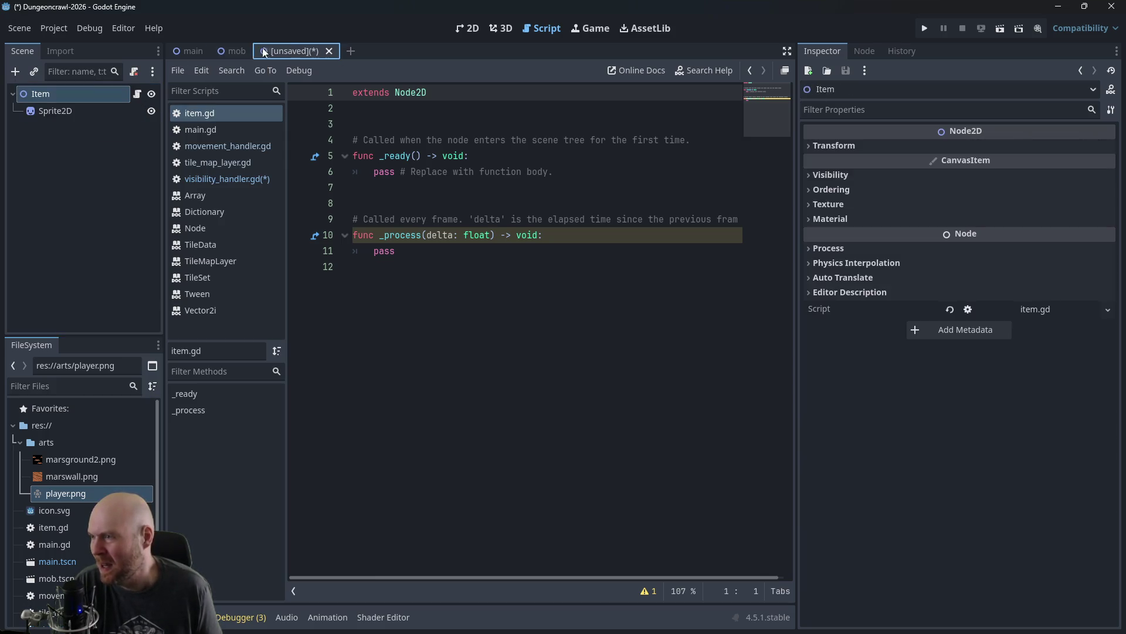
Step: Paste a copy of the mob-spawning lines below the hit points line in main.gd
click(189, 51)
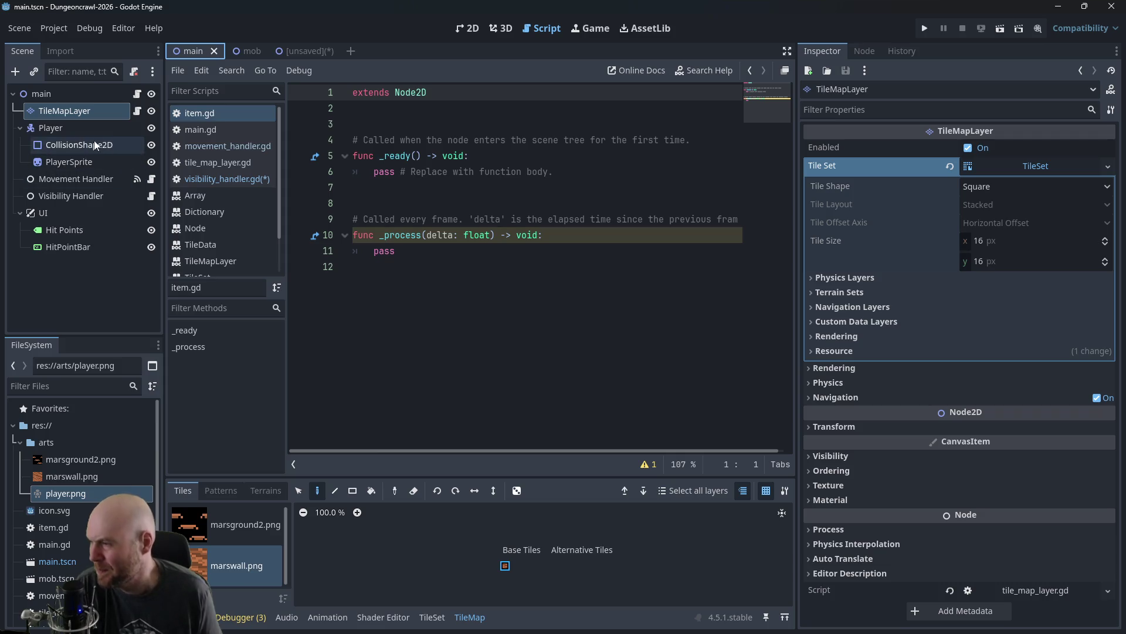
click(220, 129)
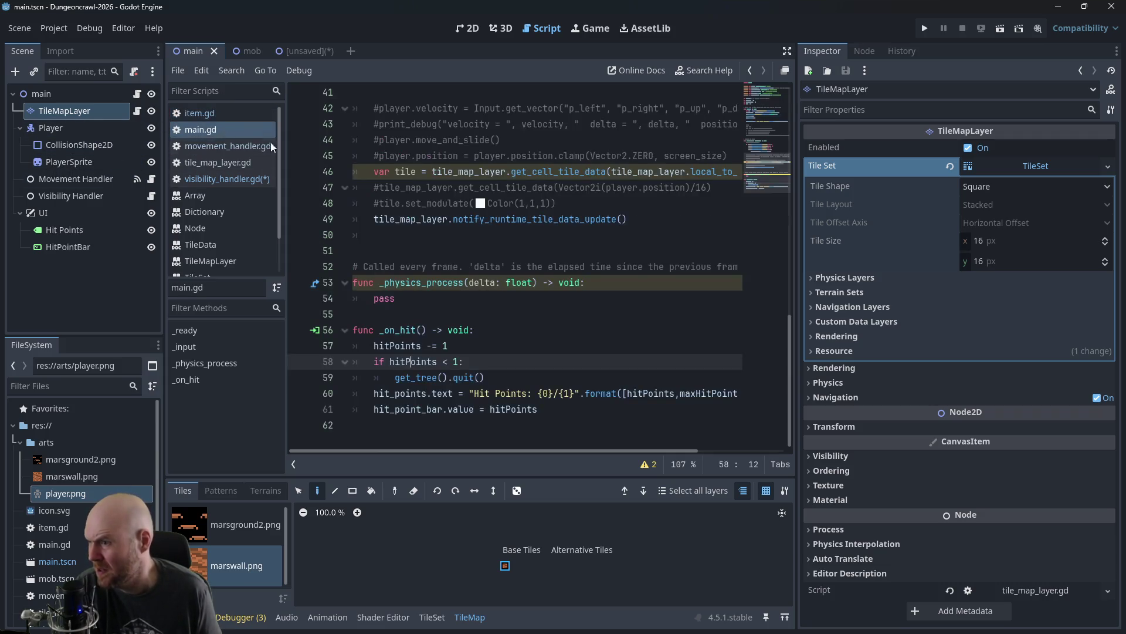
scroll(437, 266, up, 8)
scroll(437, 267, up, 3)
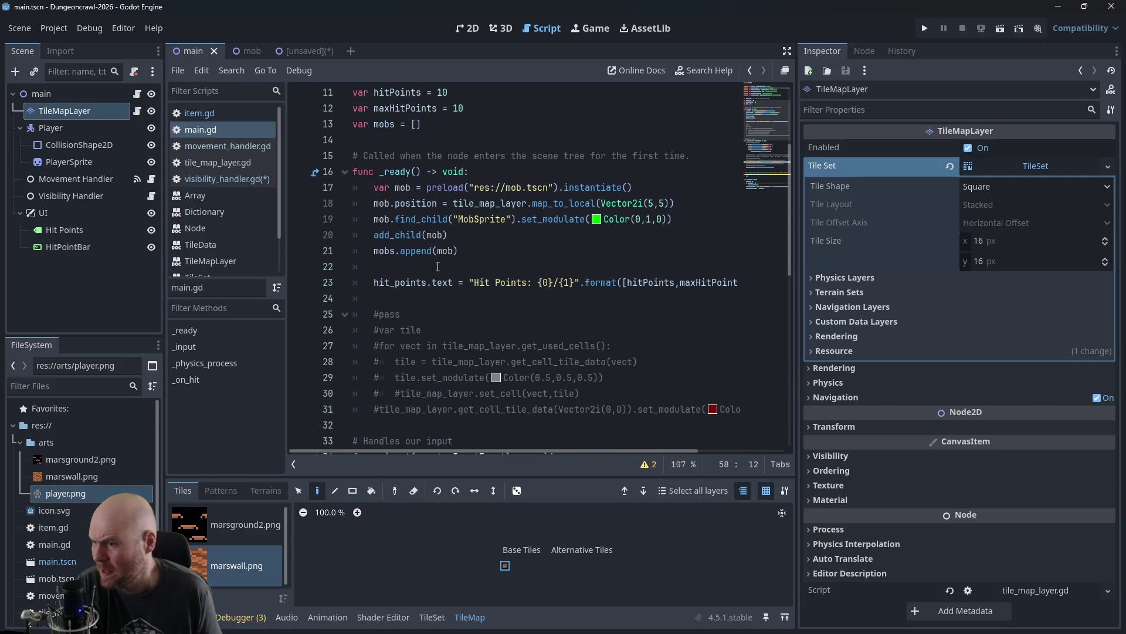
scroll(437, 270, down, 2)
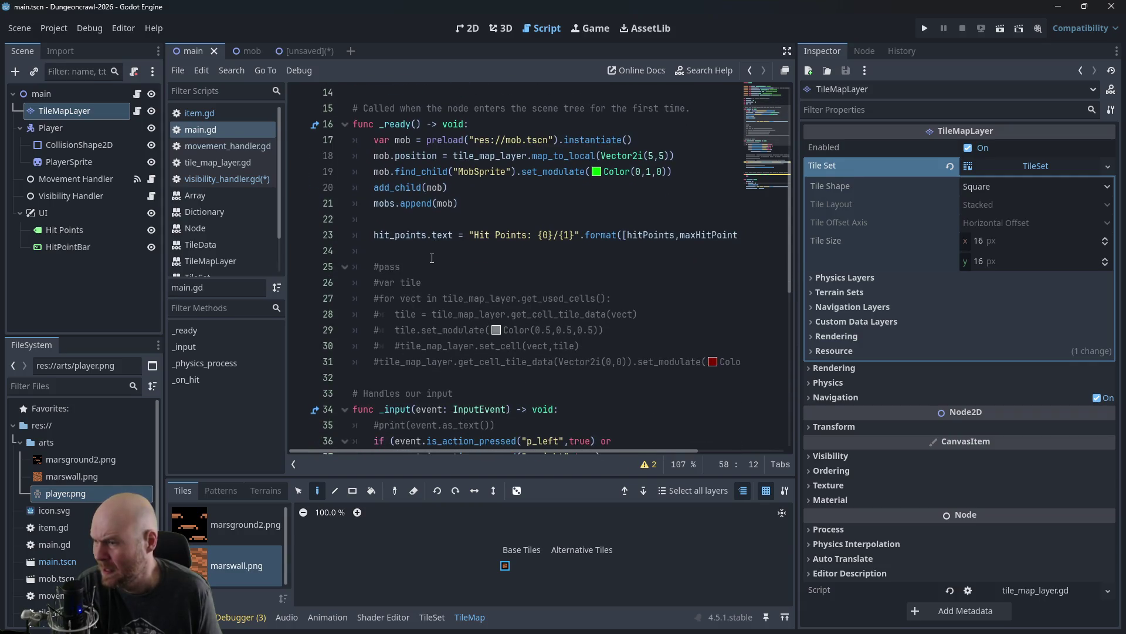
click(431, 258)
scroll(431, 256, up, 2)
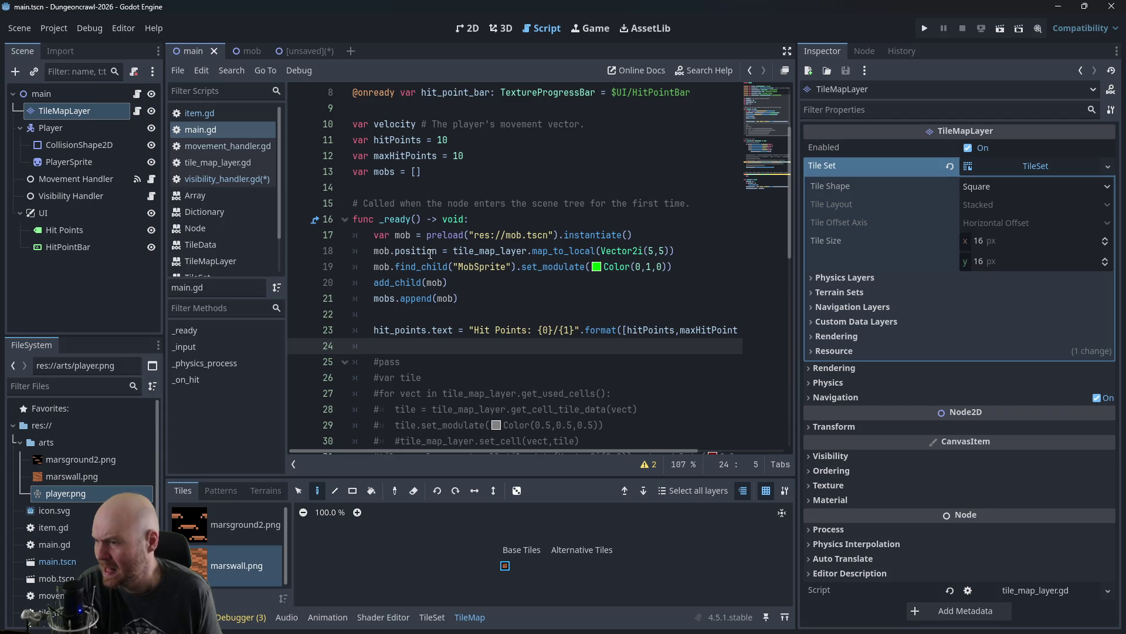
mouse_move(379, 235)
mouse_down()
mouse_move(622, 238)
mouse_move(485, 293)
mouse_up()
key(ctrl+c)
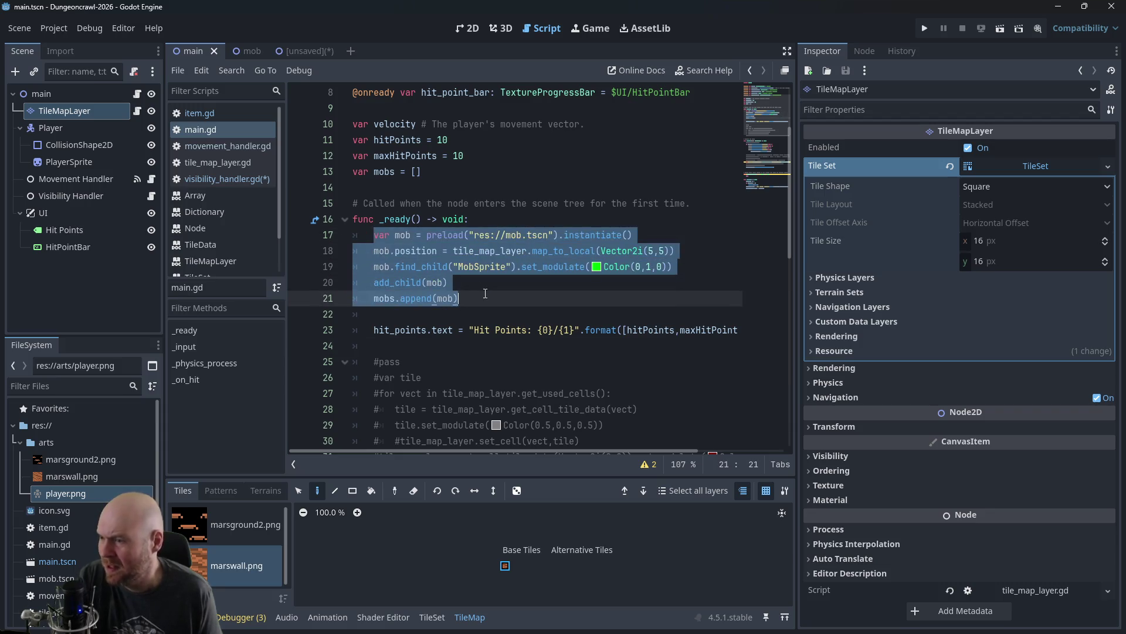
click(473, 346)
key(Return)
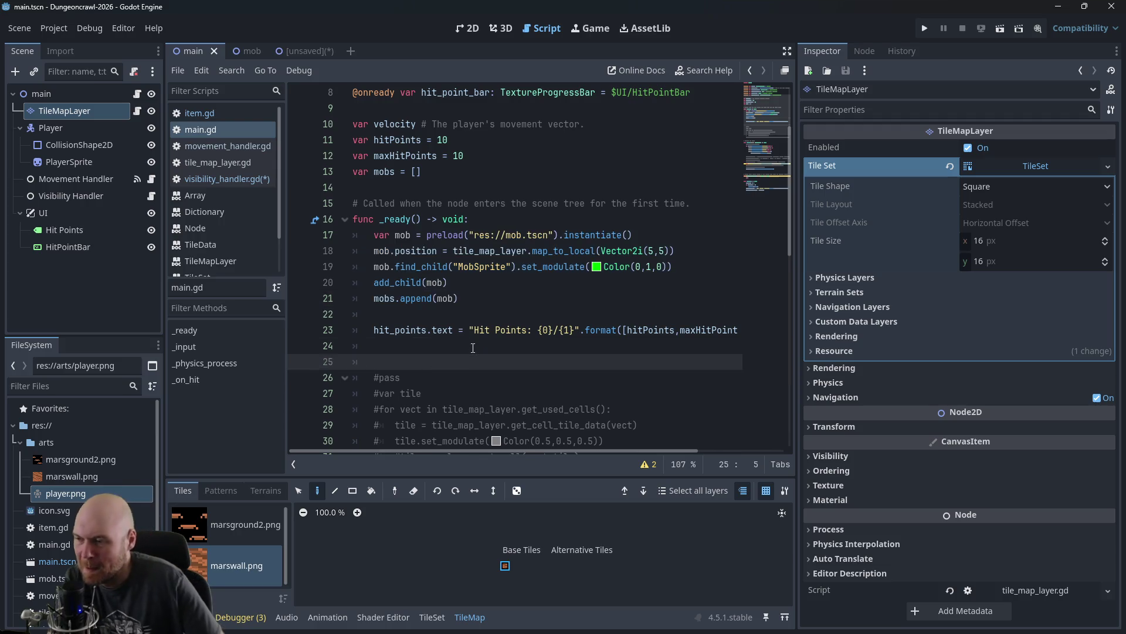
key(ctrl+v)
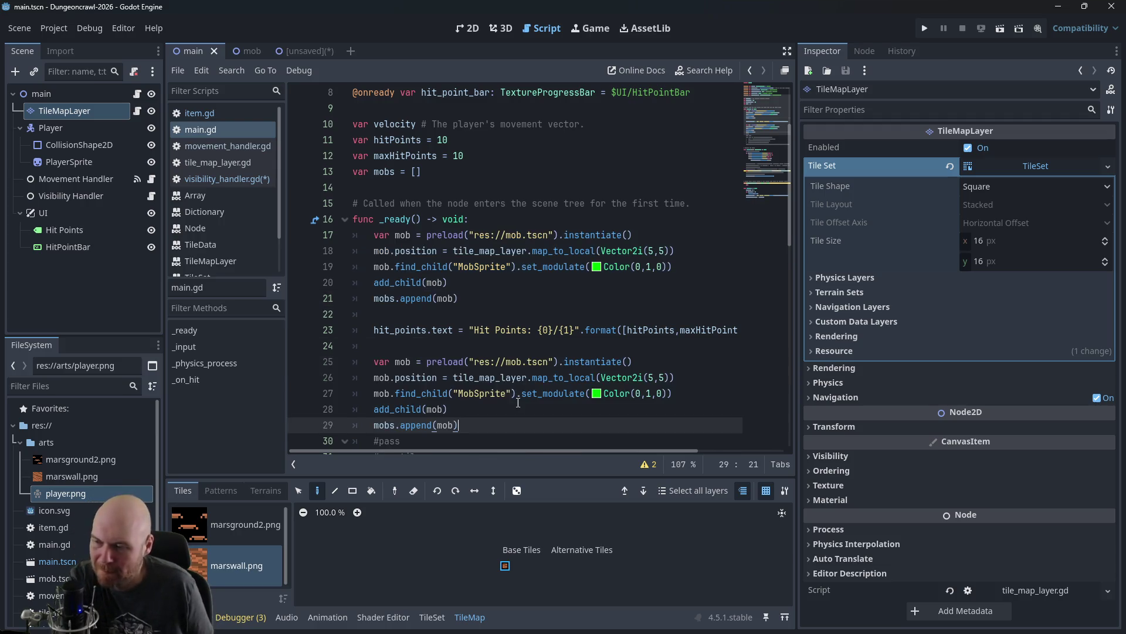
key(Return)
Step: Make the copy's tint yellow, Color(1,1,0), and preload res://item.tscn instead of the mob scene
click(637, 394)
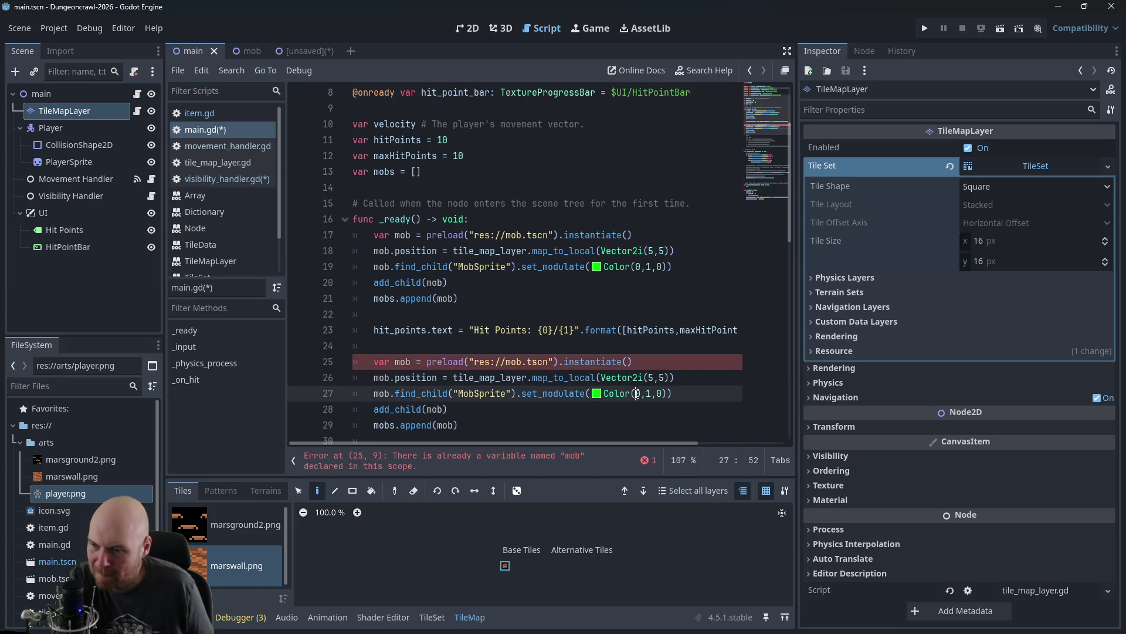
key(BackSpace)
text(1)
double_click(514, 360)
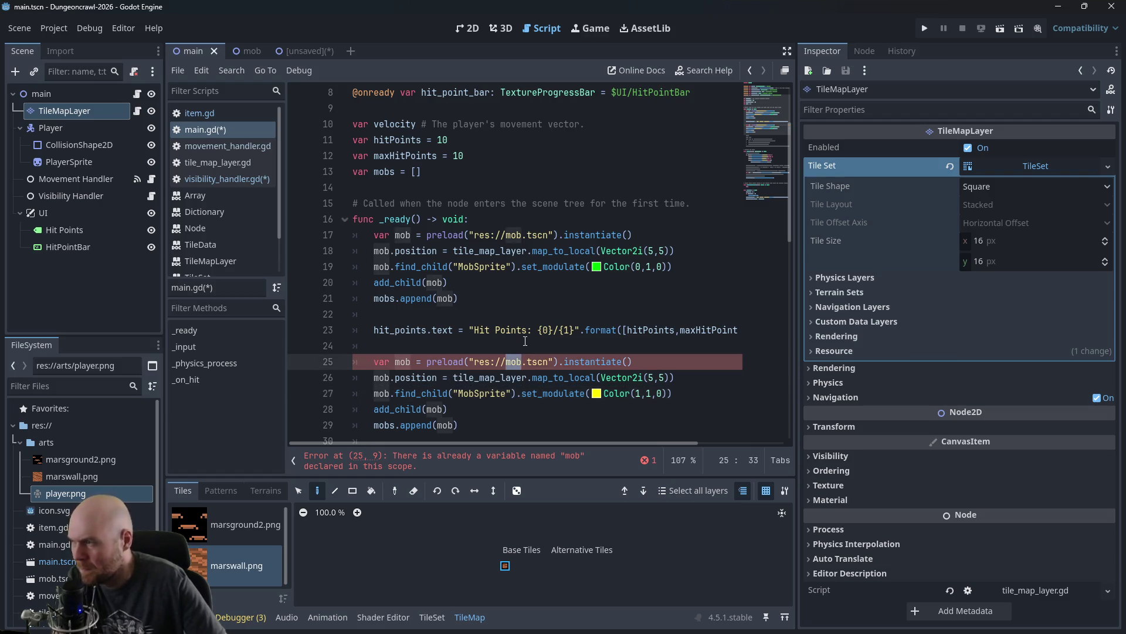
text(item)
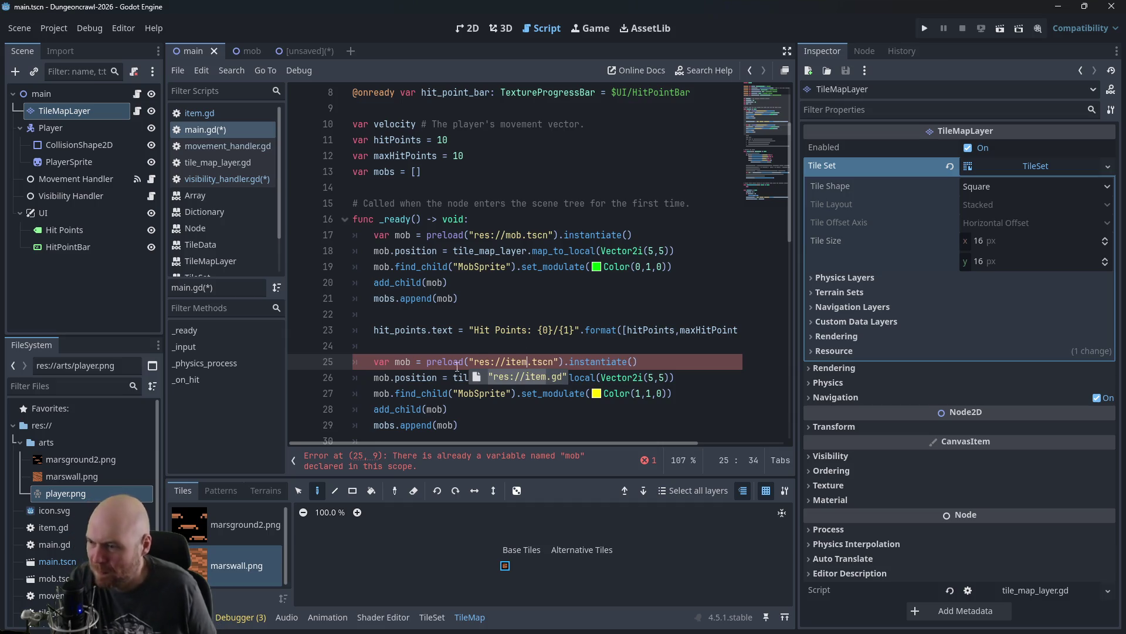
click(457, 364)
mouse_move(439, 368)
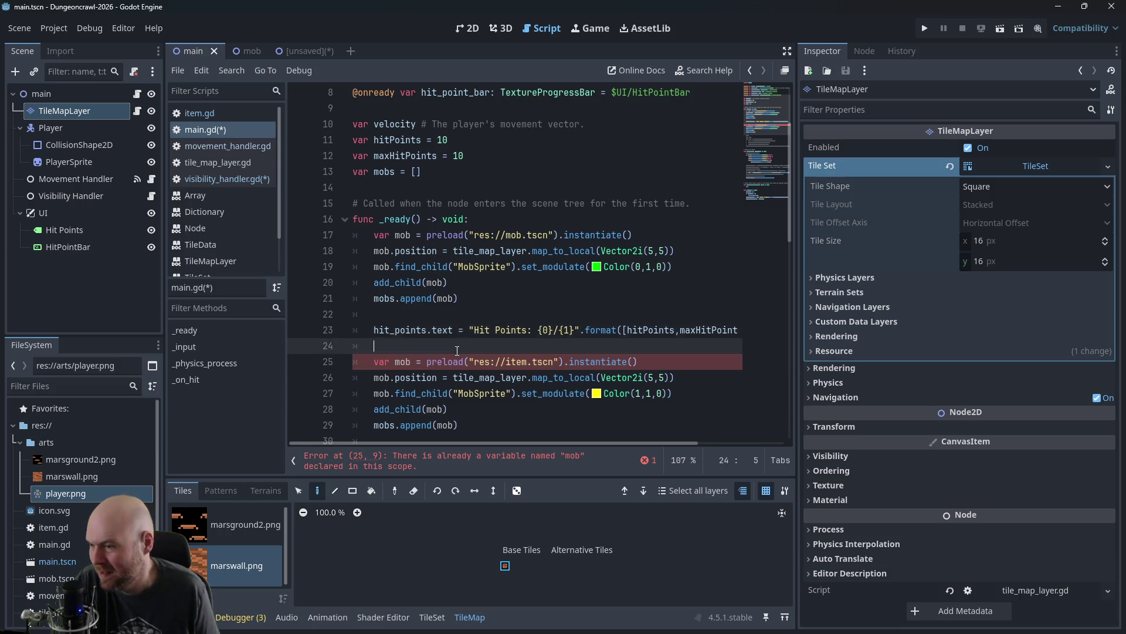
click(449, 376)
Step: Rename mob to item in the copied variable, position and tint lines
click(527, 357)
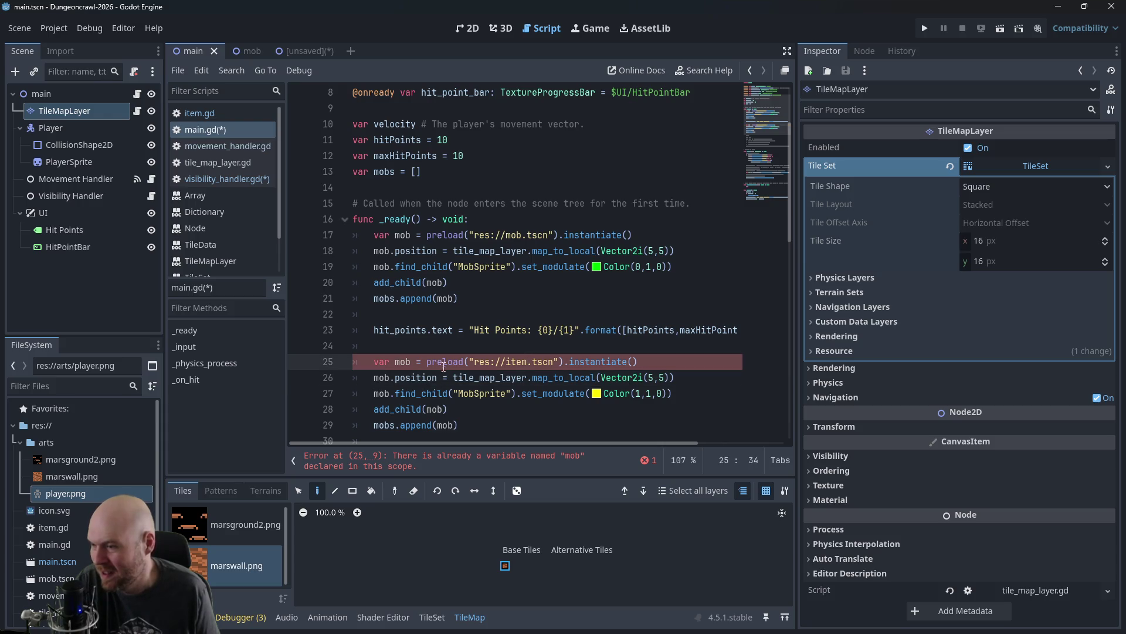
drag(410, 358, 397, 361)
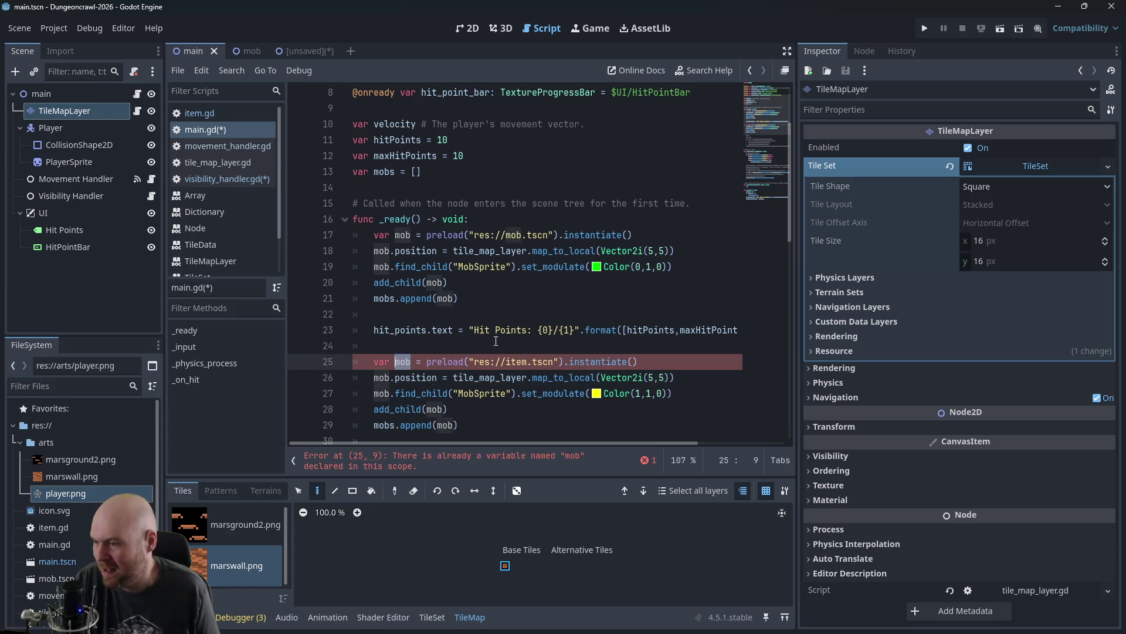
text(item)
key(Down)
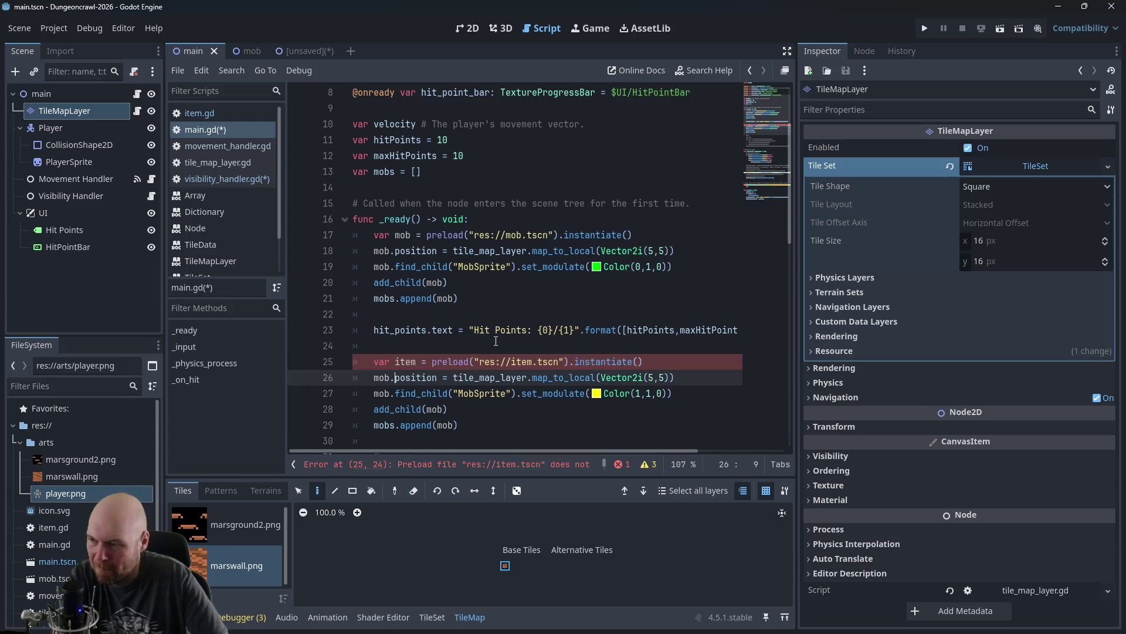
key(Left)
key(BackSpace)
key(BackSpace)
key(BackSpace)
text(item)
key(Down)
key(Left)
key(BackSpace)
key(BackSpace)
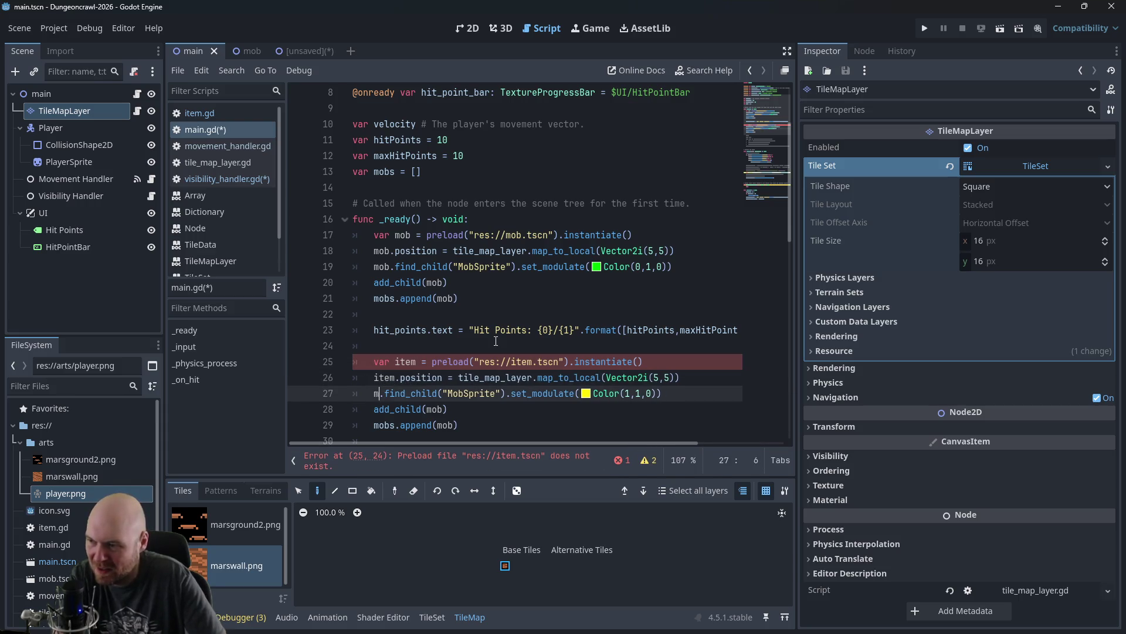
key(BackSpace)
text(item)
Step: Rename mob to item in the add_child call and append the item to items
key(Down)
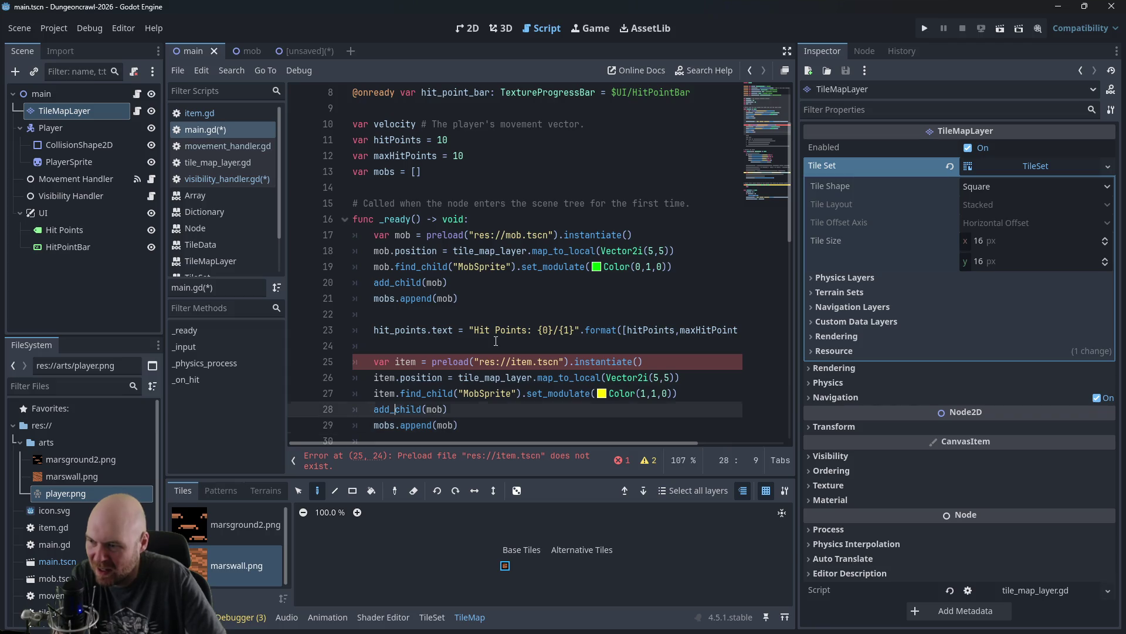
key(Right)
key(Right)
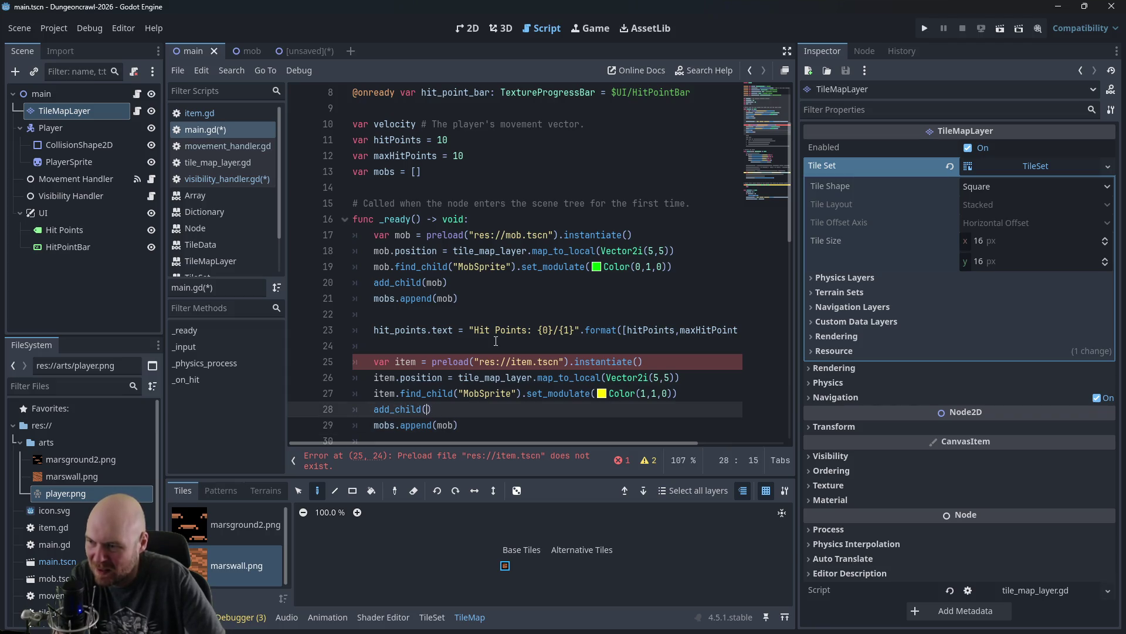
key(Down)
key(Right)
key(BackSpace)
key(BackSpace)
key(BackSpace)
text(item)
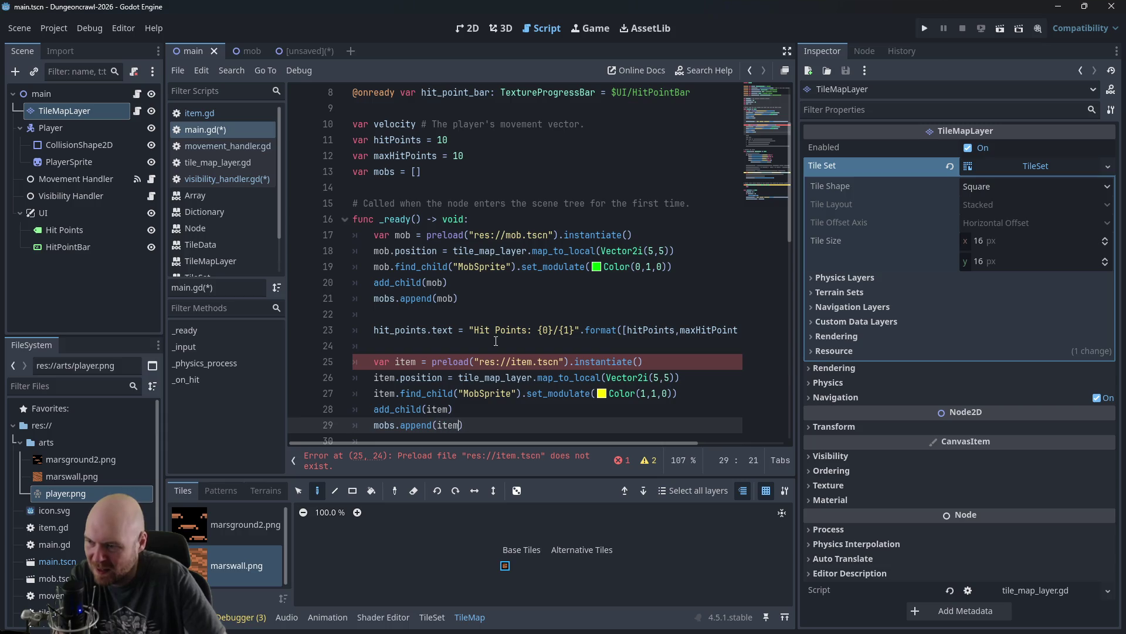
key(Escape)
key(Home)
key(Right)
key(Right)
key(Right)
key(BackSpace)
key(BackSpace)
key(BackSpace)
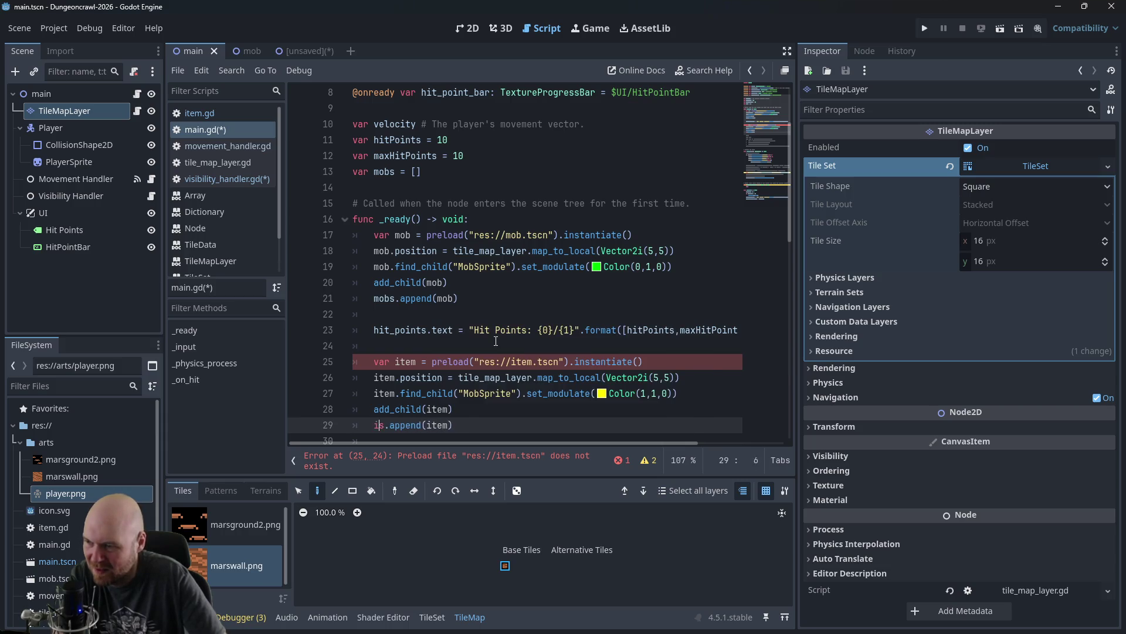
text(item)
Step: Declare var items = [] below var mobs
click(512, 169)
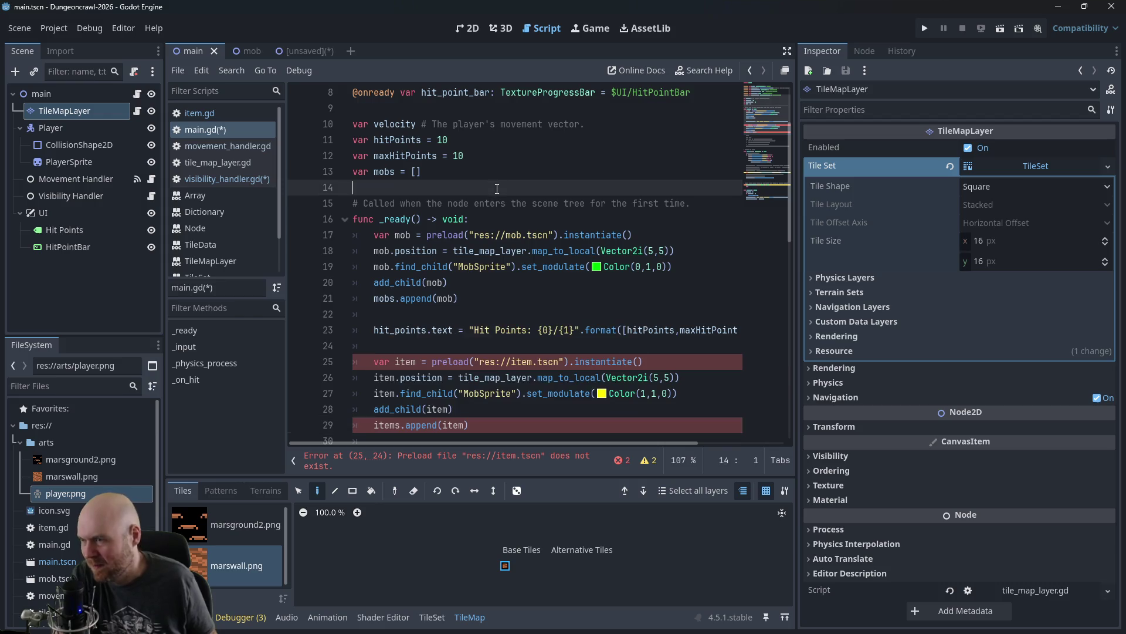
key(Return)
text(var items )
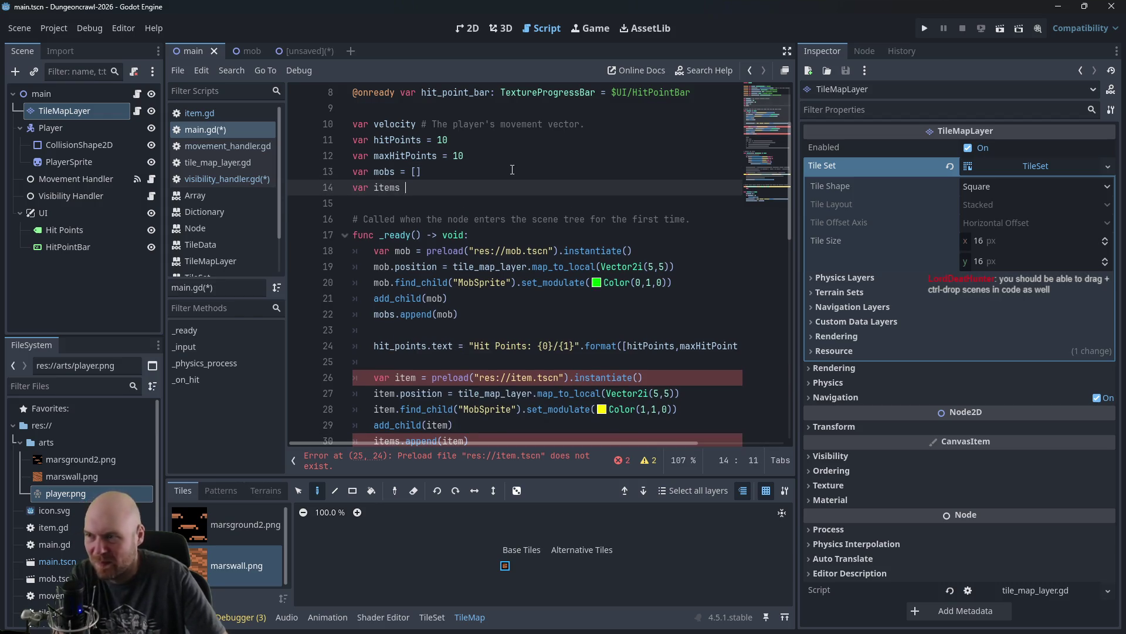
text(= [])
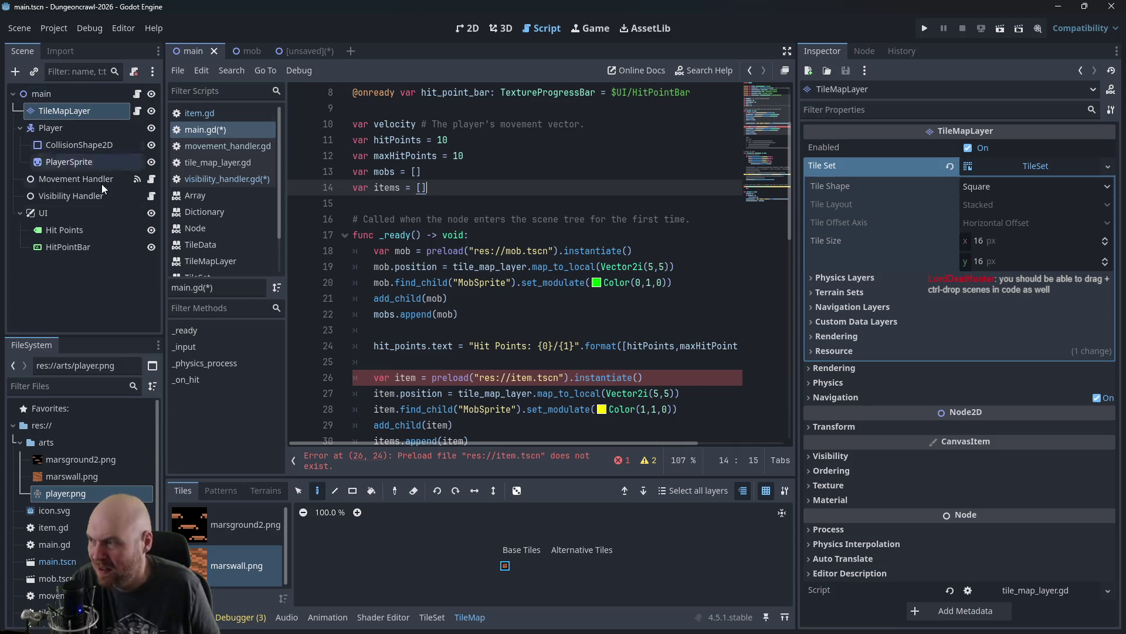
click(474, 378)
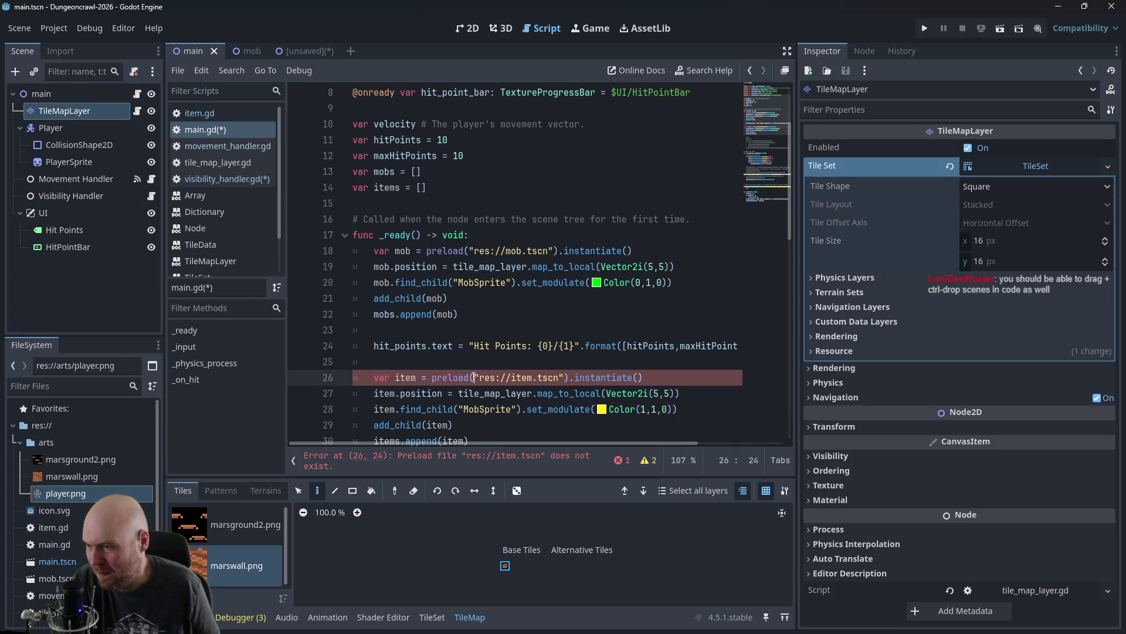
drag(474, 377, 565, 378)
click(565, 377)
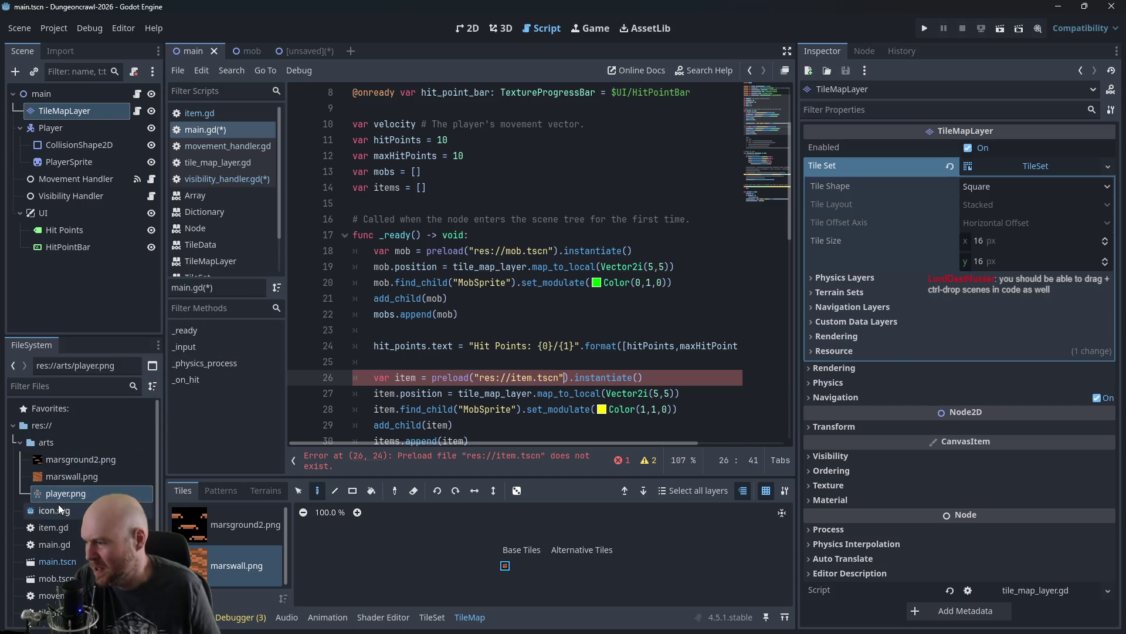
scroll(76, 569, down, 1)
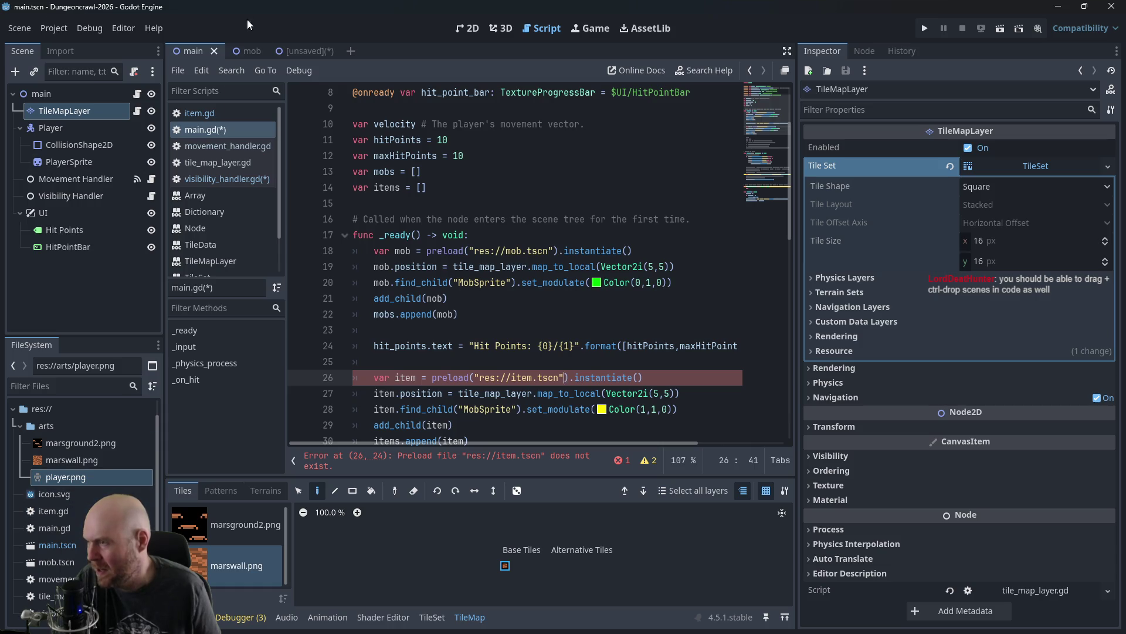
Step: Save the unsaved Item scene as res://item.tscn, then return to the main scene tab
click(297, 48)
key(ctrl+s)
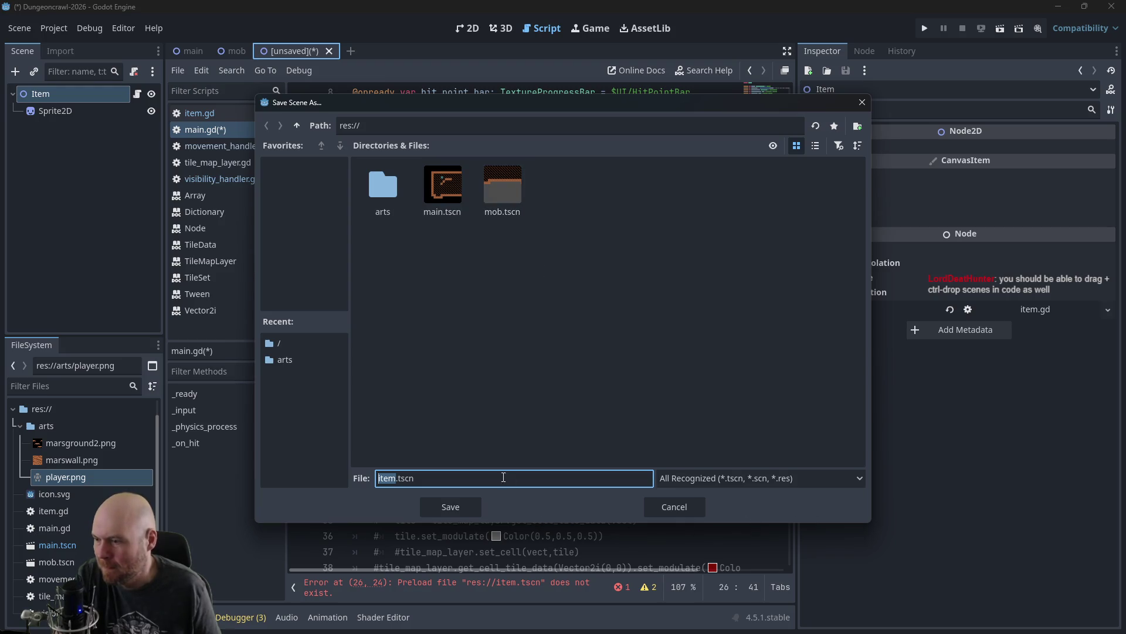
click(460, 506)
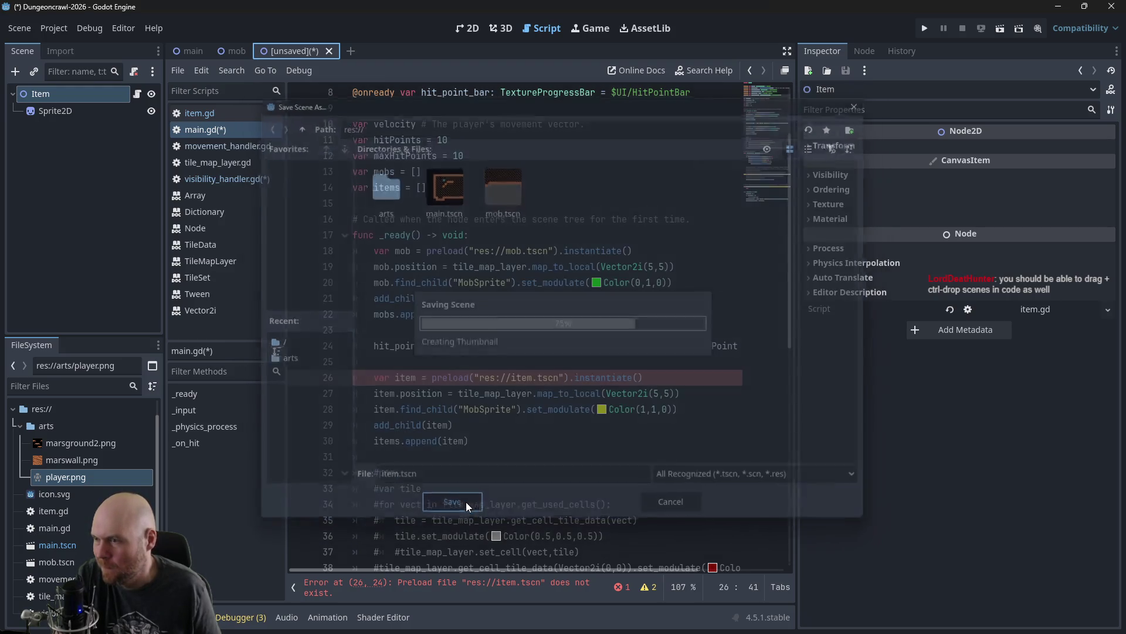
click(188, 51)
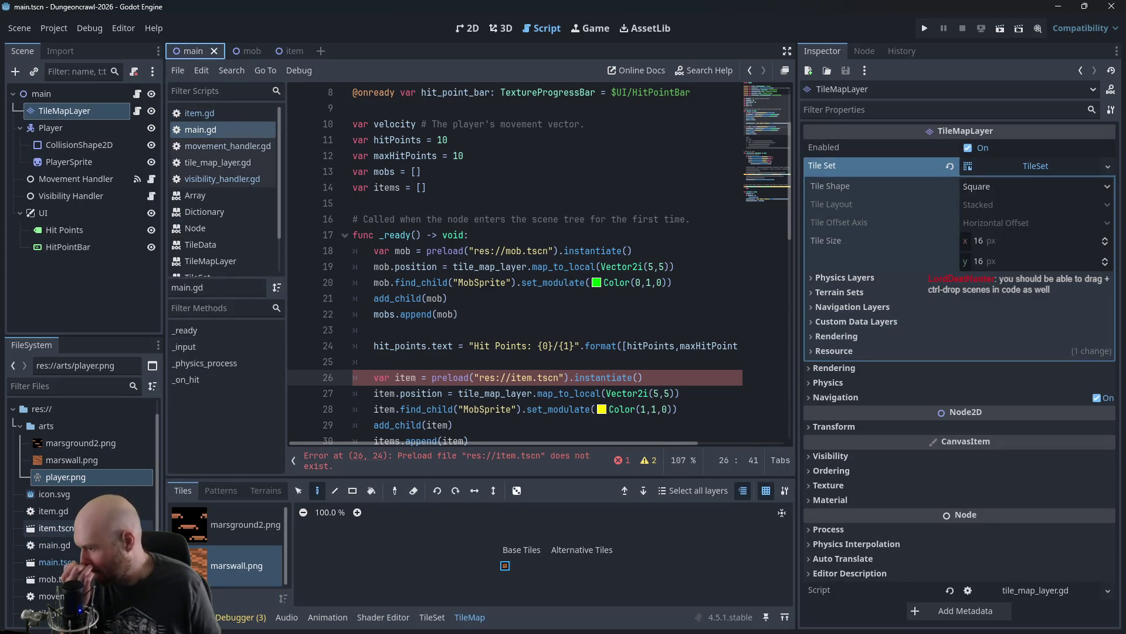
Step: Replace the broken preload path on line 26 with item.tscn dragged from FileSystem
mouse_move(56, 528)
mouse_down()
mouse_move(488, 398)
mouse_move(552, 346)
mouse_move(504, 347)
mouse_up()
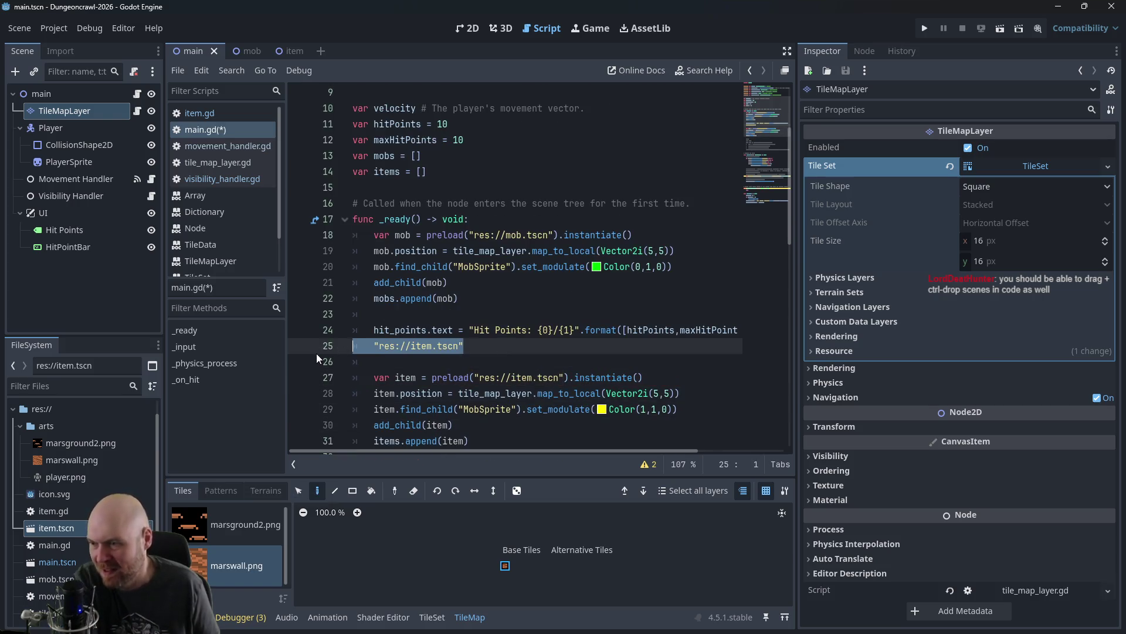
key(ctrl+z)
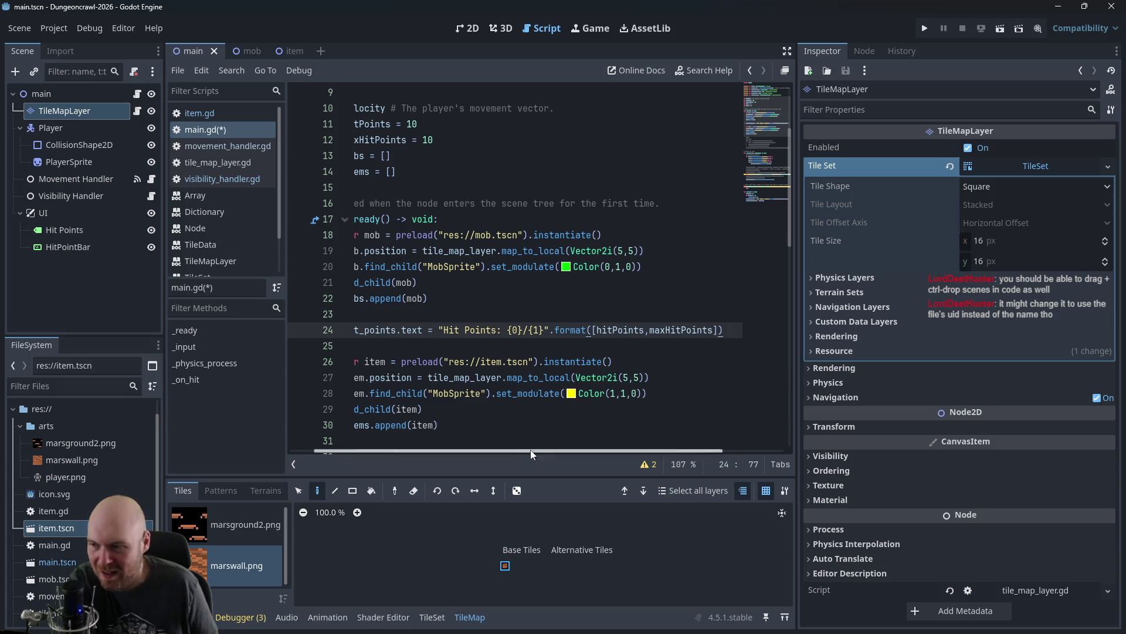
drag(444, 361, 534, 361)
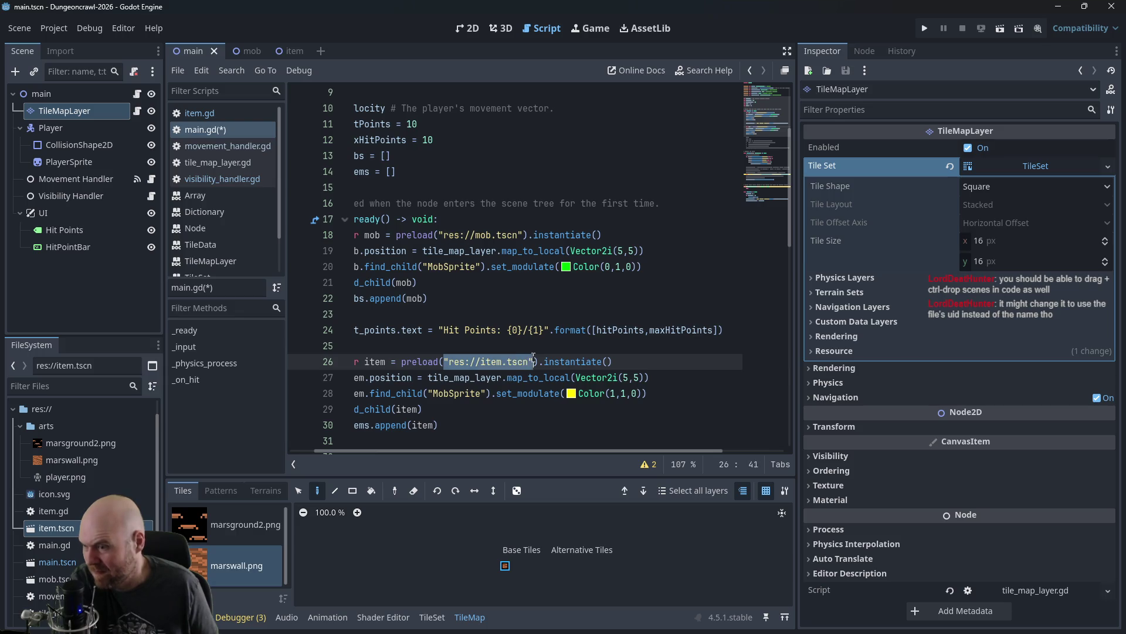
key(BackSpace)
mouse_move(71, 531)
mouse_down()
mouse_move(436, 389)
mouse_move(455, 365)
mouse_up()
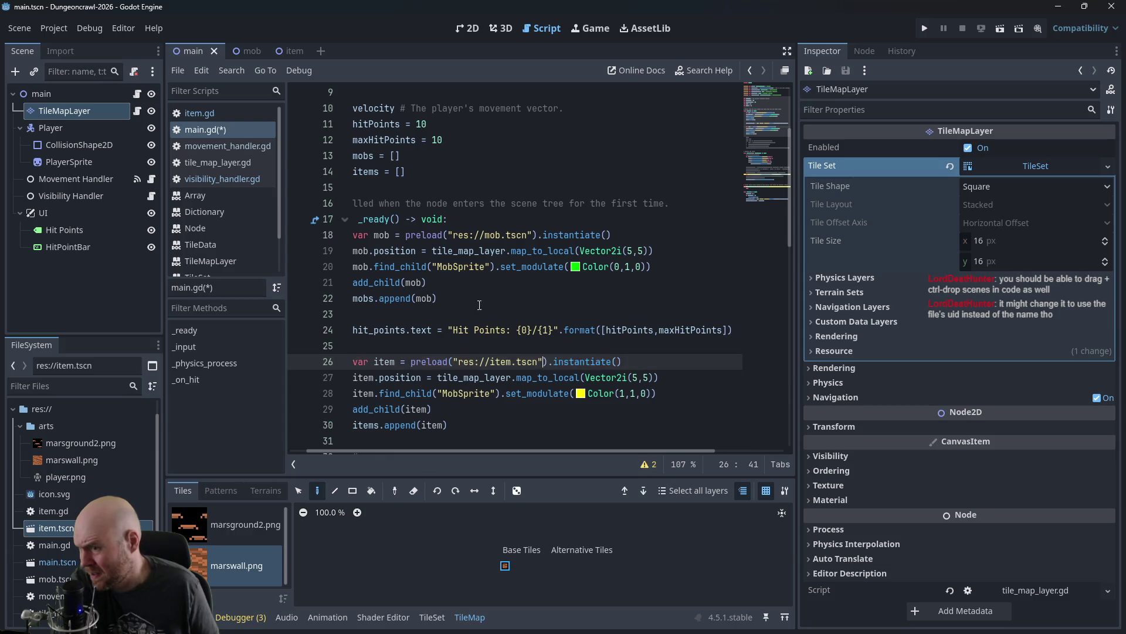
click(455, 361)
Step: Change the item's spawn tile from Vector2i(5,5) to Vector2i(2,2)
scroll(599, 425, down, 1)
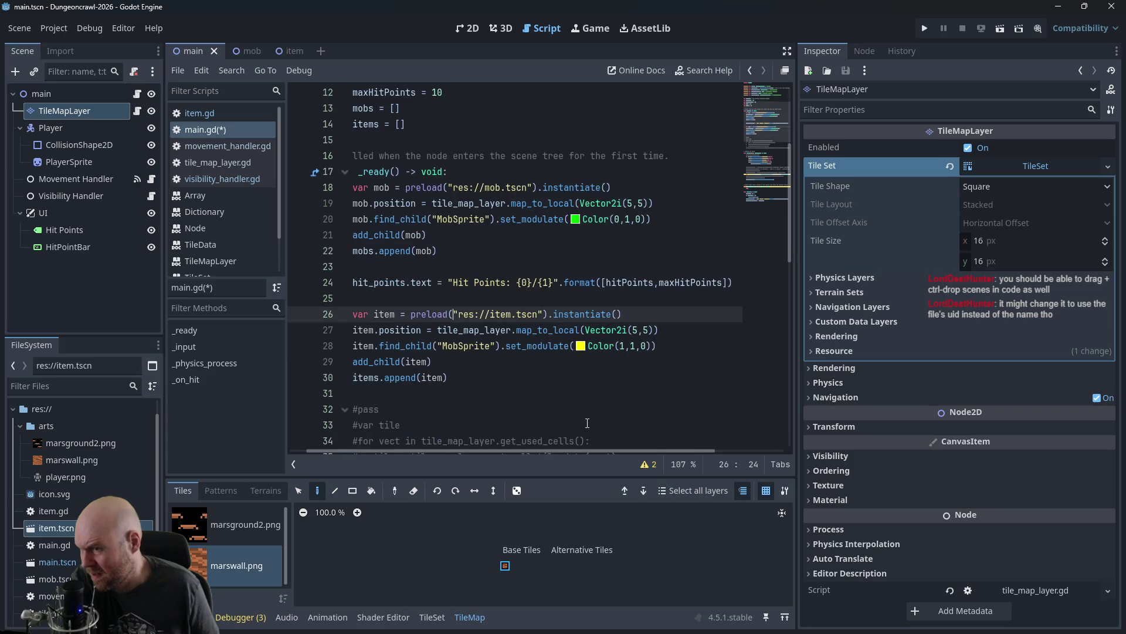
click(472, 362)
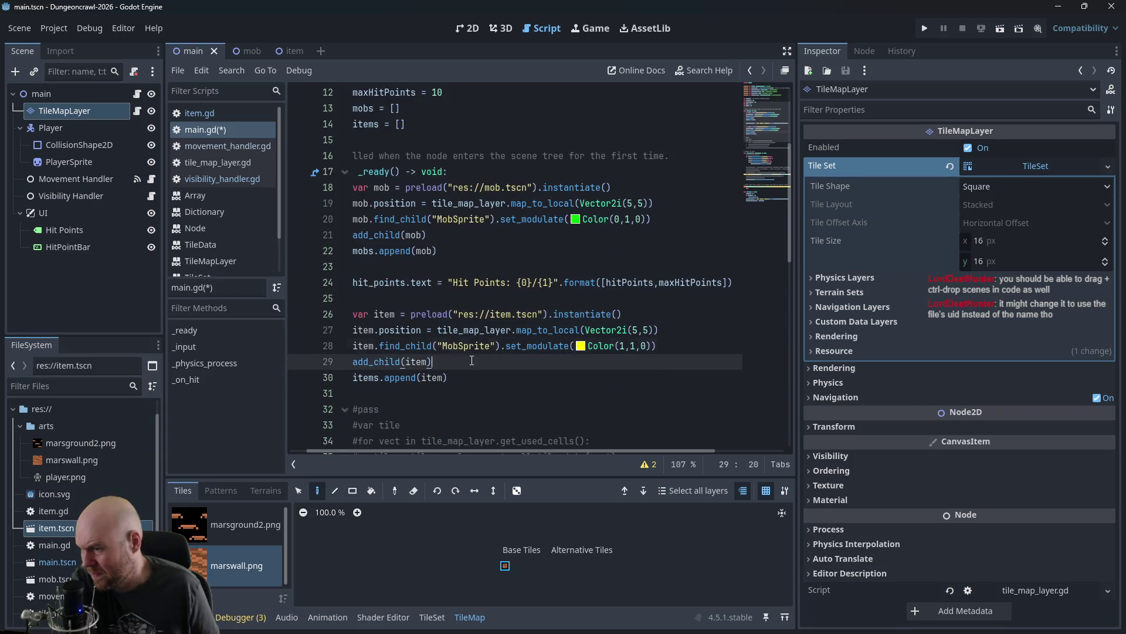
drag(420, 449, 381, 449)
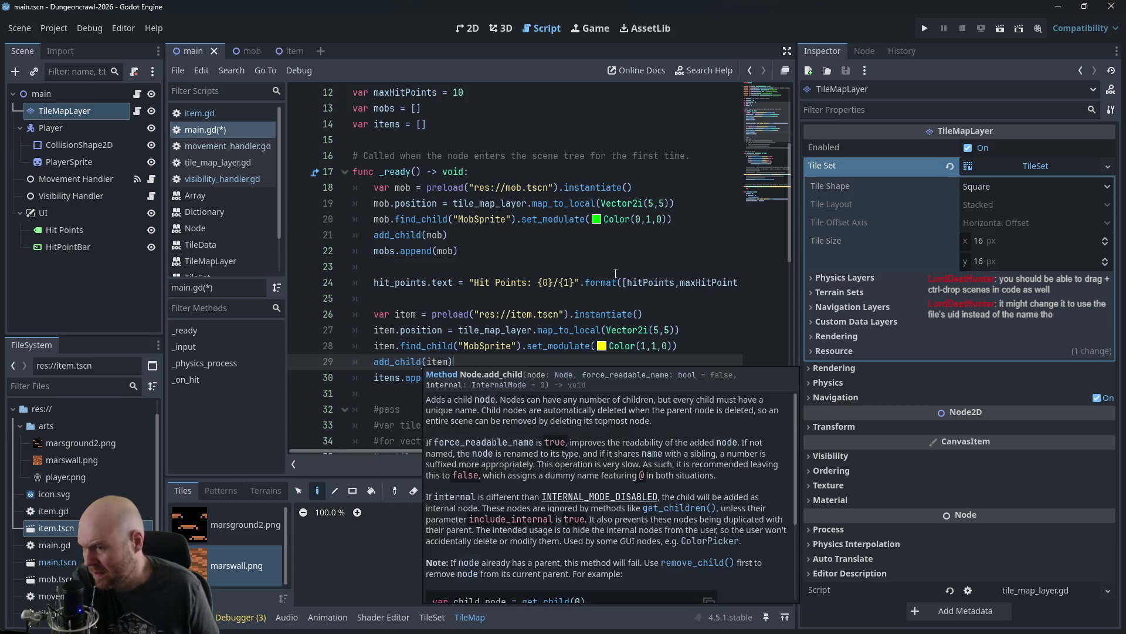
click(634, 257)
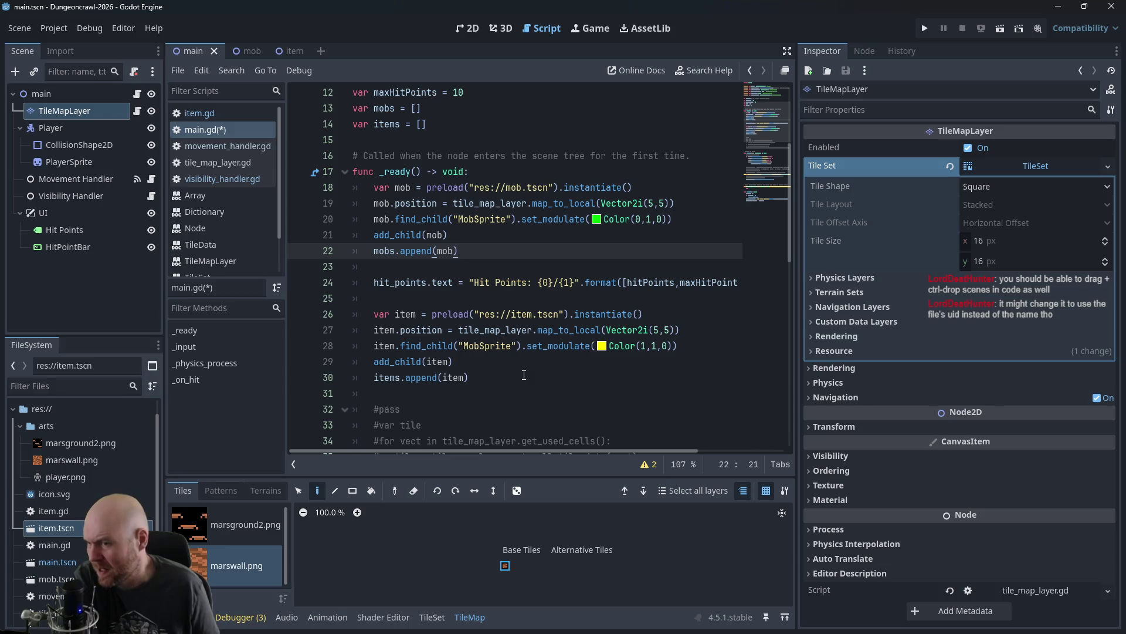
click(659, 329)
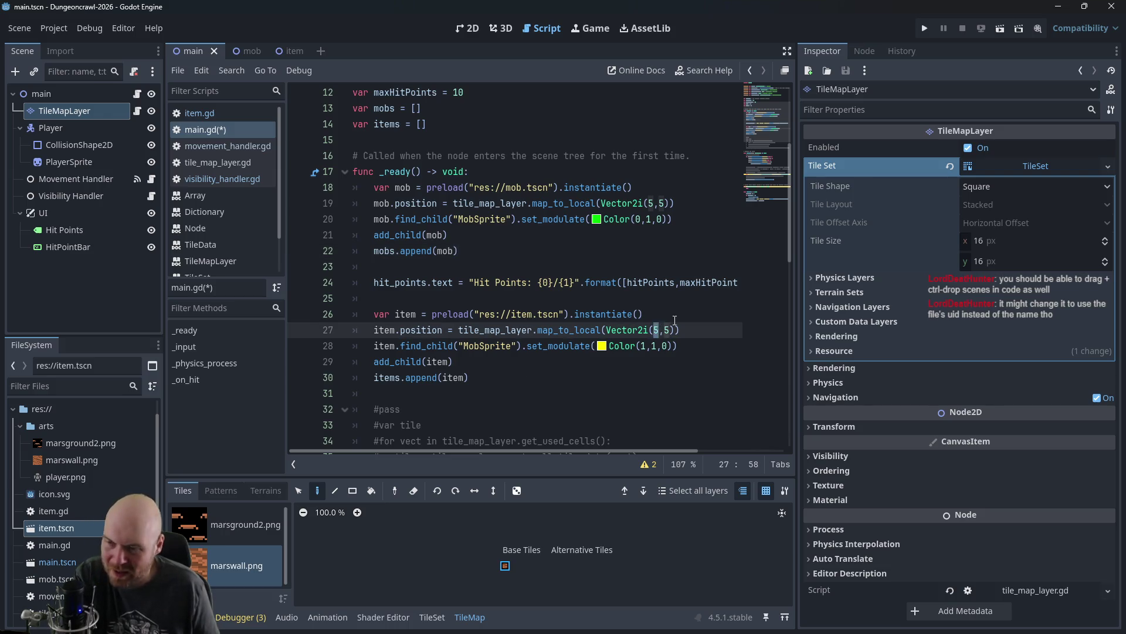
text(2)
click(667, 330)
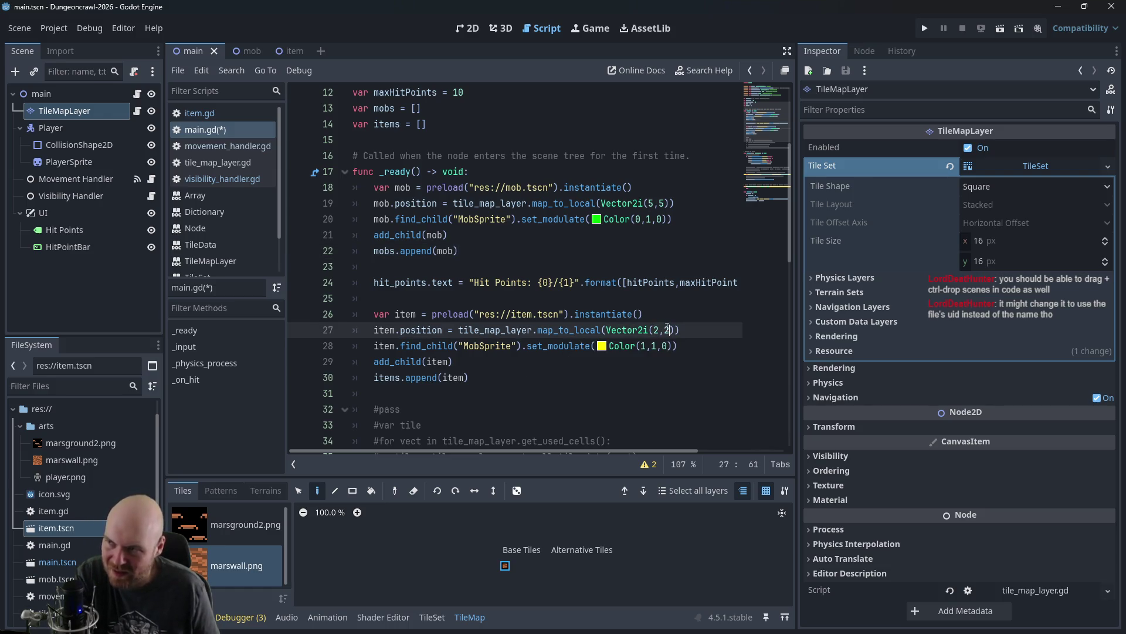
click(615, 257)
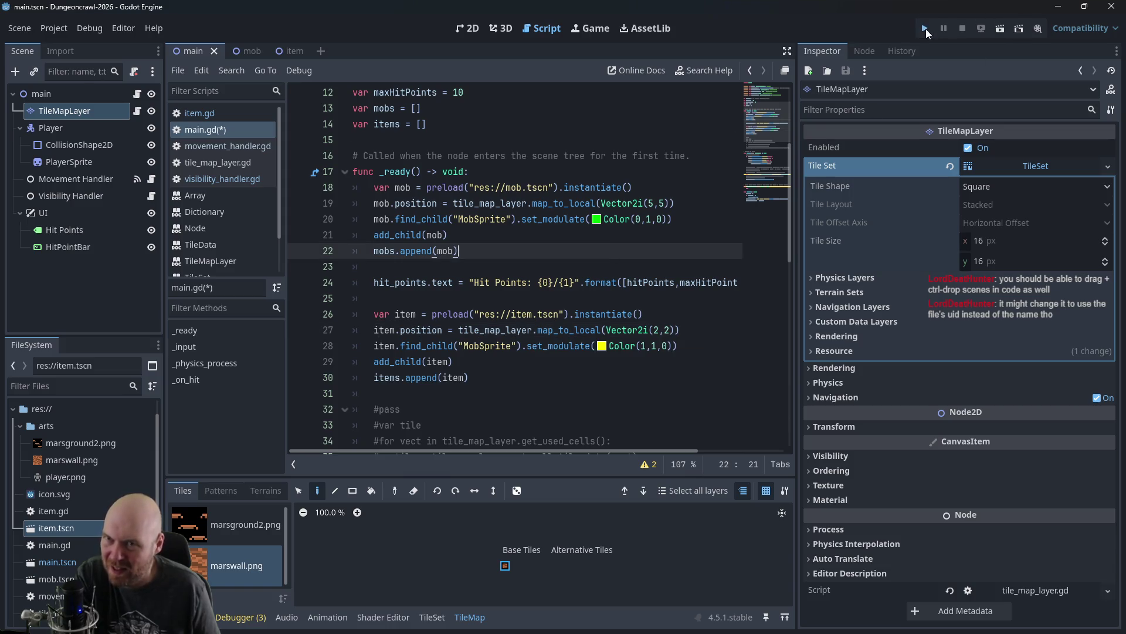
Step: Run the game, stop it after the crash, and select Mob in MobSprite on line 28
click(926, 28)
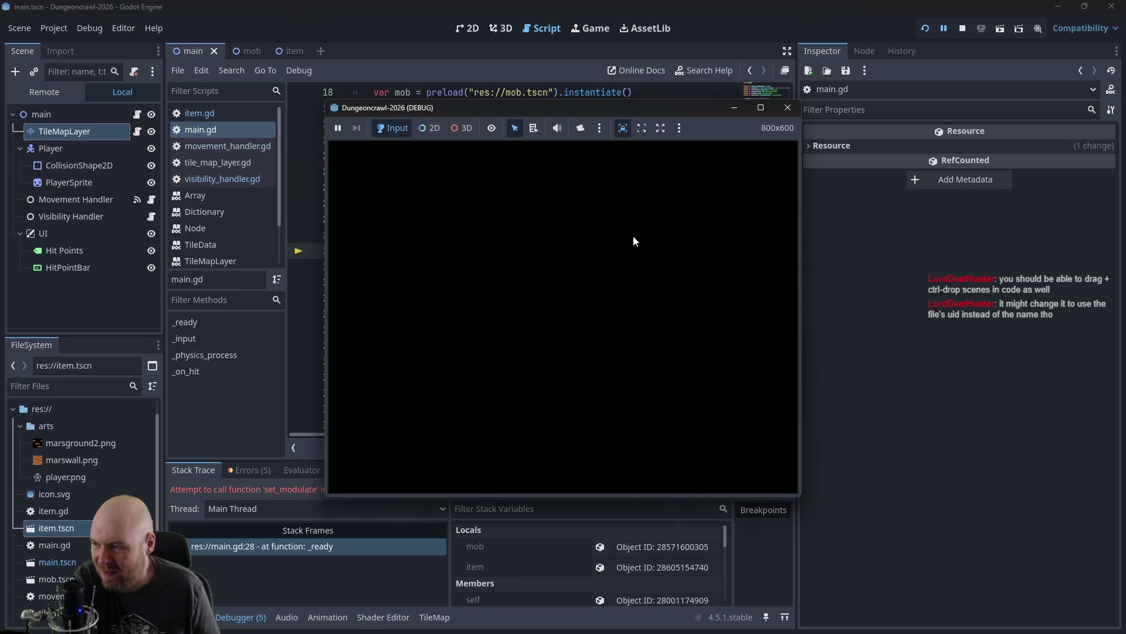
click(787, 108)
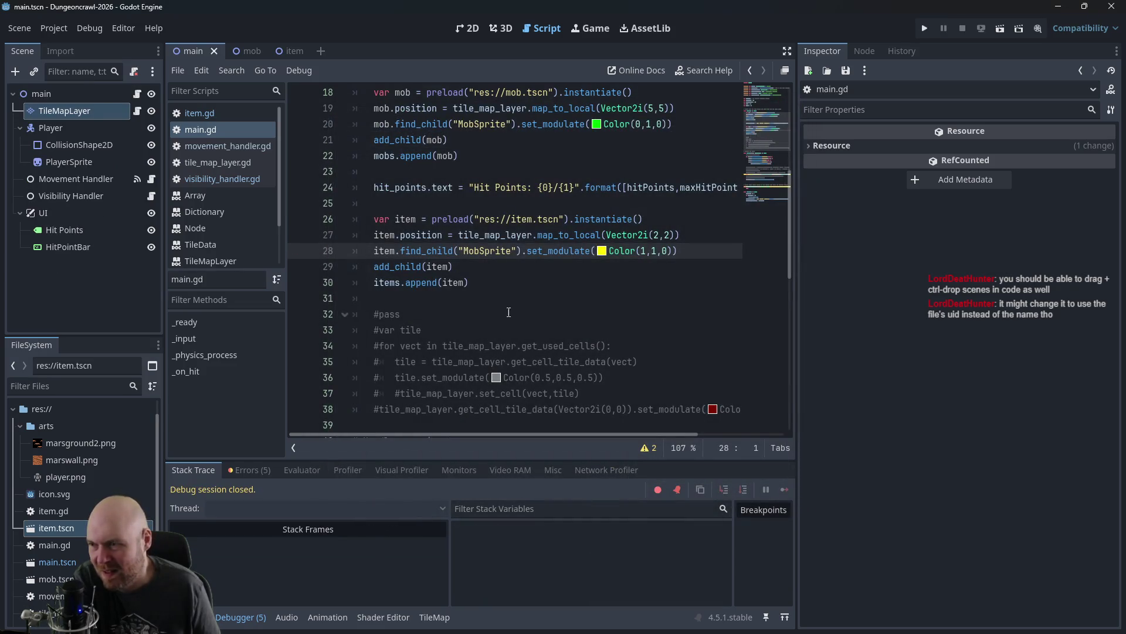
click(505, 282)
click(564, 250)
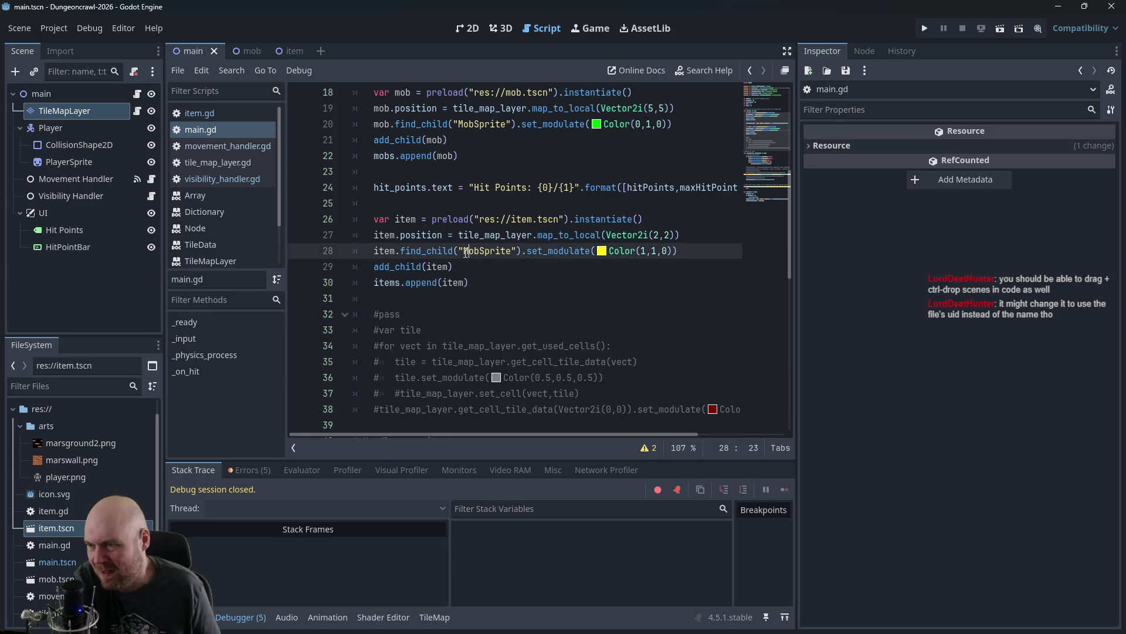
drag(466, 253, 475, 252)
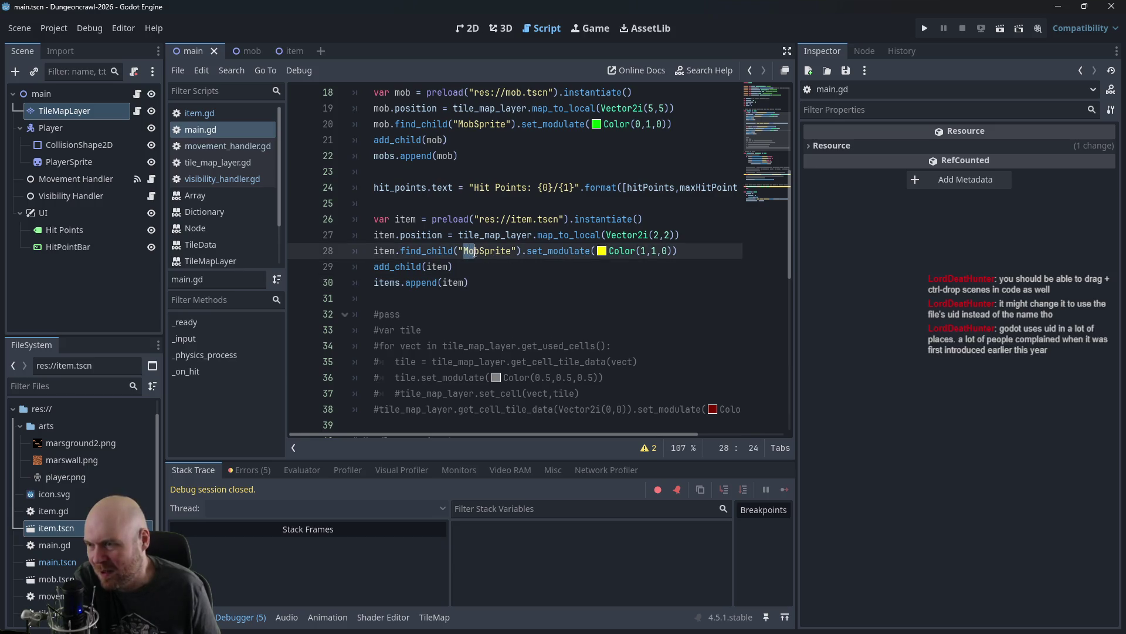
Step: Rename the item scene's sprite node to ItemSprite, then replace Mob with Item in main.gd
click(283, 51)
click(65, 110)
click(66, 110)
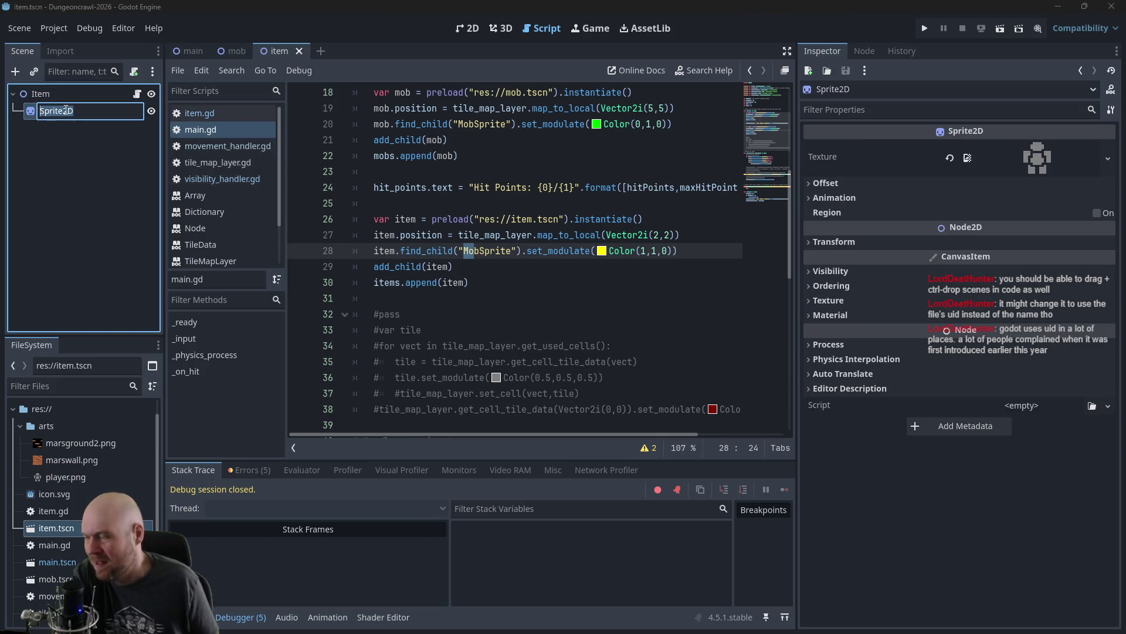
text(Item)
text(te)
key(Return)
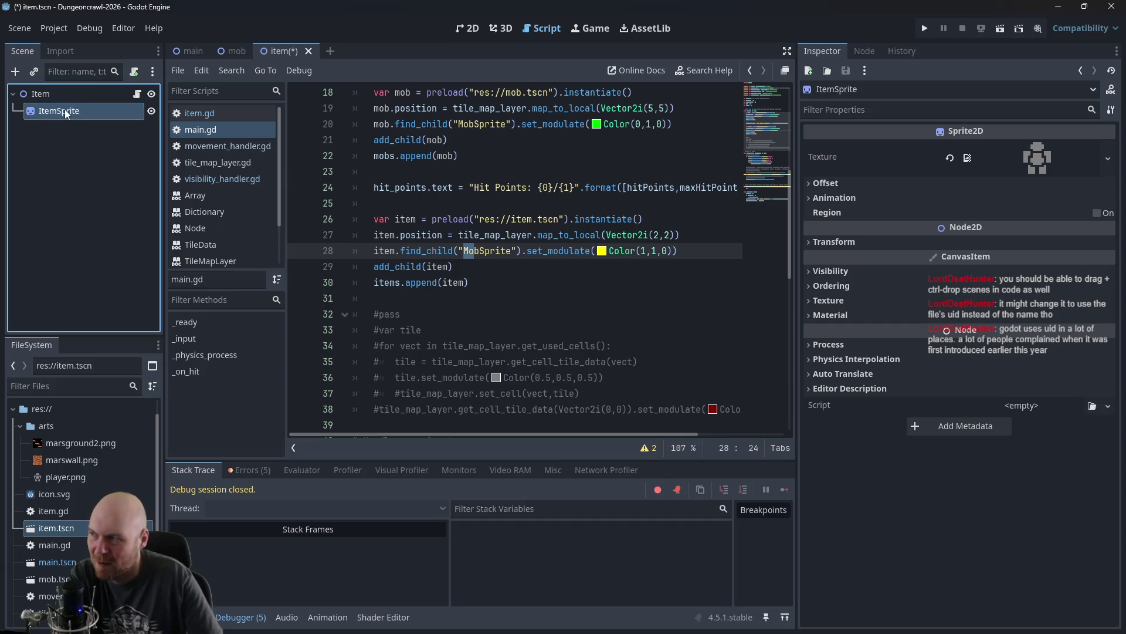
click(189, 51)
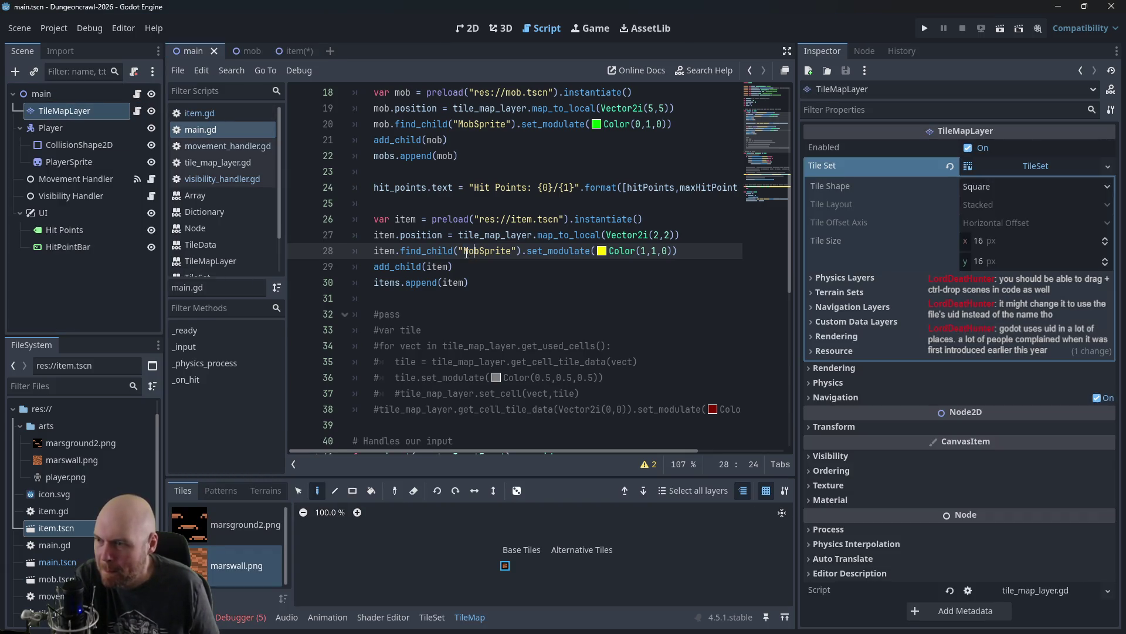
text(Item)
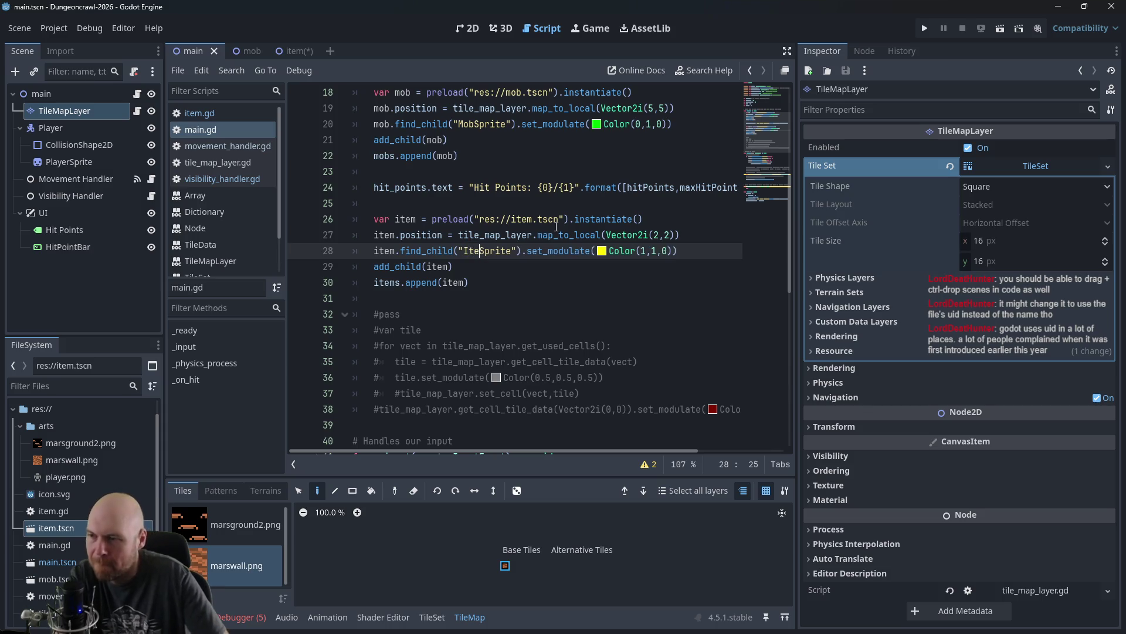
click(925, 30)
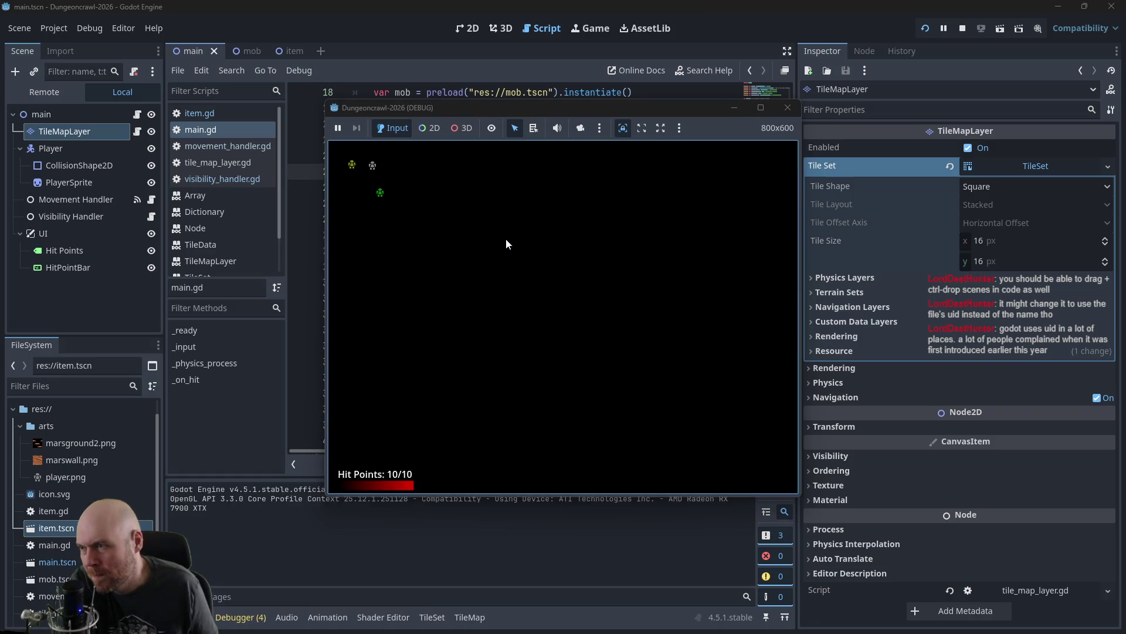
key(Left)
key(Left)
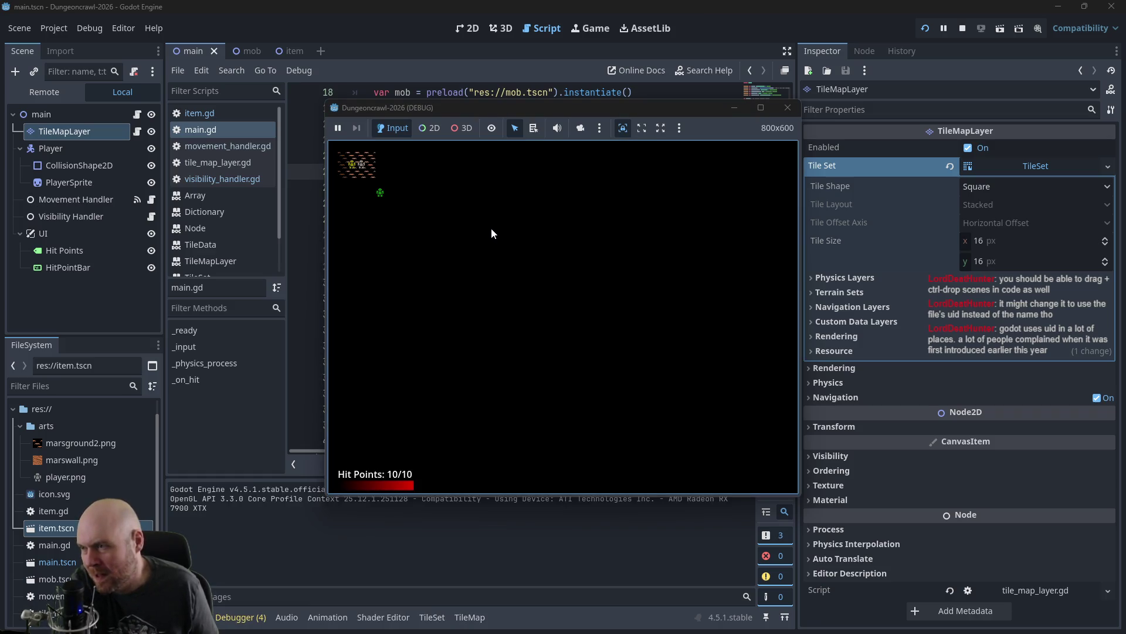
key(Right)
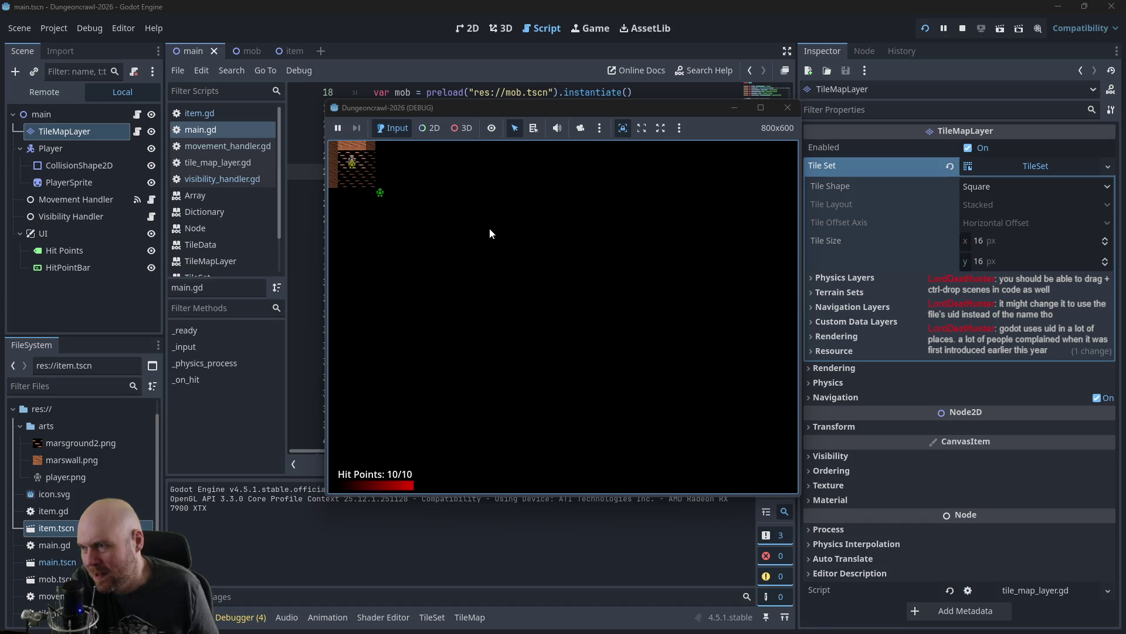
key(Down)
key(Right)
key(Up)
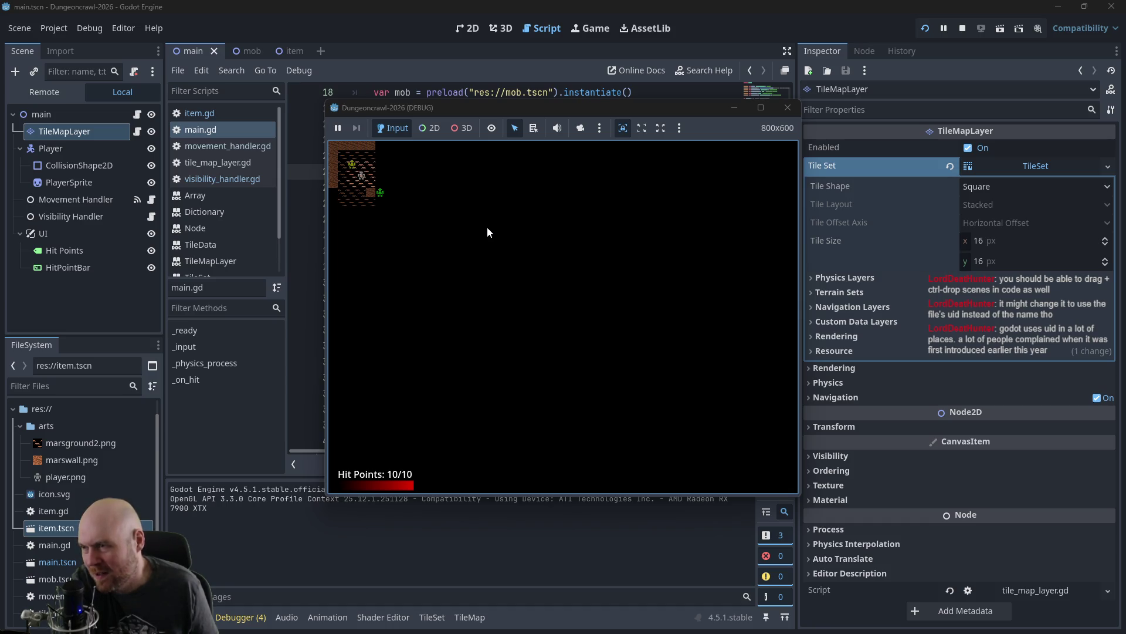
key(Right)
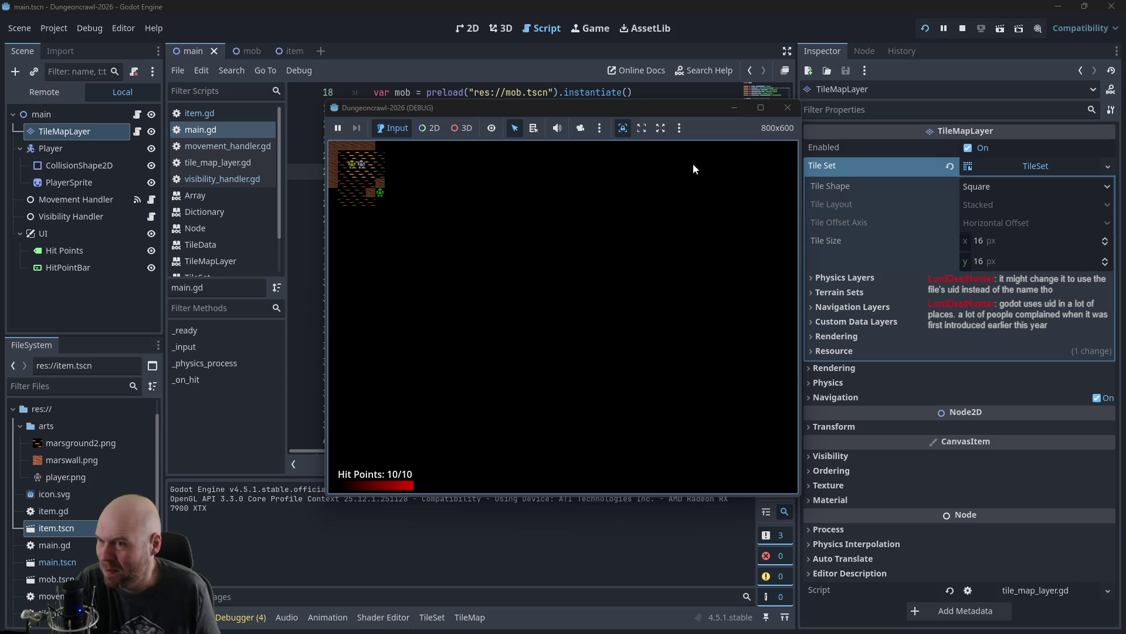
click(788, 108)
Step: Stop the game and inspect the item scene path in the line 26 preload call
click(490, 219)
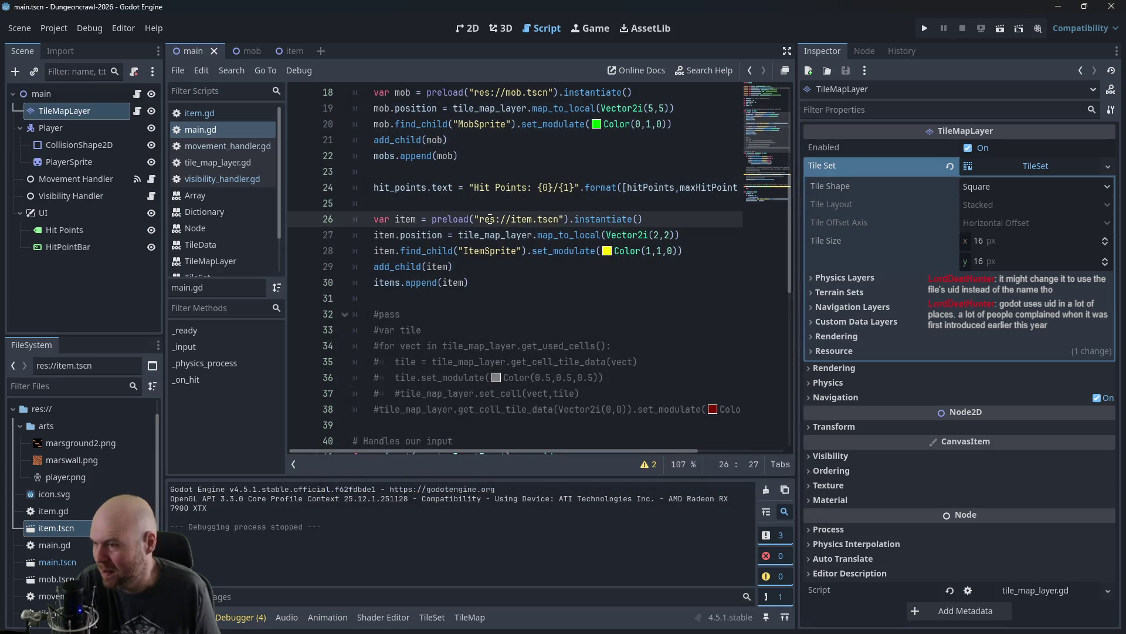
drag(496, 218, 574, 218)
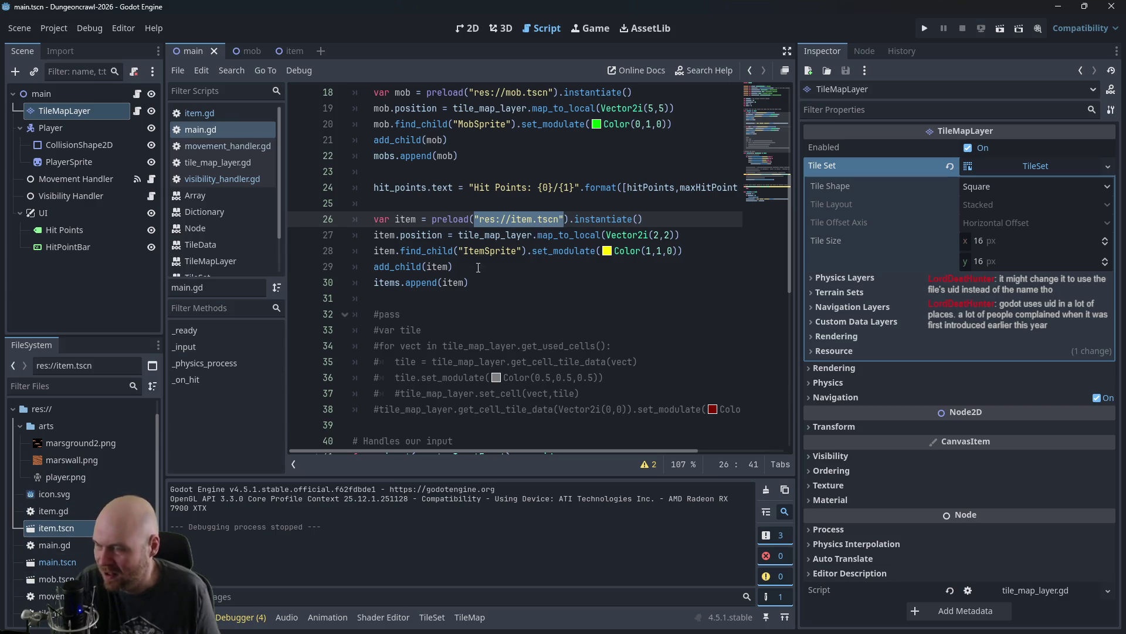
click(508, 237)
key(Up)
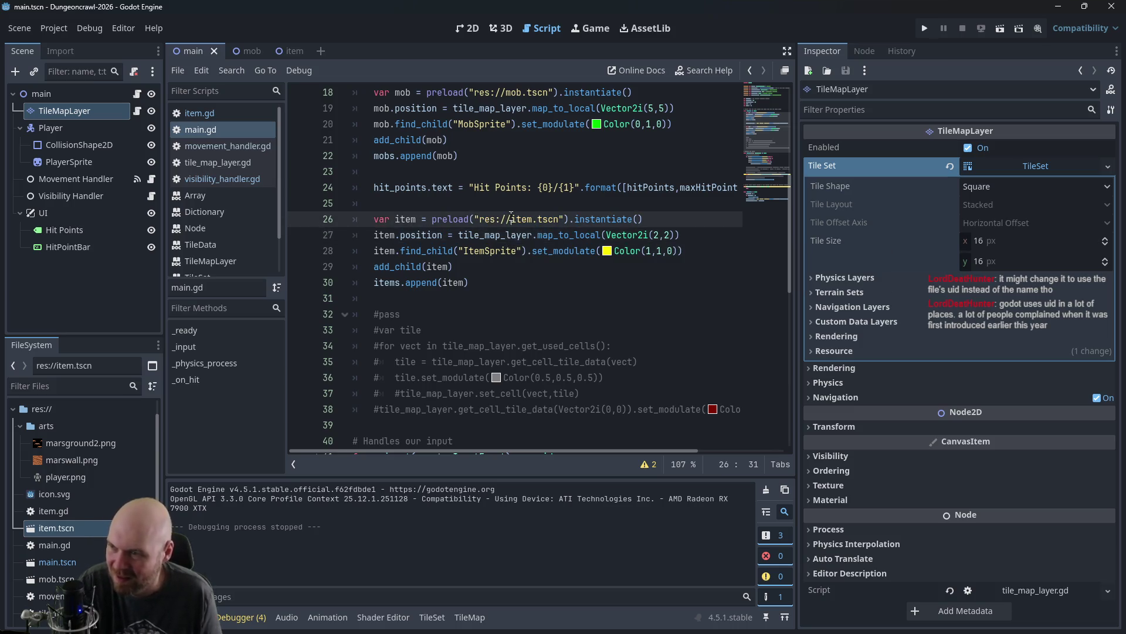
scroll(508, 258, up, 4)
scroll(508, 261, down, 3)
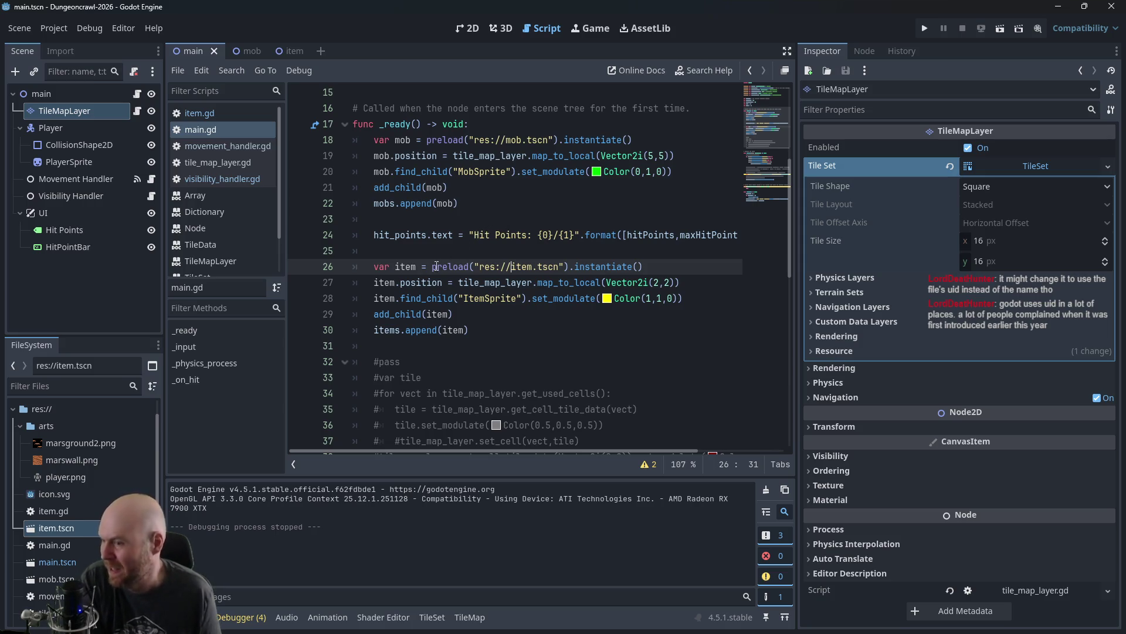
Step: Rename item.tscn to iten.tscn in FileSystem, then begin renaming it back to item.tscn
click(54, 529)
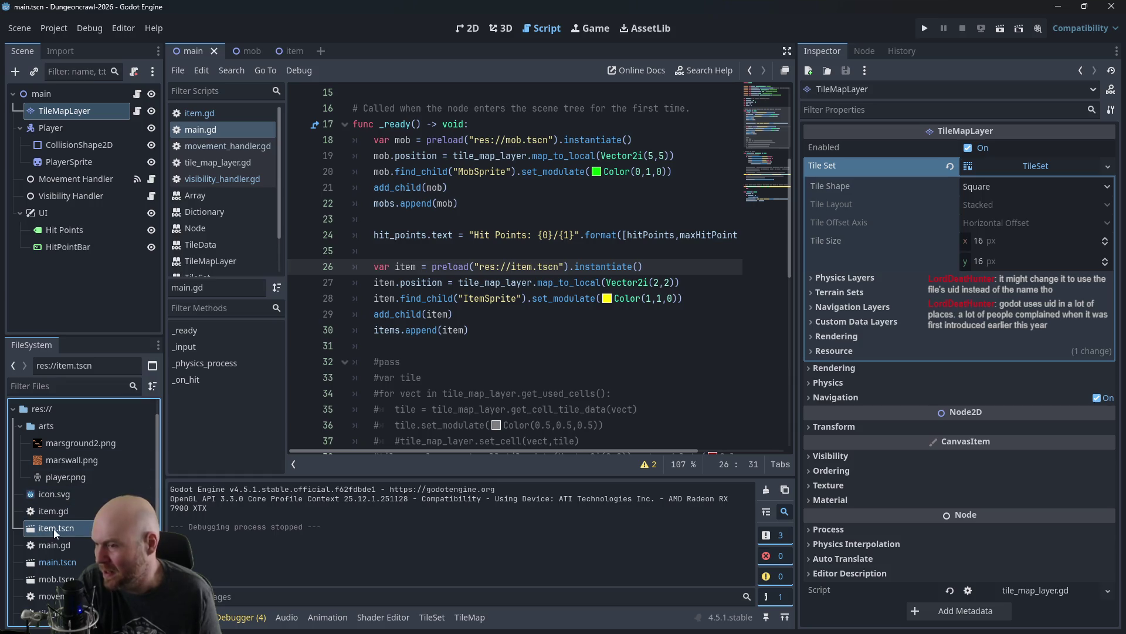
right_click(54, 529)
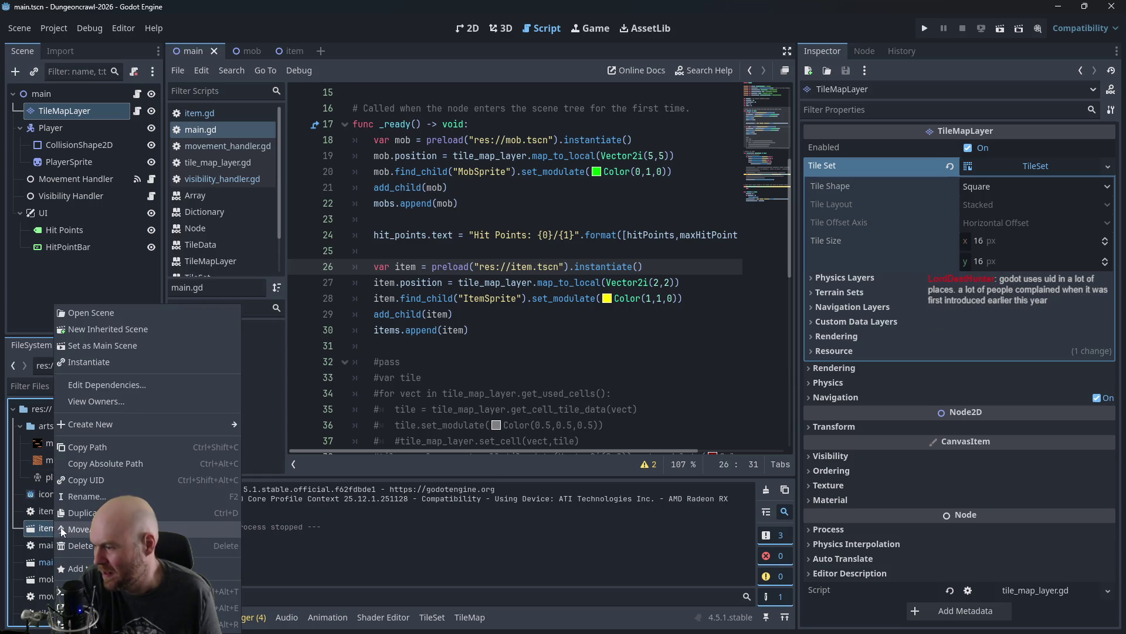
click(75, 497)
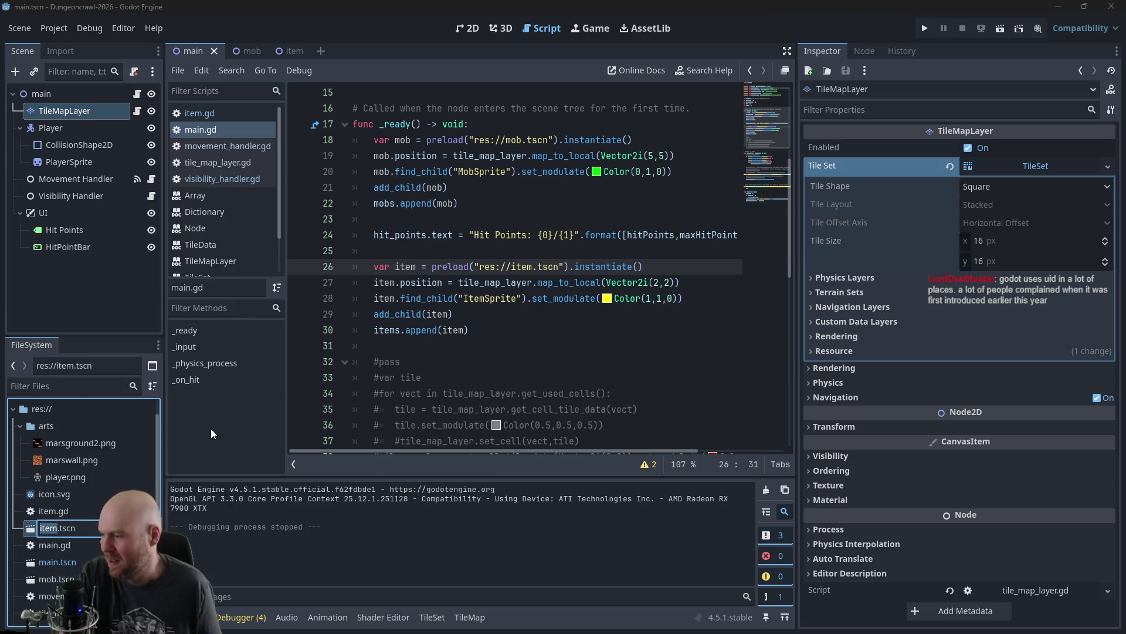
text(iten)
key(Return)
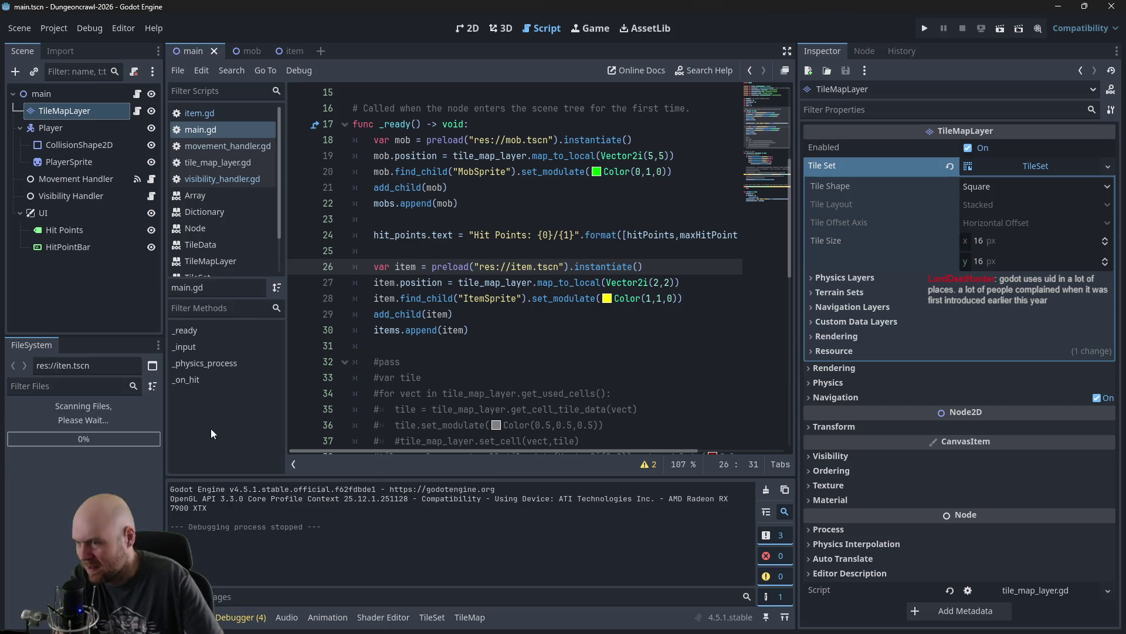
click(549, 267)
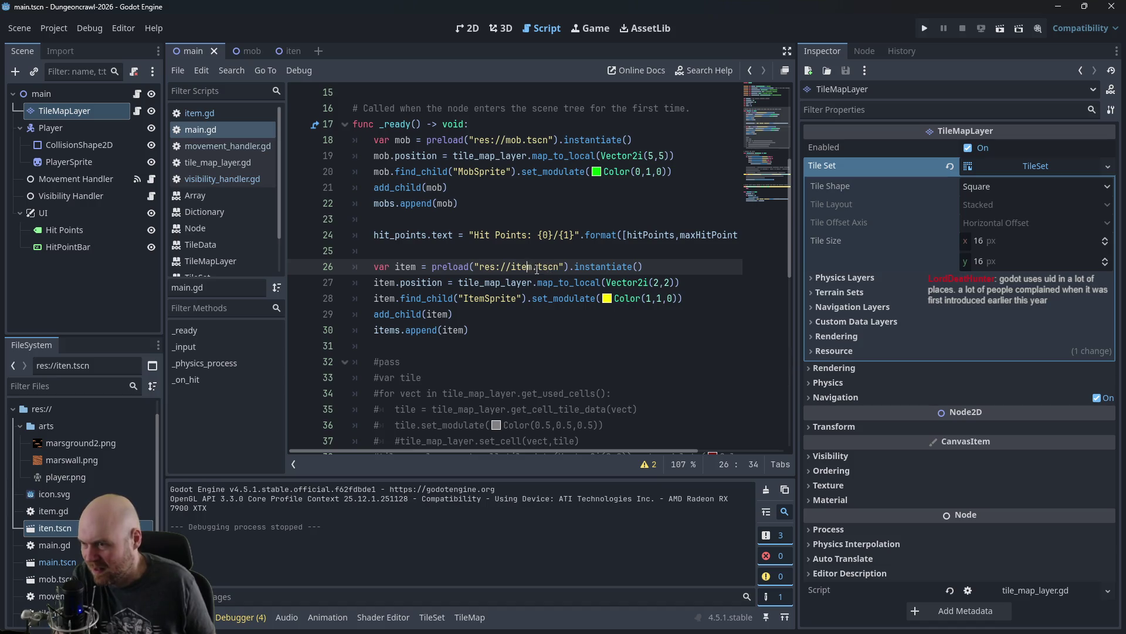
click(533, 298)
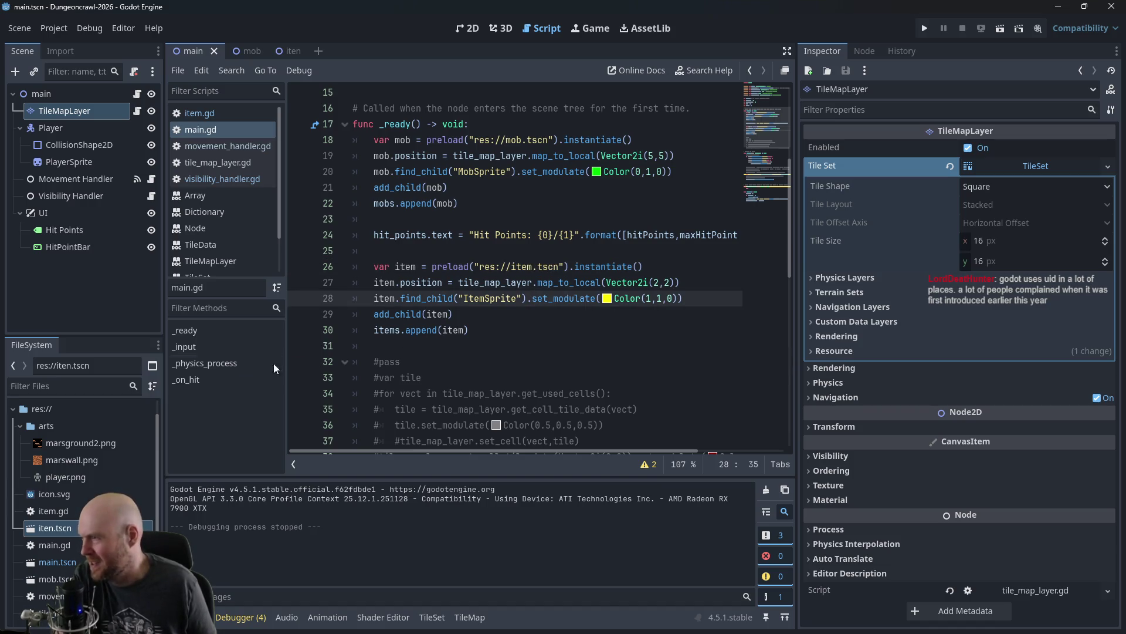
right_click(46, 529)
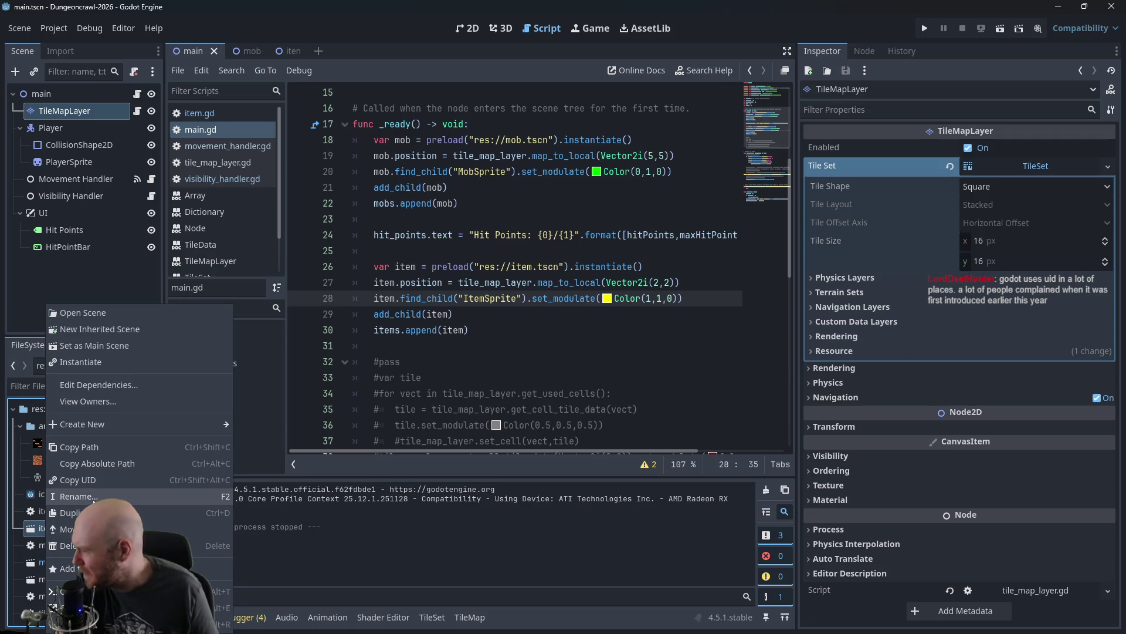
click(94, 497)
text(item)
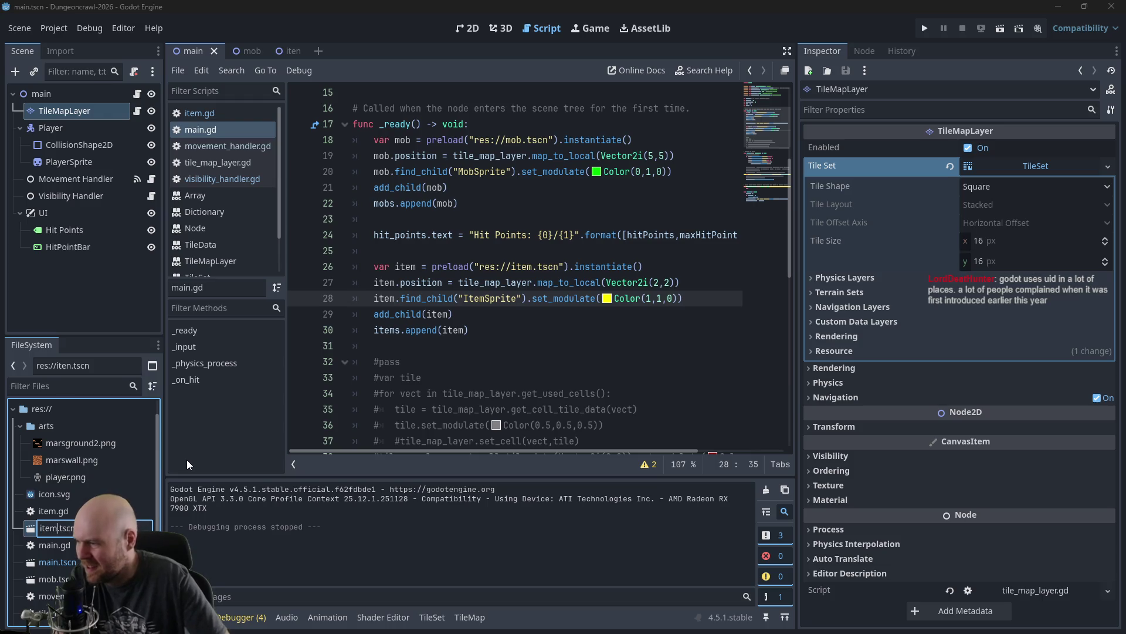
key(Return)
click(564, 250)
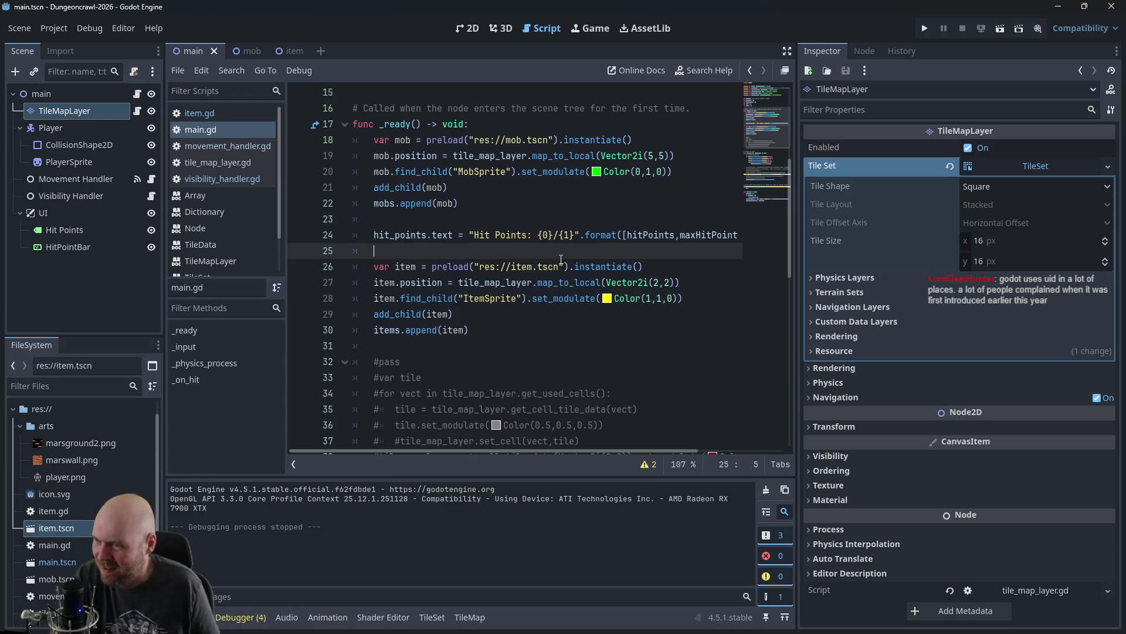
click(560, 267)
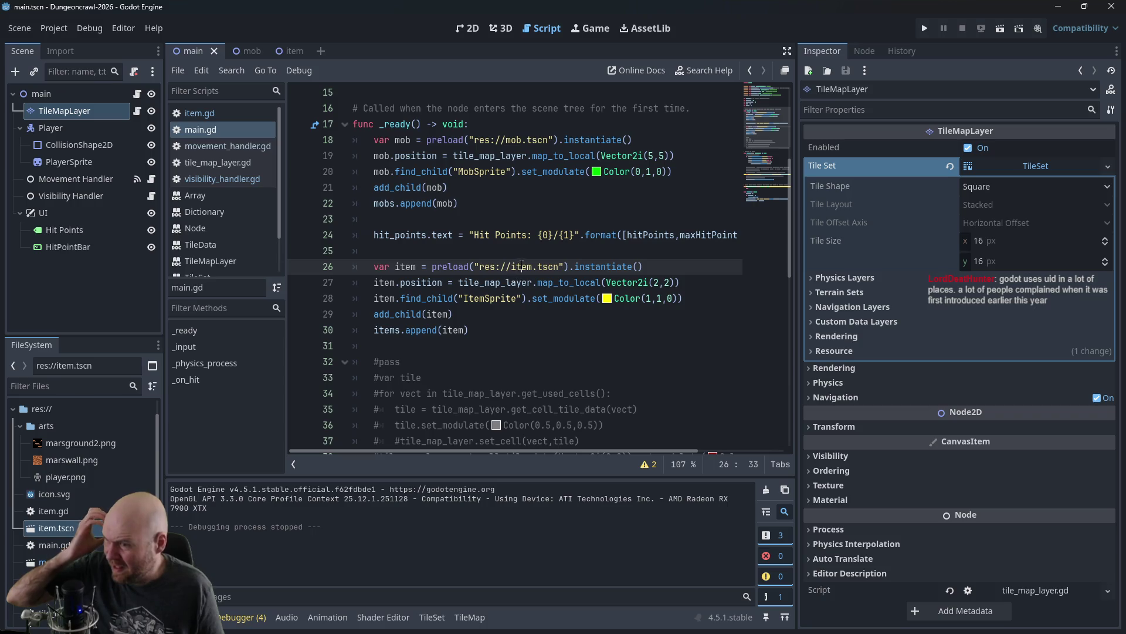
click(503, 267)
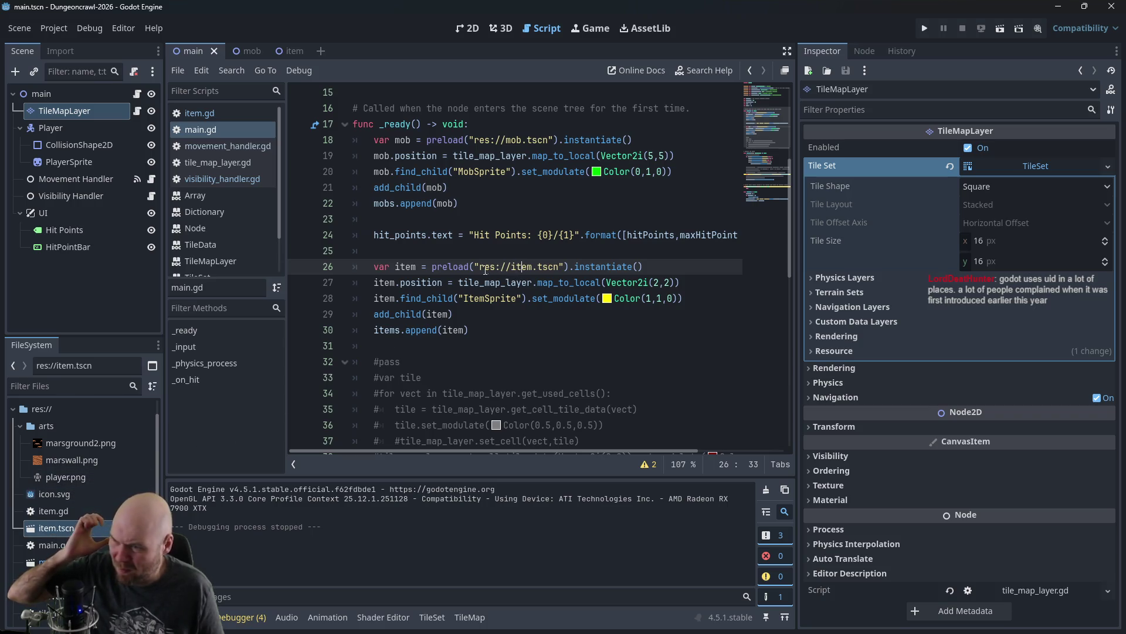
drag(480, 267, 558, 260)
click(528, 252)
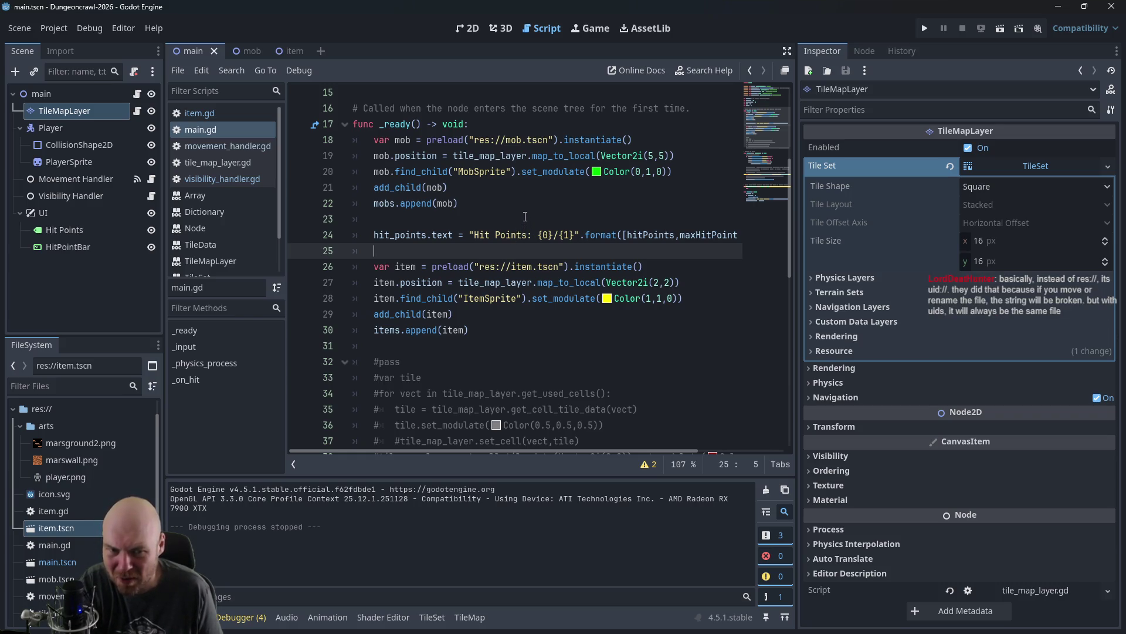
mouse_move(66, 526)
mouse_down()
mouse_move(554, 210)
mouse_move(393, 223)
mouse_up()
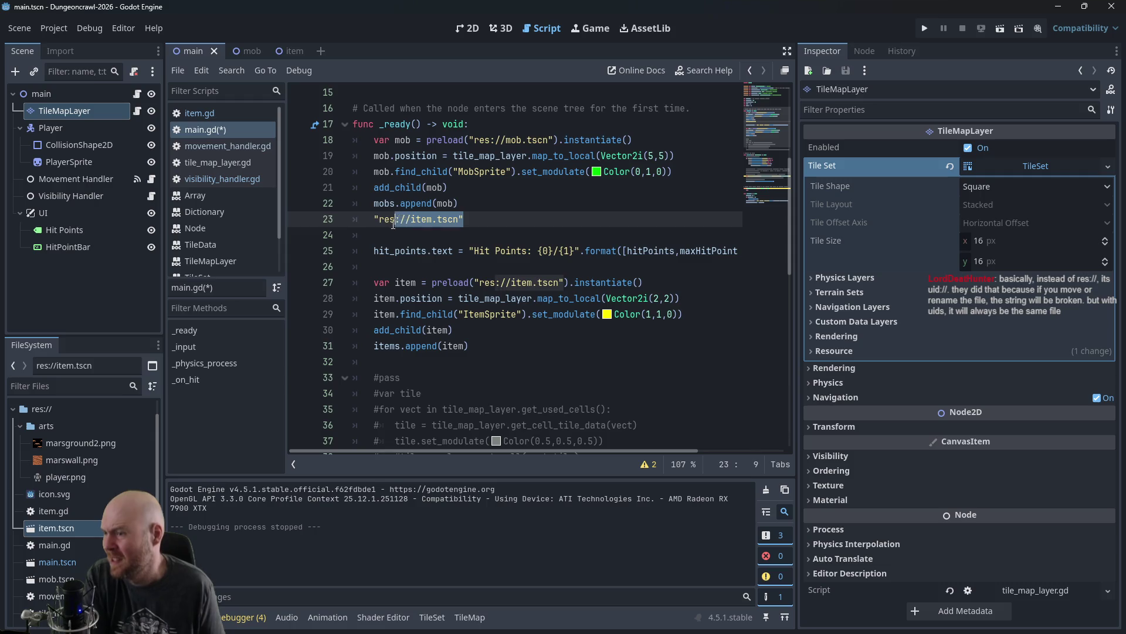
click(328, 225)
key(BackSpace)
key(BackSpace)
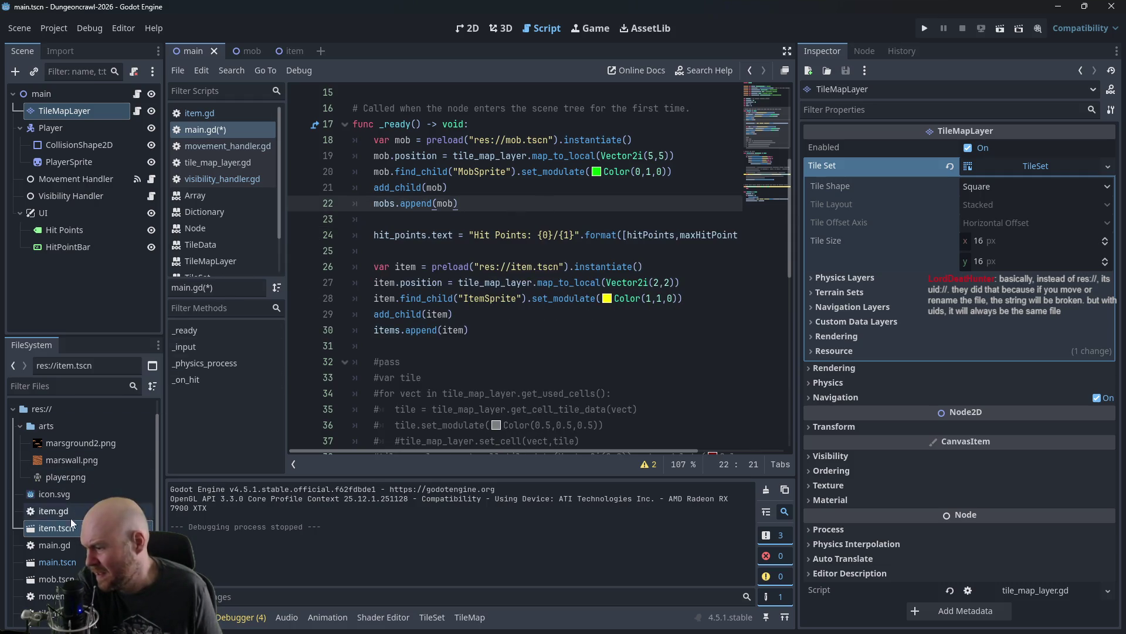
click(45, 547)
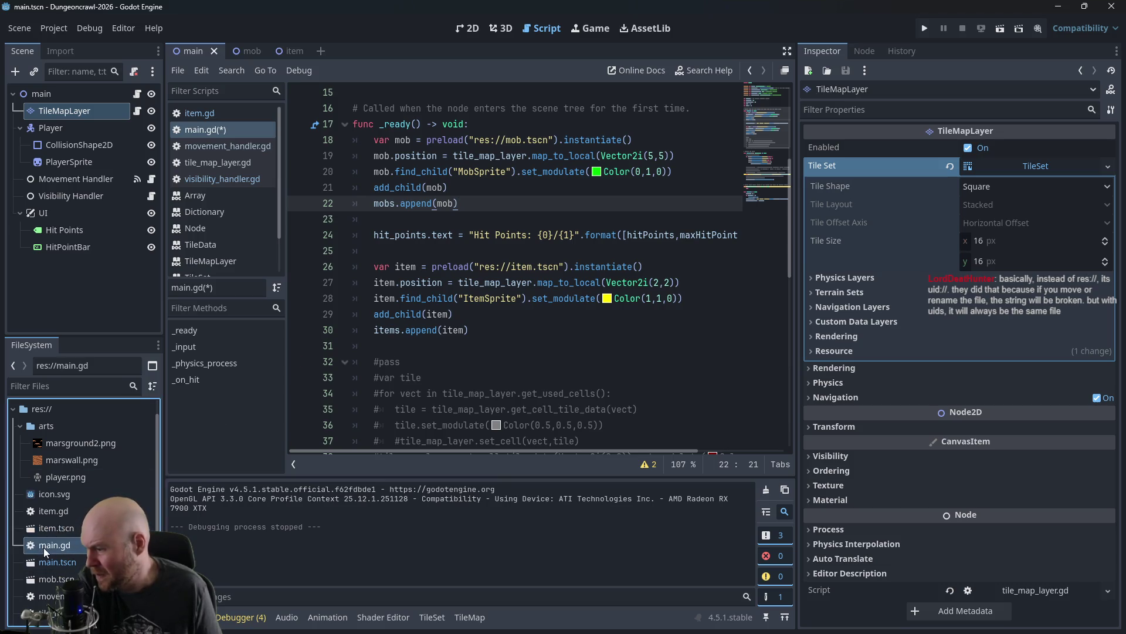
click(518, 265)
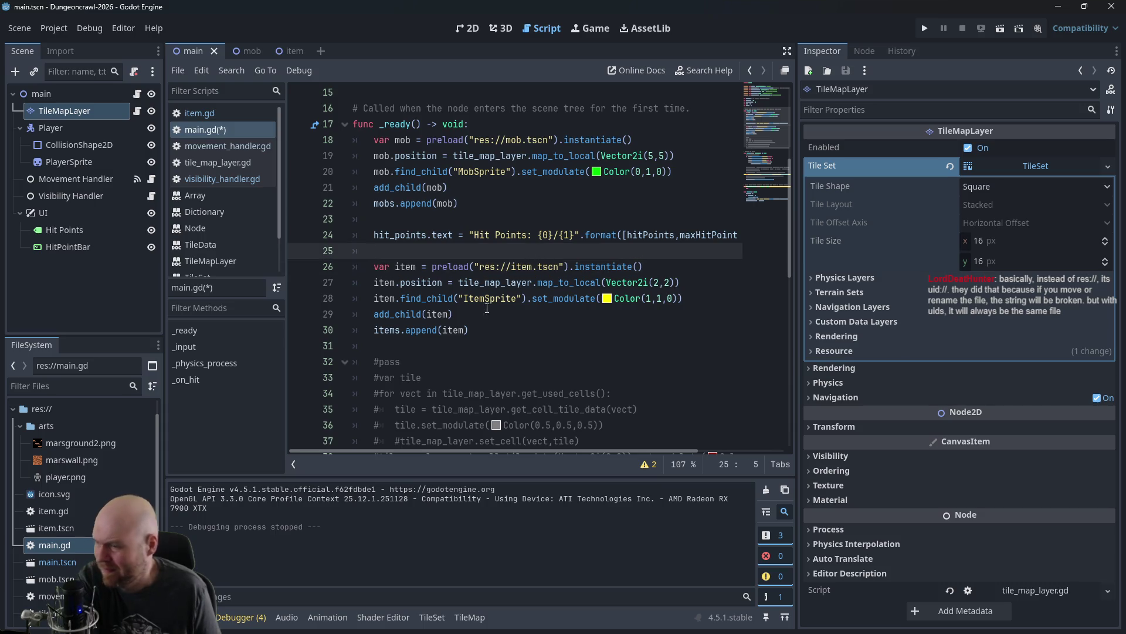
key(Down)
key(Down)
key(Down)
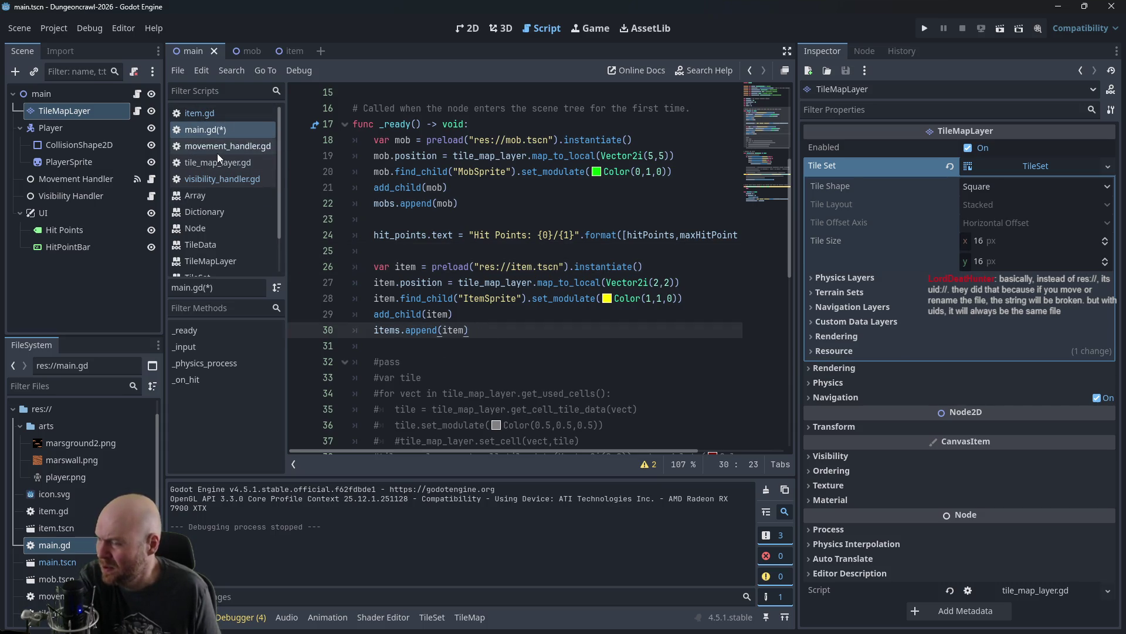
Step: Open movement_handler.gd and scroll to its do_movement function
click(215, 151)
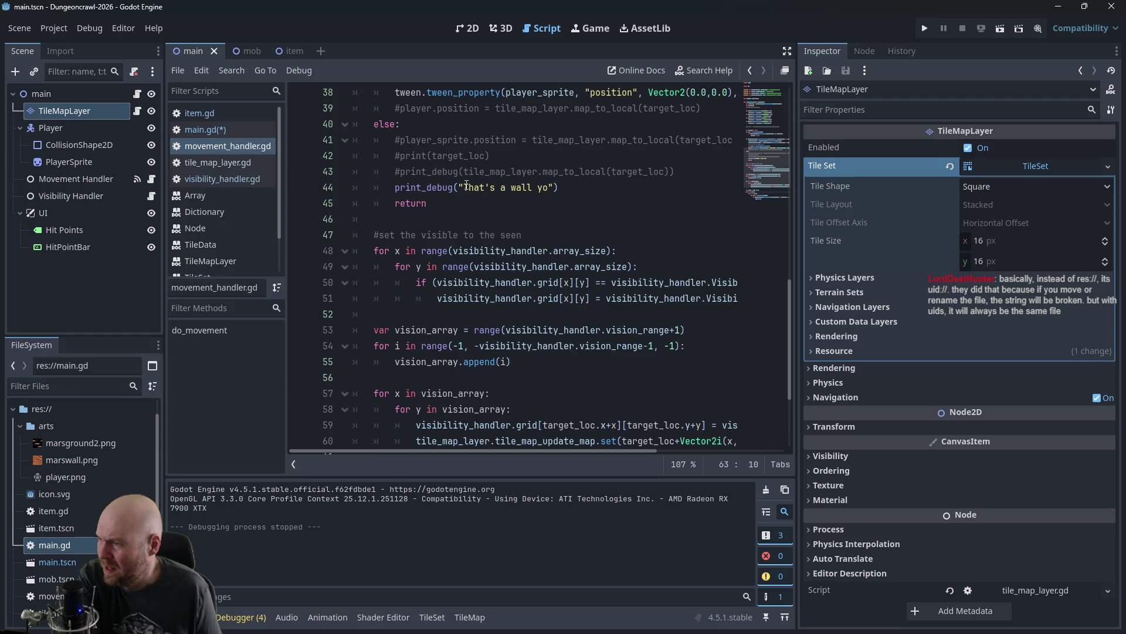
scroll(533, 217, up, 6)
scroll(531, 226, down, 4)
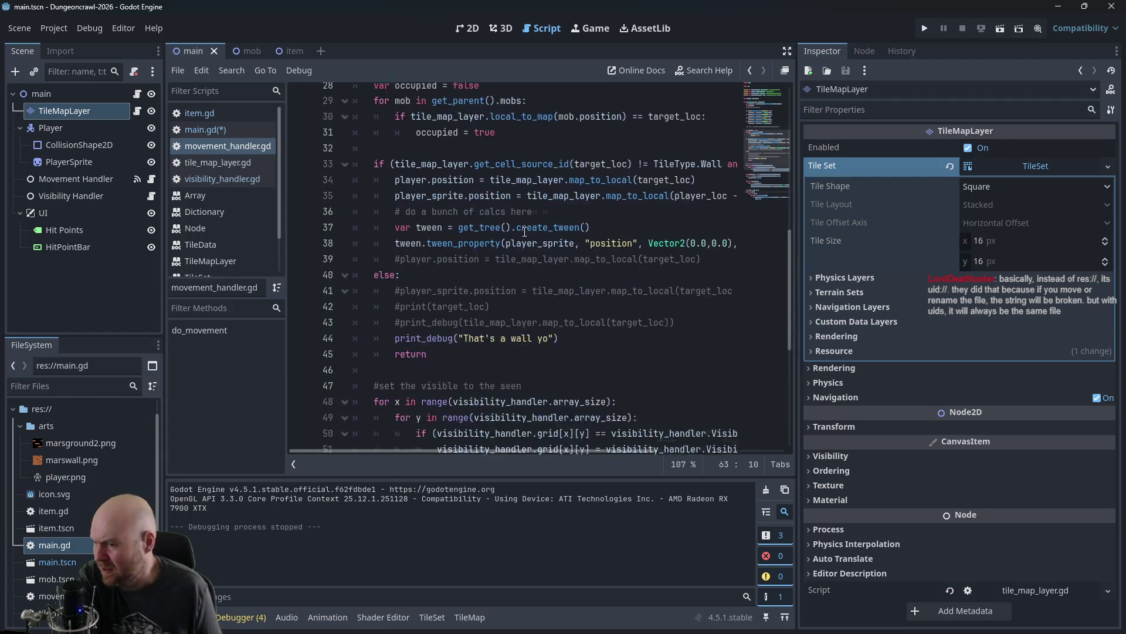
scroll(523, 239, up, 1)
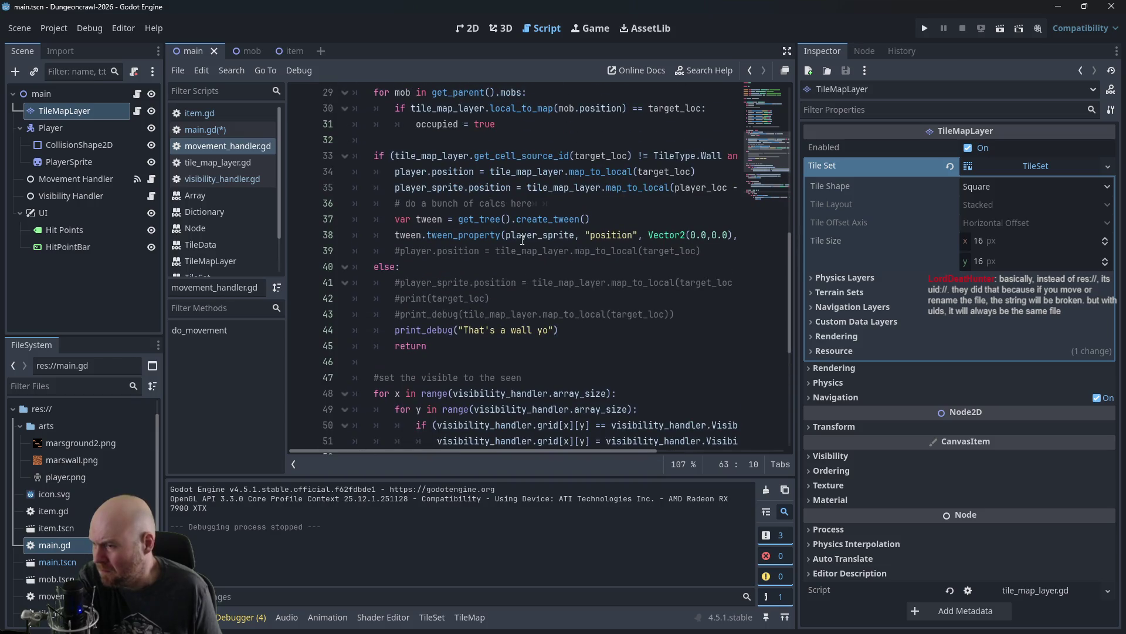
scroll(521, 241, up, 2)
scroll(519, 305, up, 4)
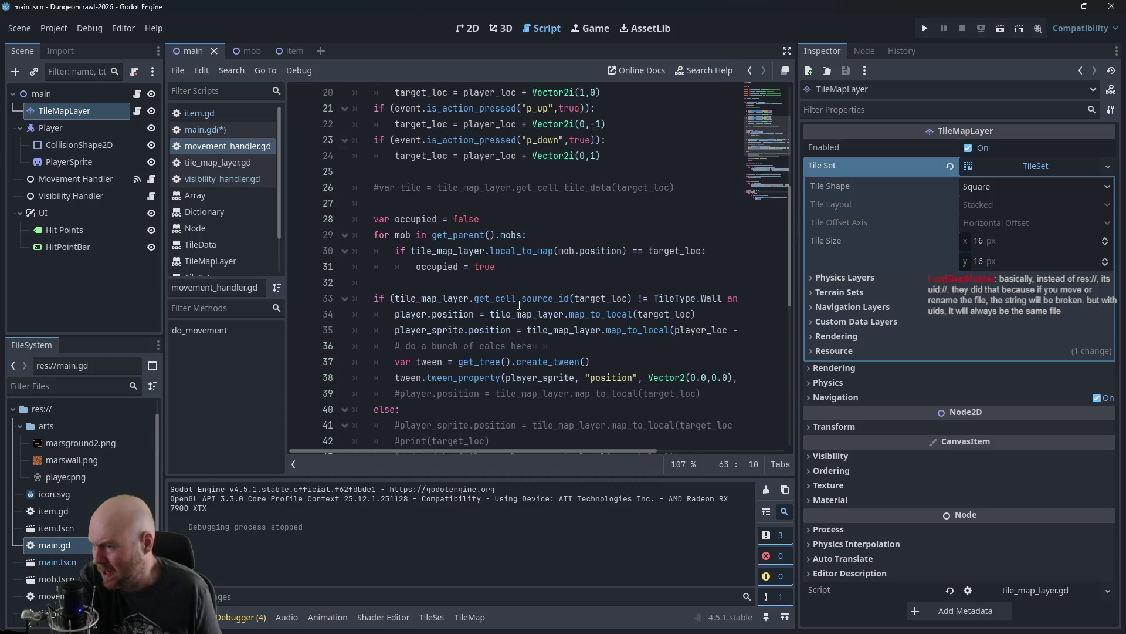
scroll(514, 290, down, 5)
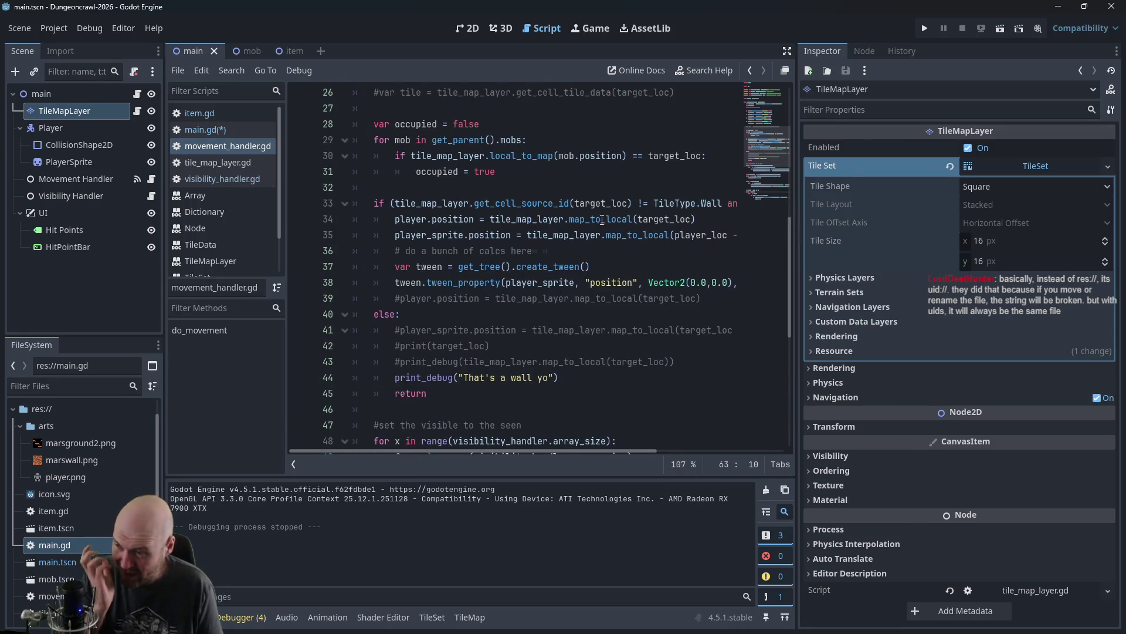
Step: Insert a new indented line at line 39, after the tween code in the successful-move branch
click(663, 273)
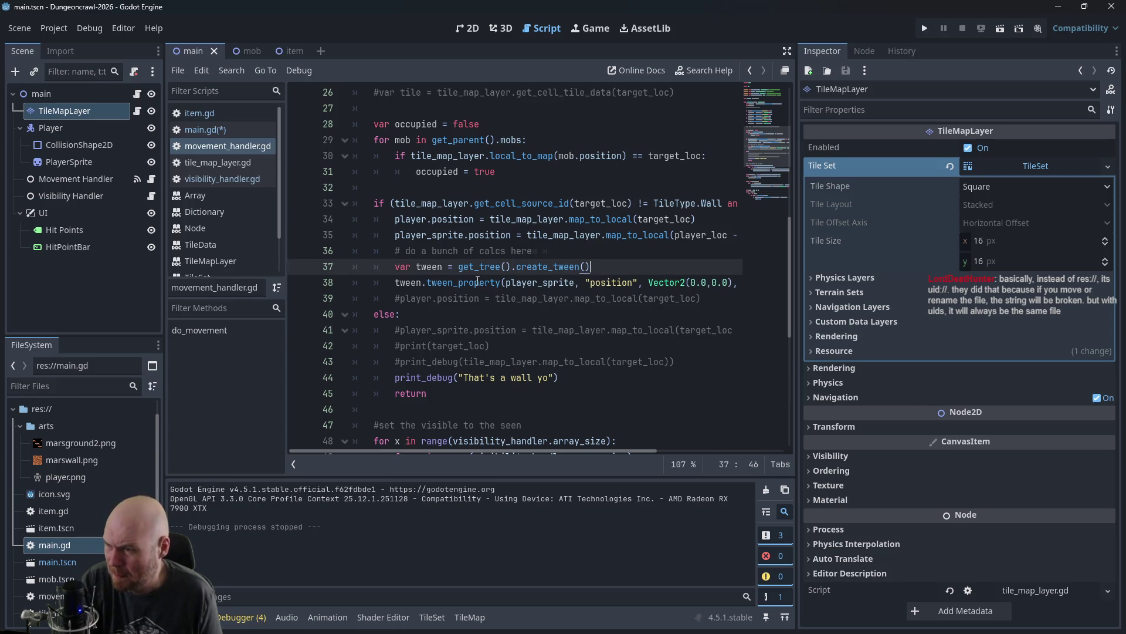
click(397, 298)
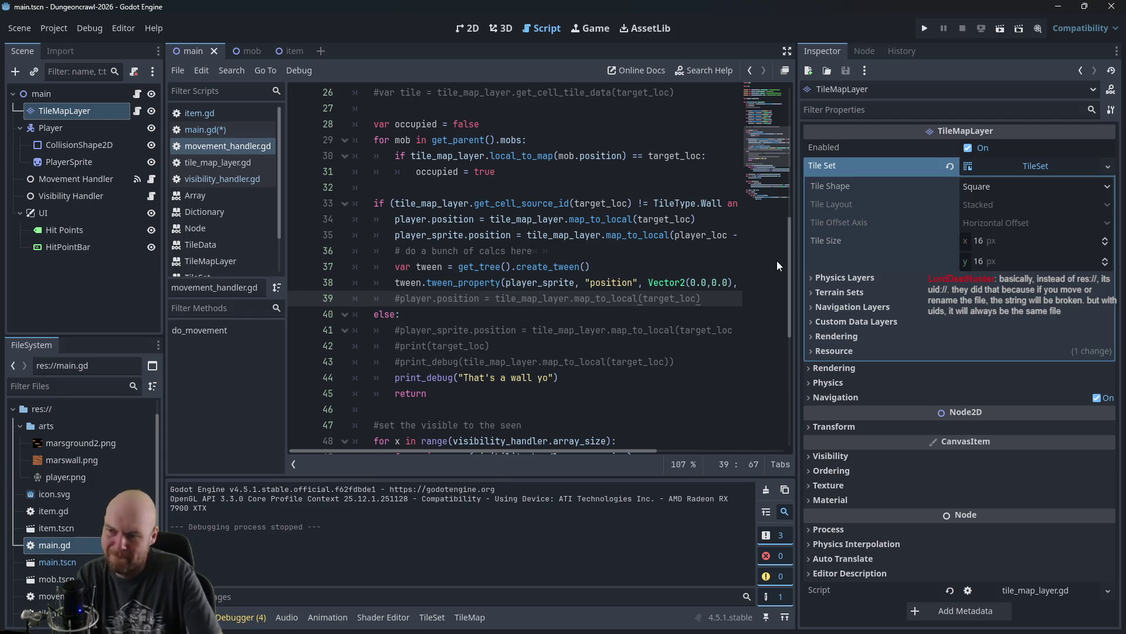
key(Return)
key(Return)
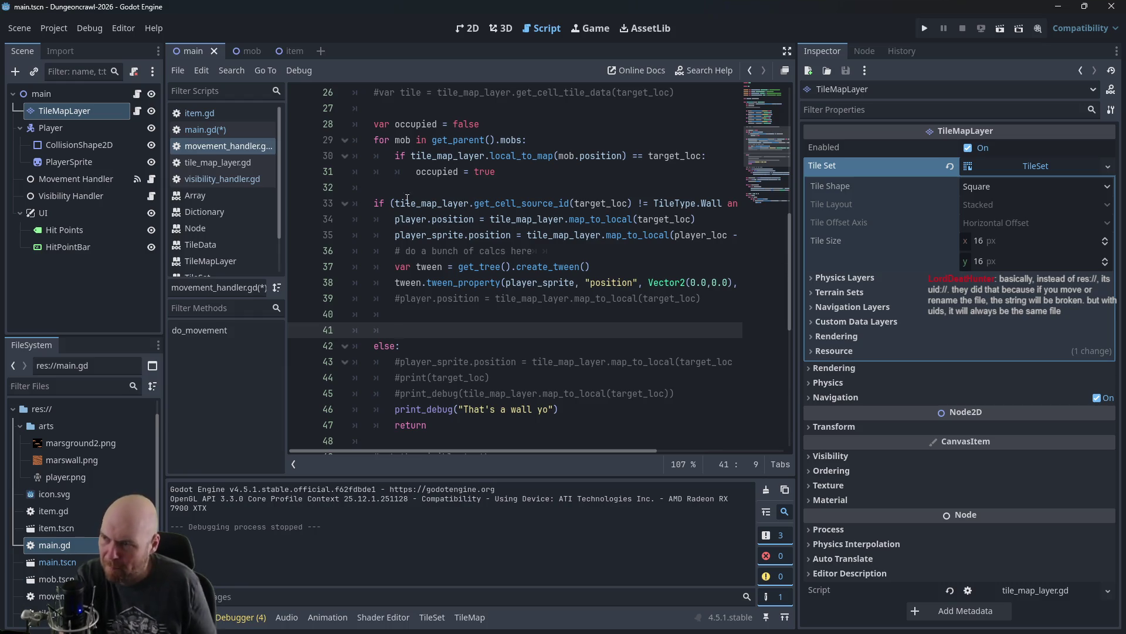
scroll(436, 236, up, 6)
scroll(436, 235, up, 3)
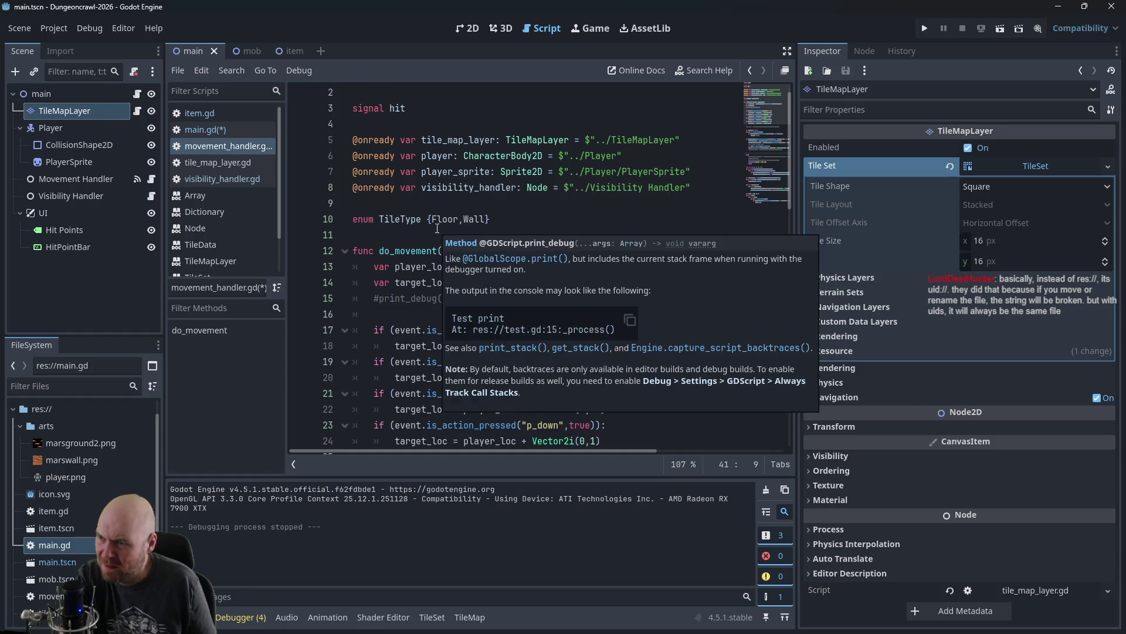
scroll(474, 238, down, 8)
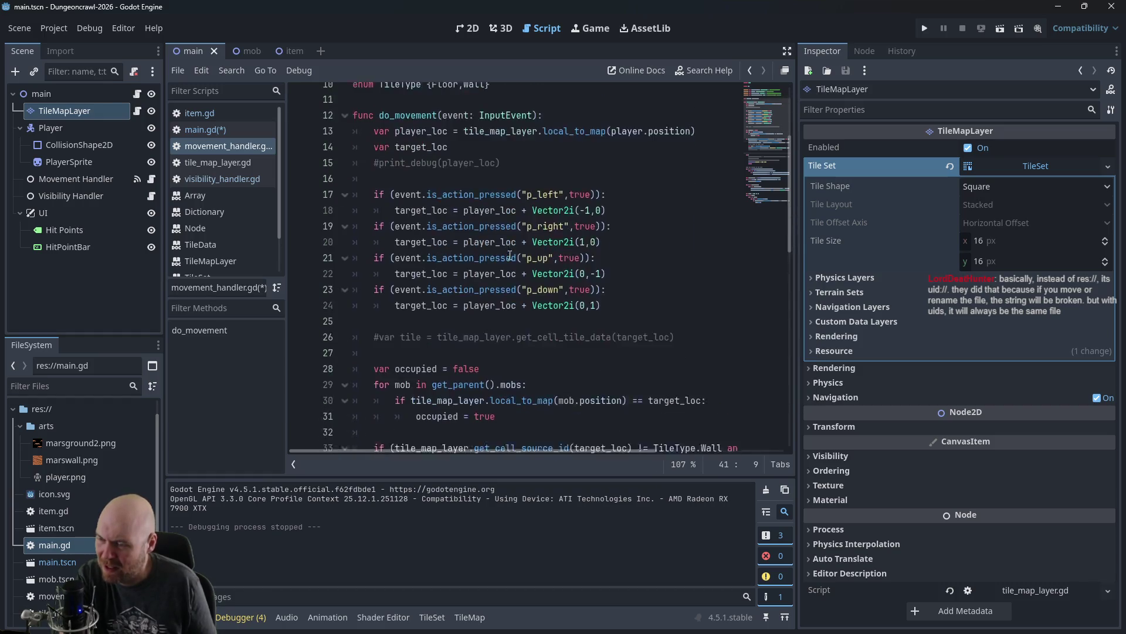
scroll(512, 252, down, 3)
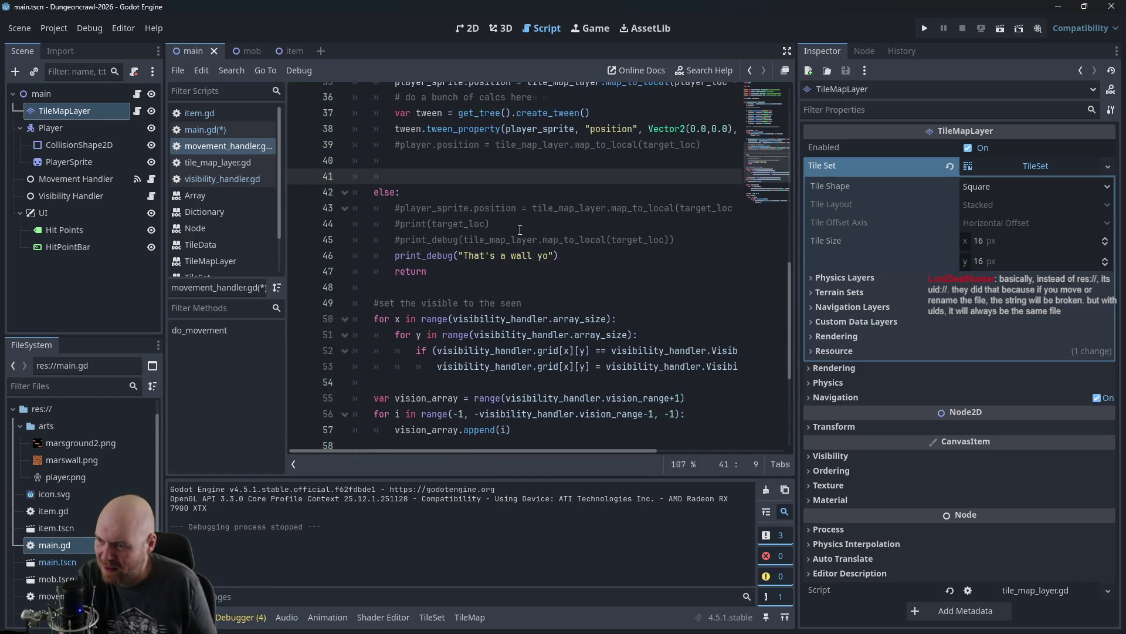
scroll(517, 228, down, 4)
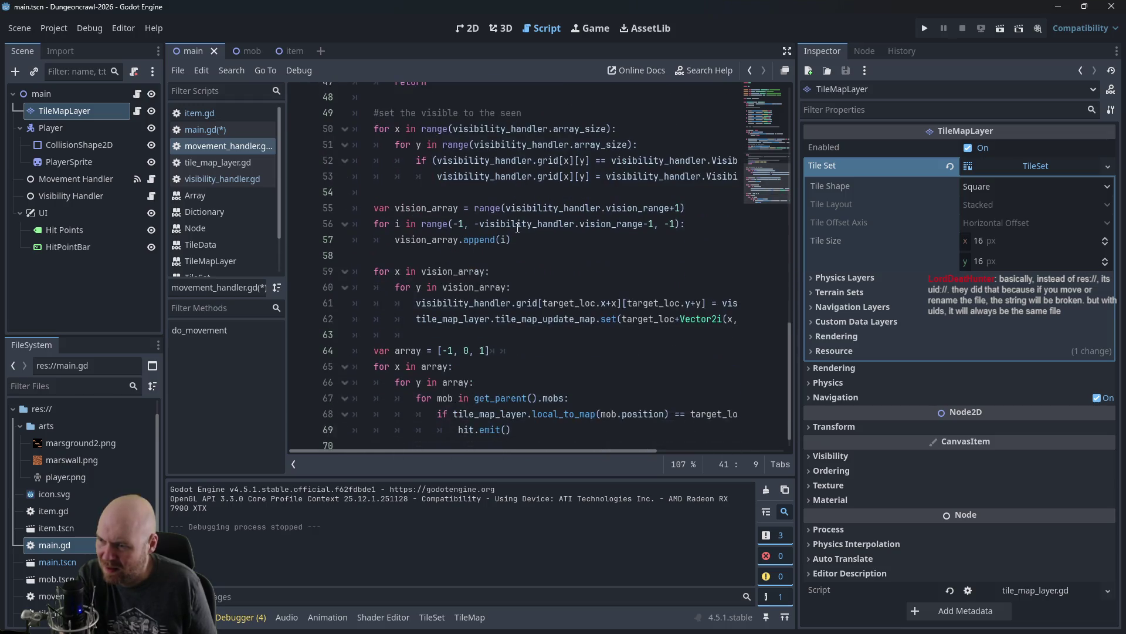
scroll(518, 227, down, 1)
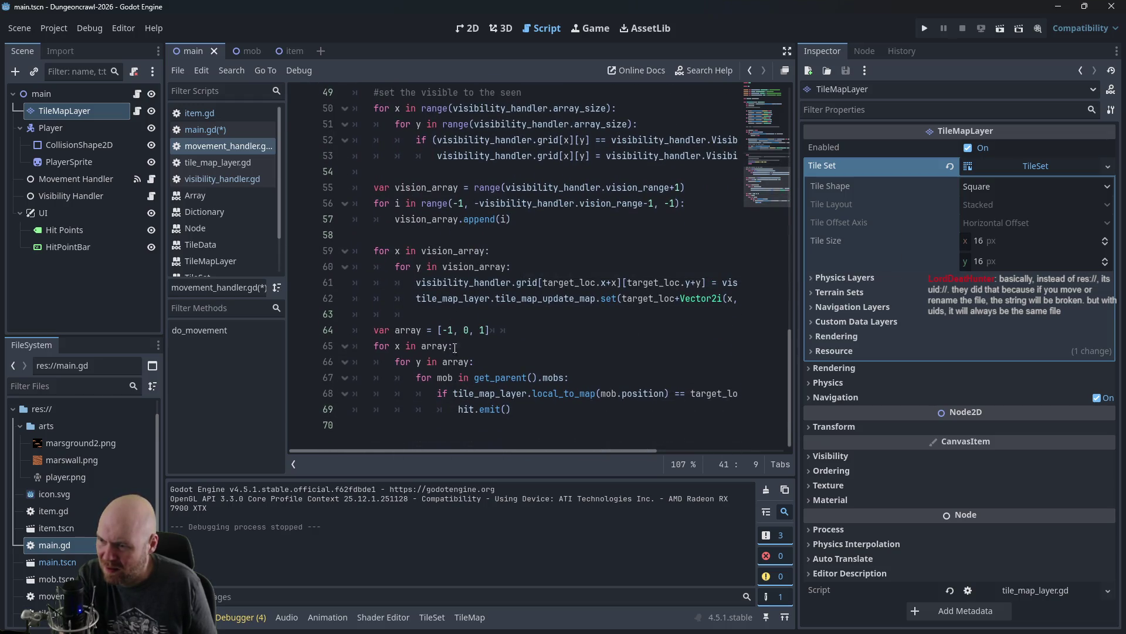
scroll(491, 368, up, 7)
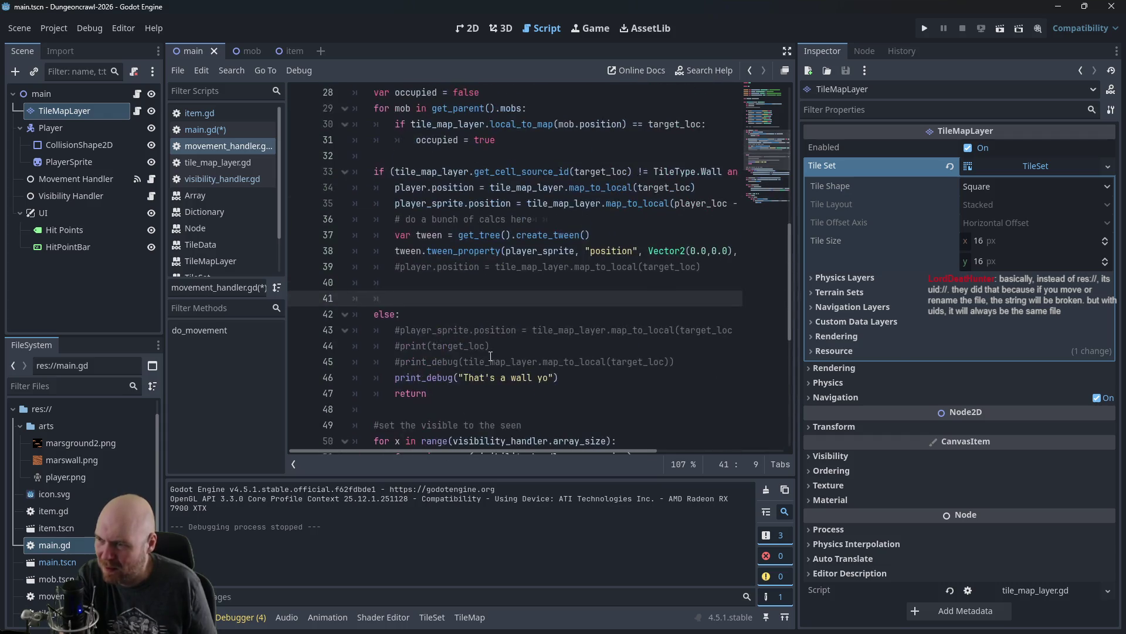
Step: Write a loop: for item in get_parent().items:
text(for item i)
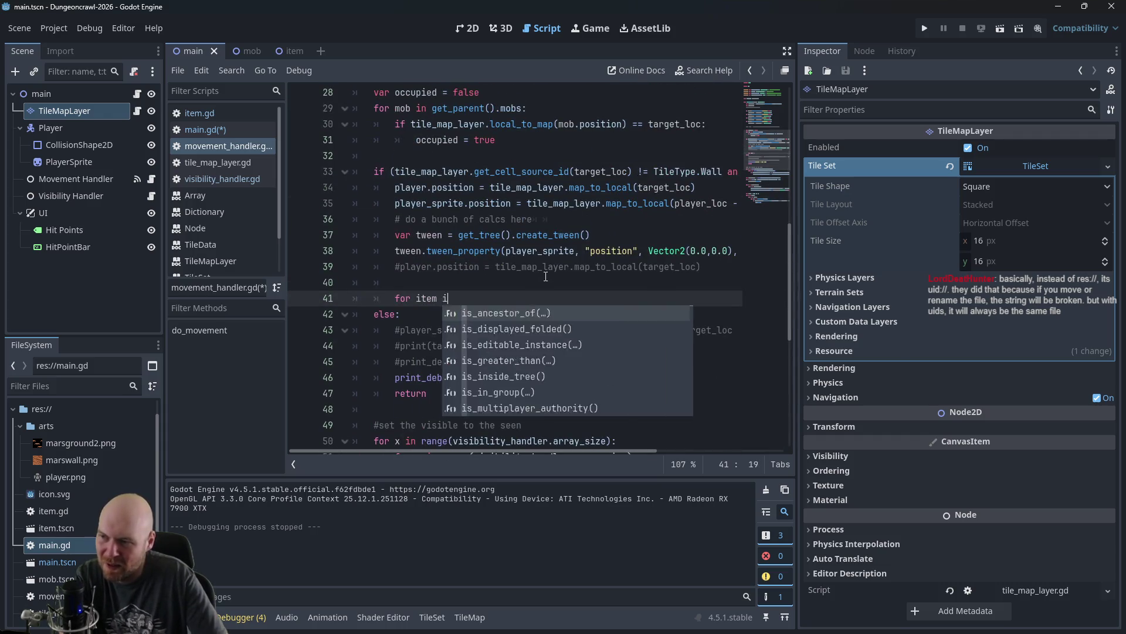
text(n get_pare)
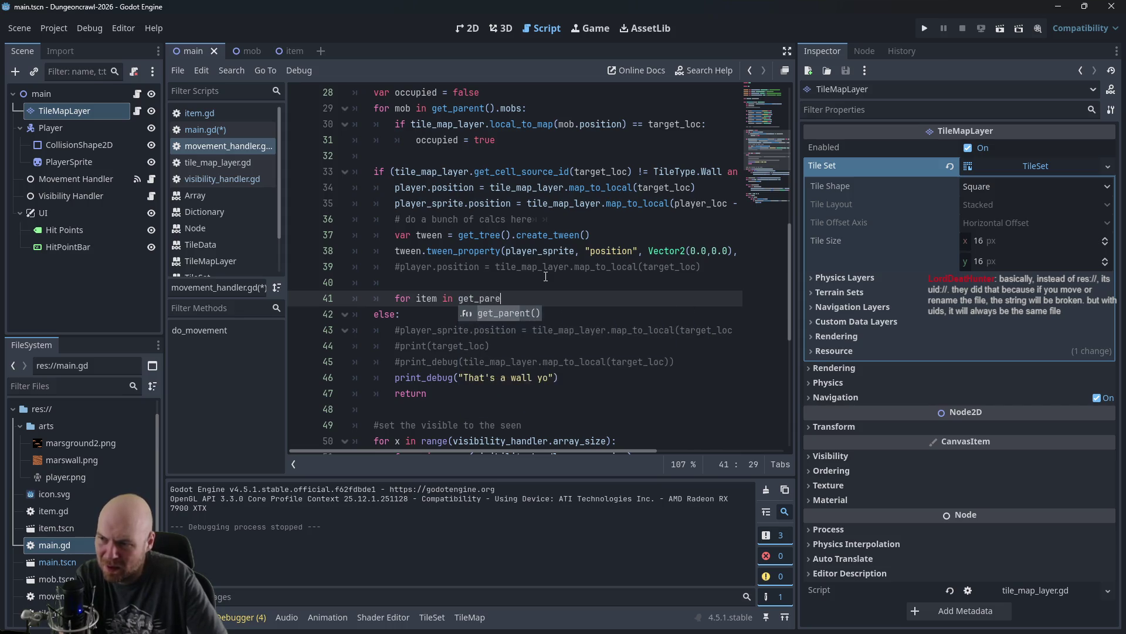
key(Return)
text(s()
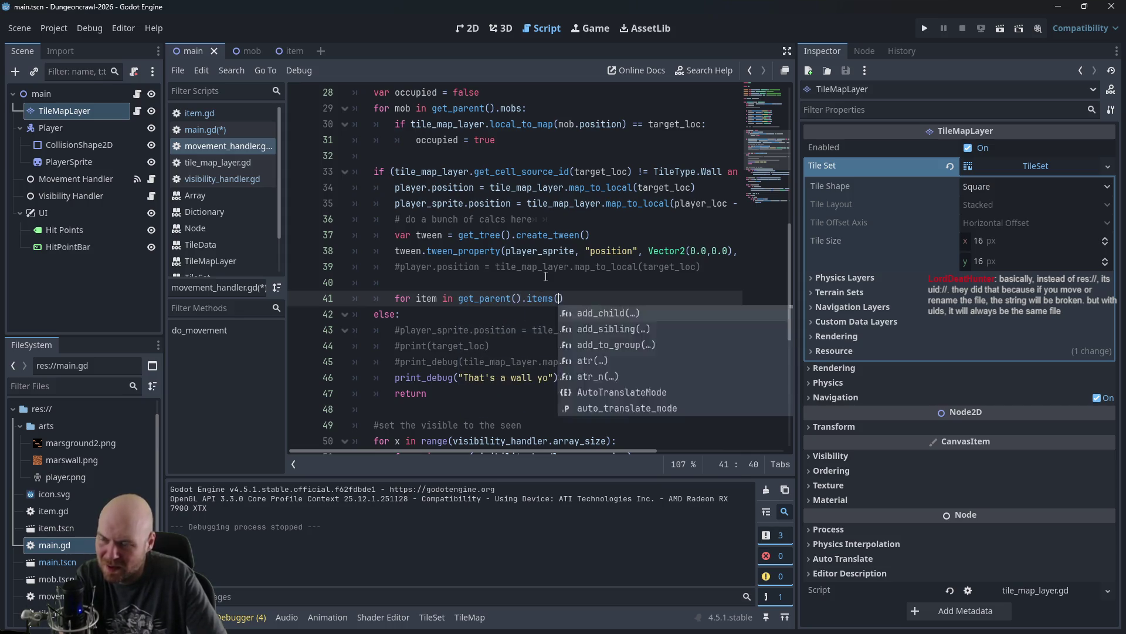
key(Return)
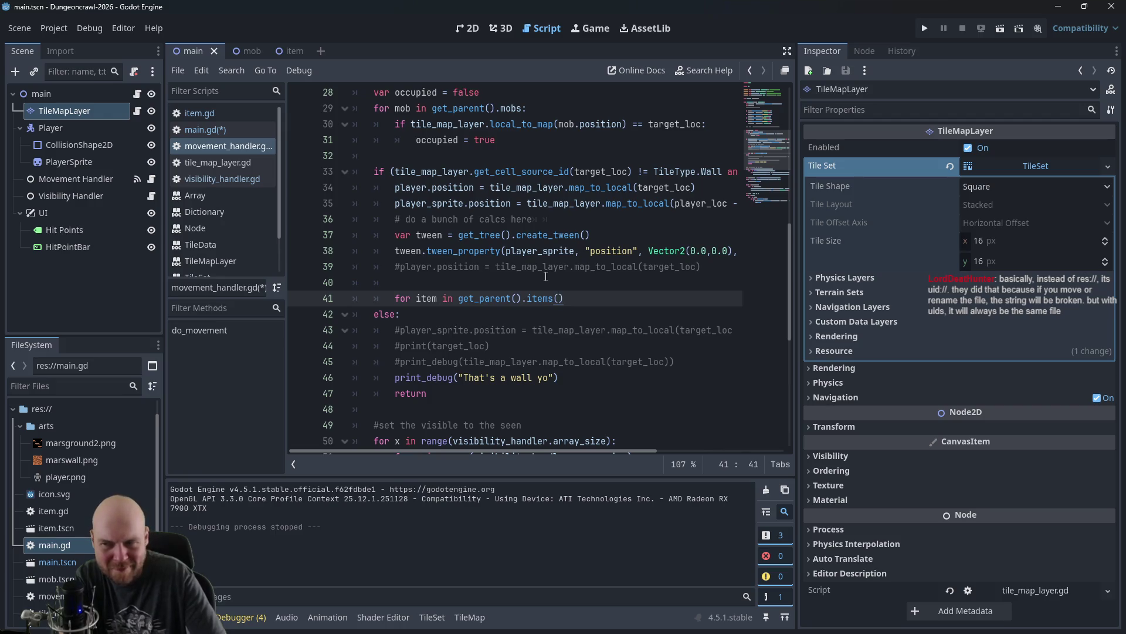
scroll(677, 292, down, 7)
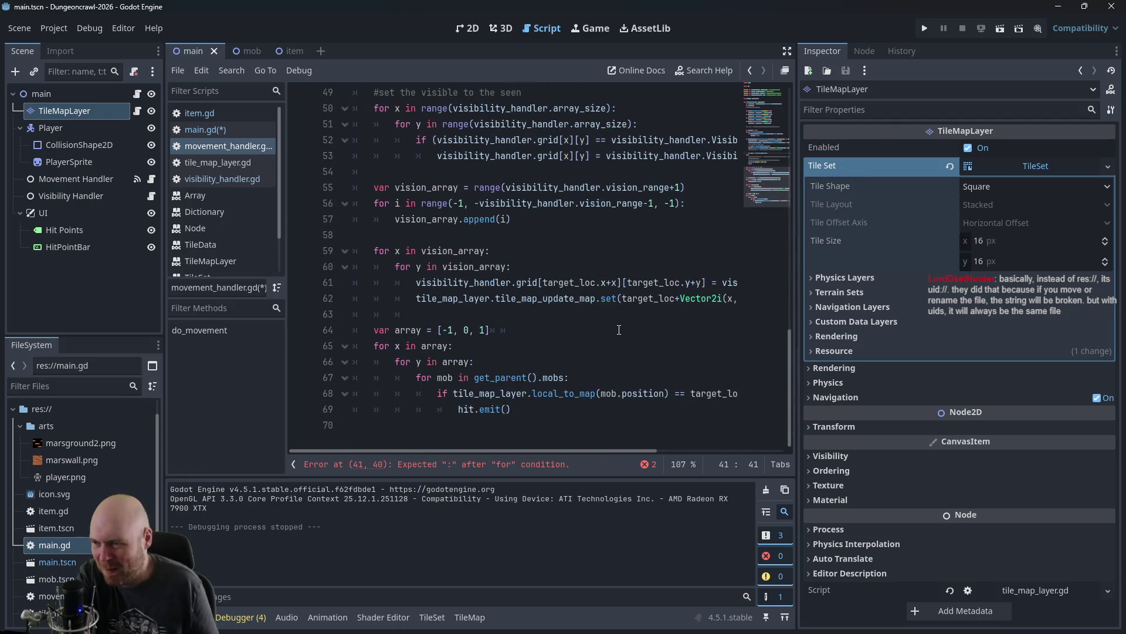
scroll(619, 329, up, 4)
key(BackSpace)
key(BackSpace)
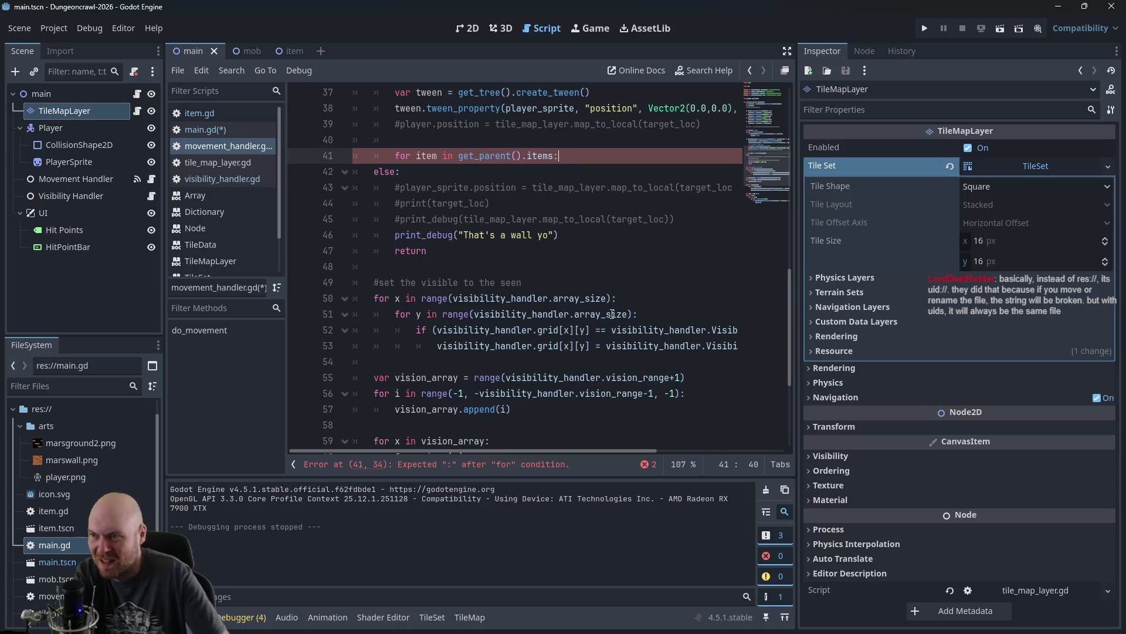
key(Return)
text(if targ)
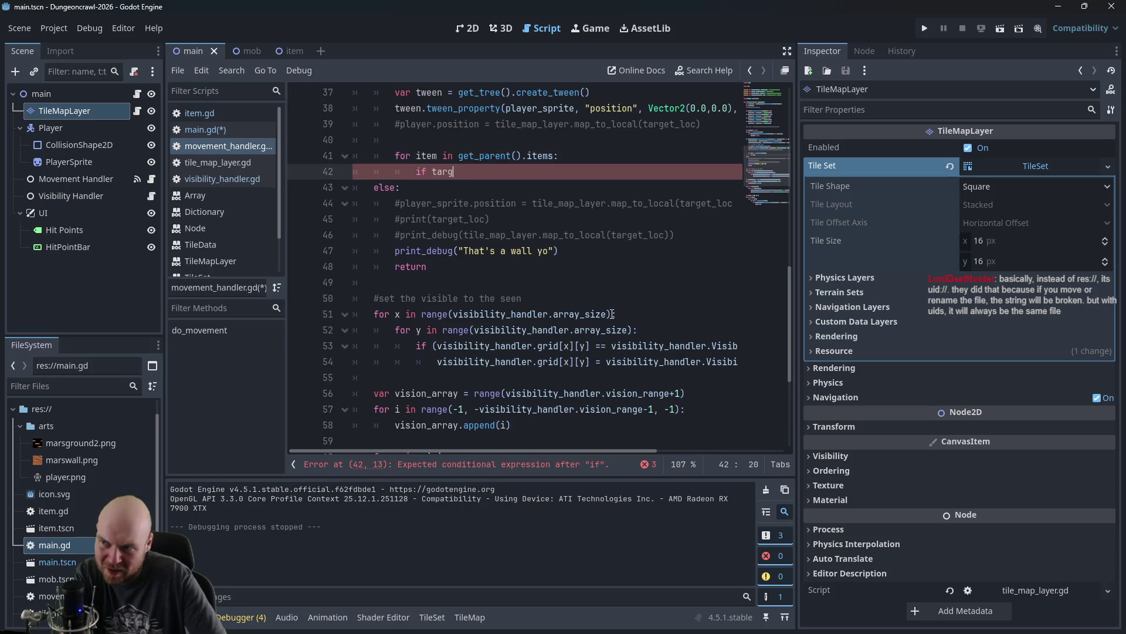
Step: Inside the loop, add if target_loc == tile_map_layer.local_to_map(item.position): using the expression copied from line 69
text(et_loc ==)
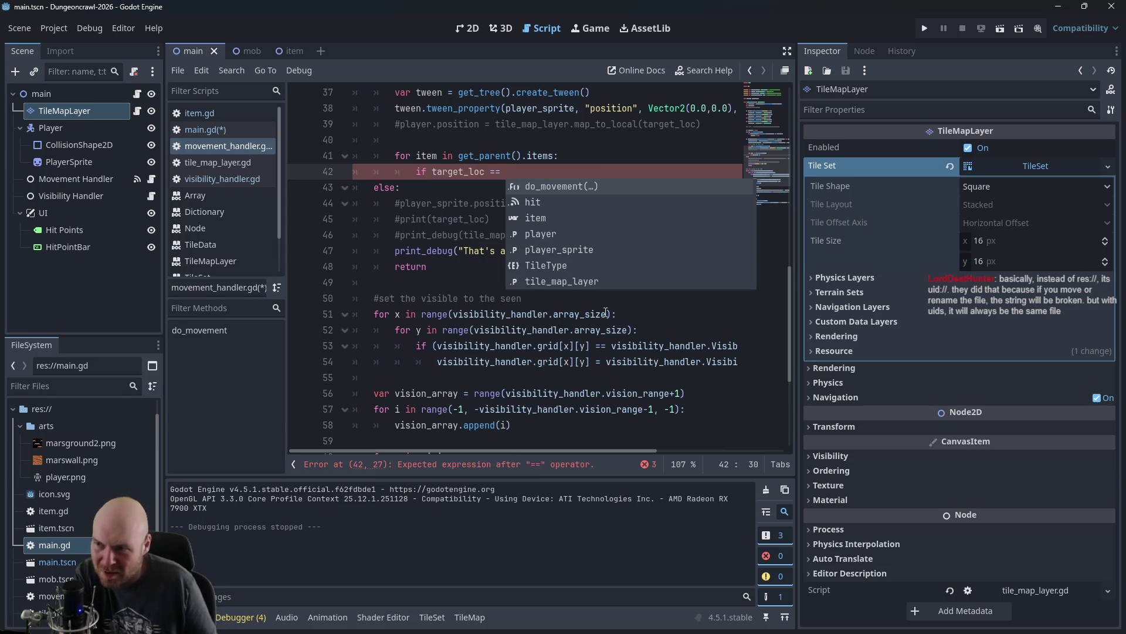
click(436, 346)
scroll(462, 387, down, 4)
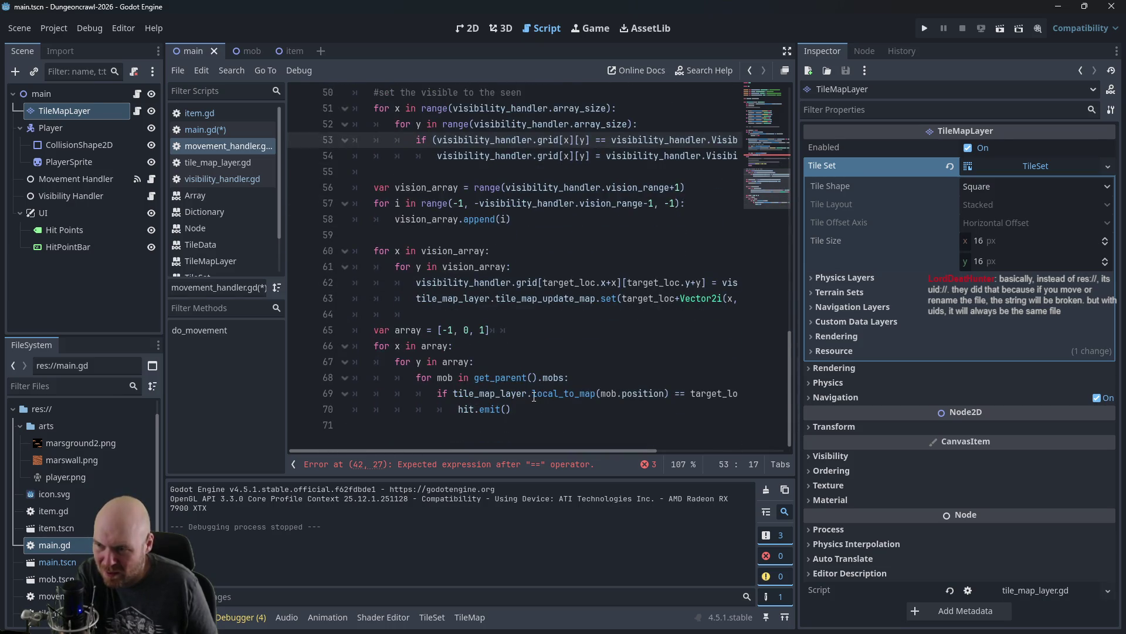
drag(454, 393, 669, 392)
key(ctrl+c)
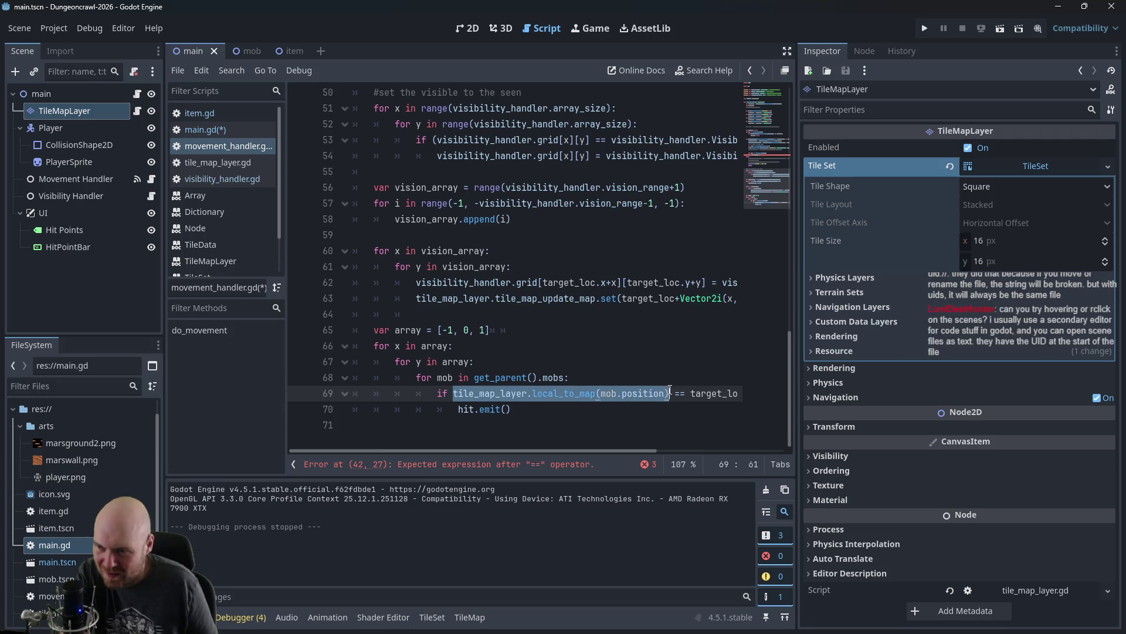
scroll(645, 332, up, 5)
click(543, 211)
key(ctrl+v)
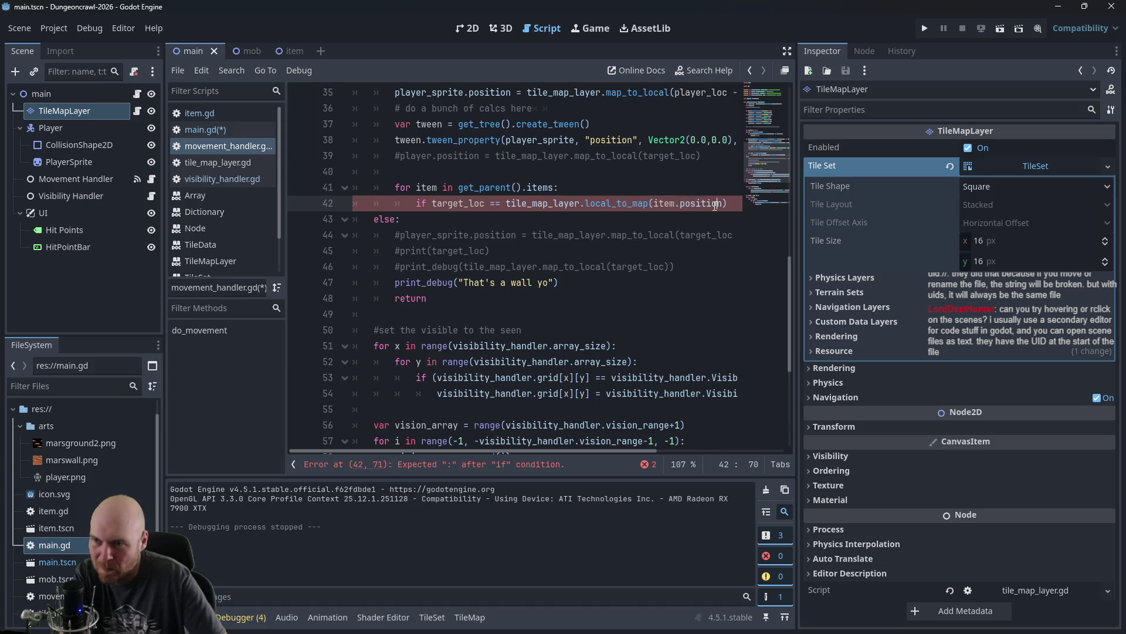
text(:)
key(Return)
text(print("THE ITEM"))
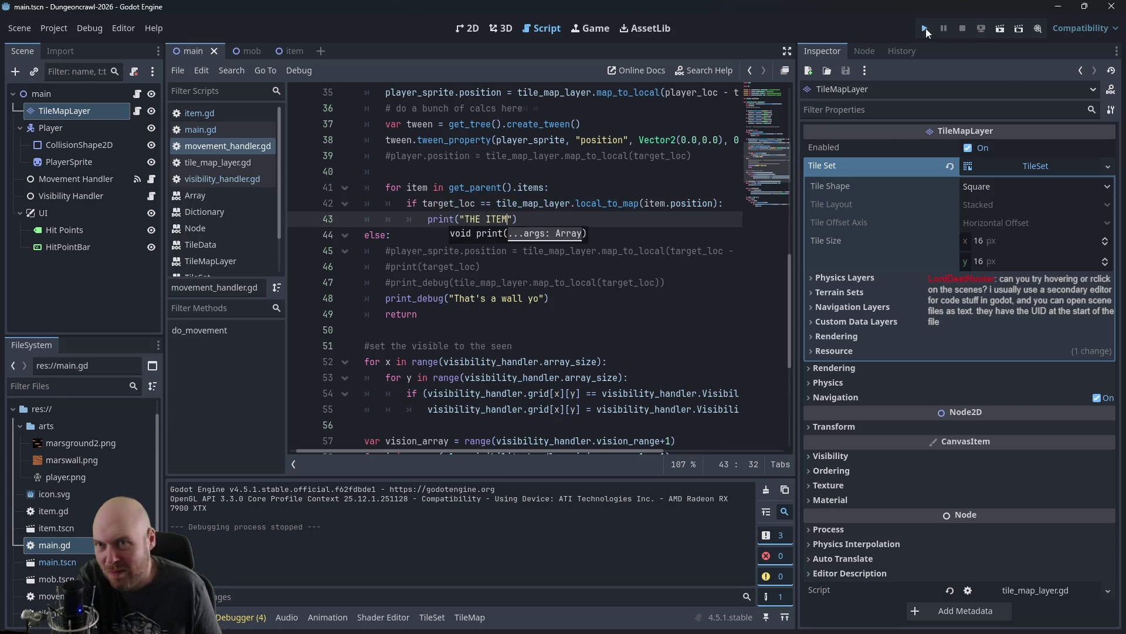
Step: After a test run, change the print to "Got Item" and start adding item.queue_free() below it
click(925, 28)
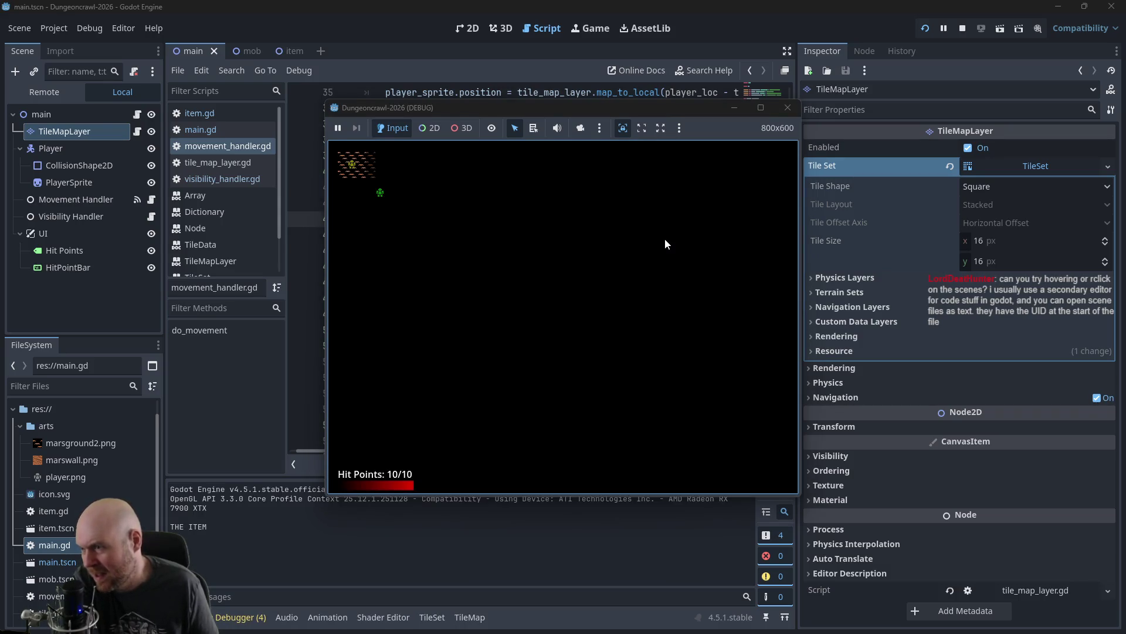
click(788, 108)
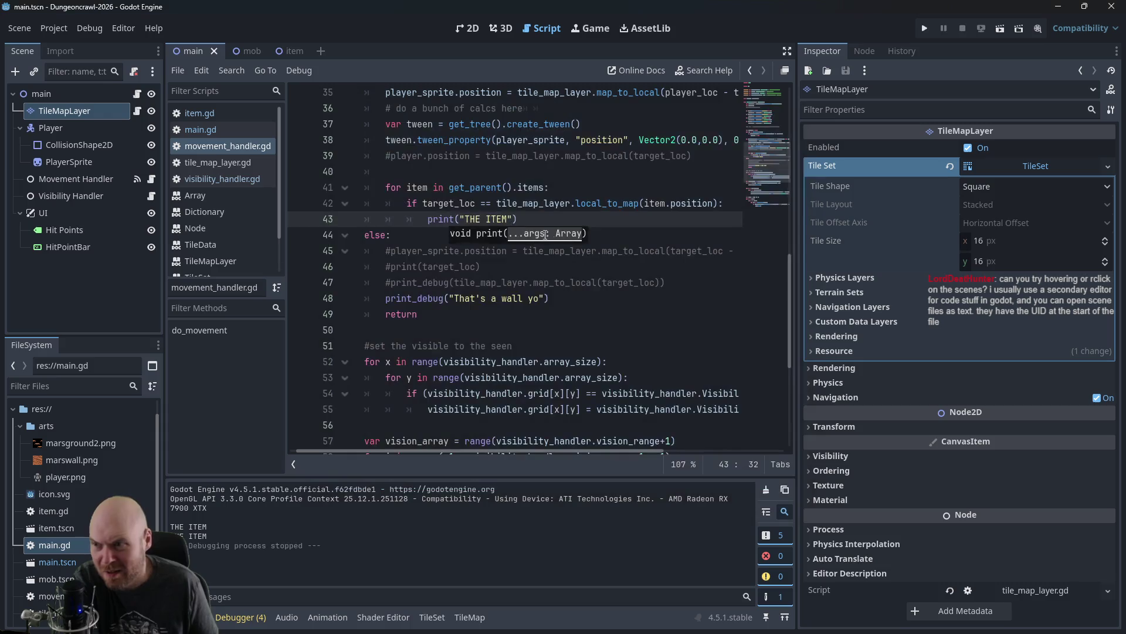
drag(517, 219, 428, 216)
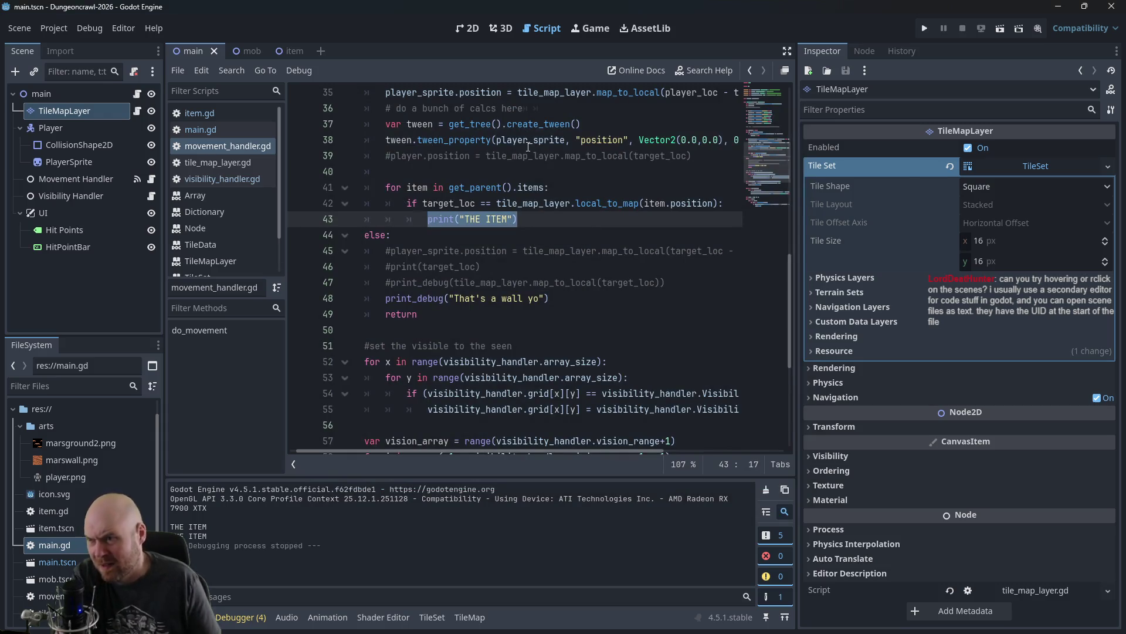
key(Delete)
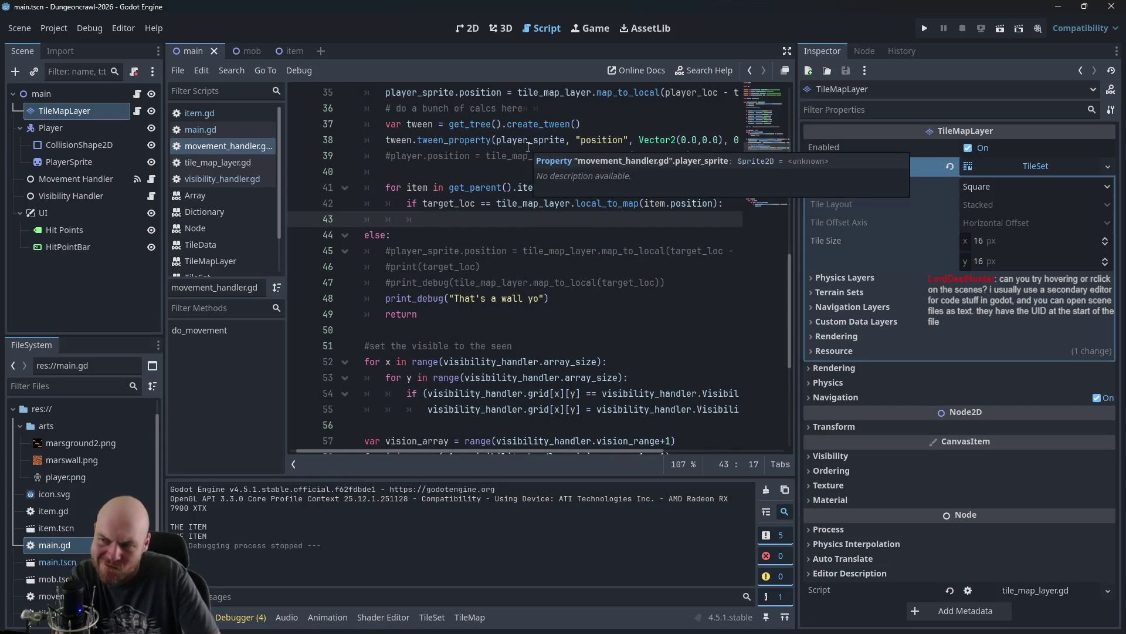
text(print("Got)
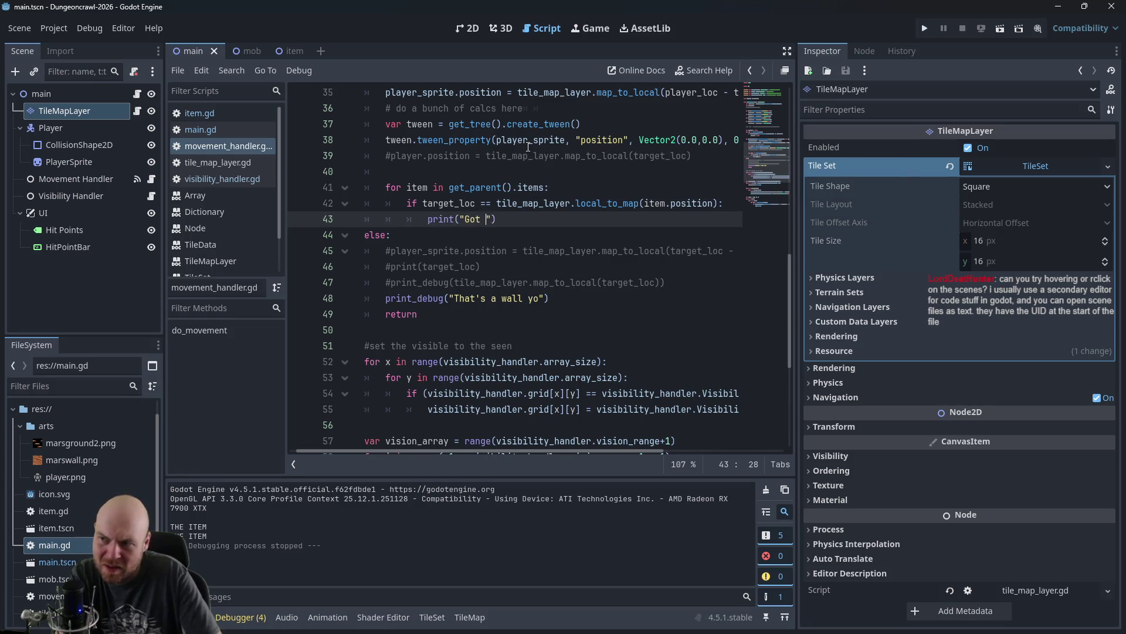
text("))
key(Return)
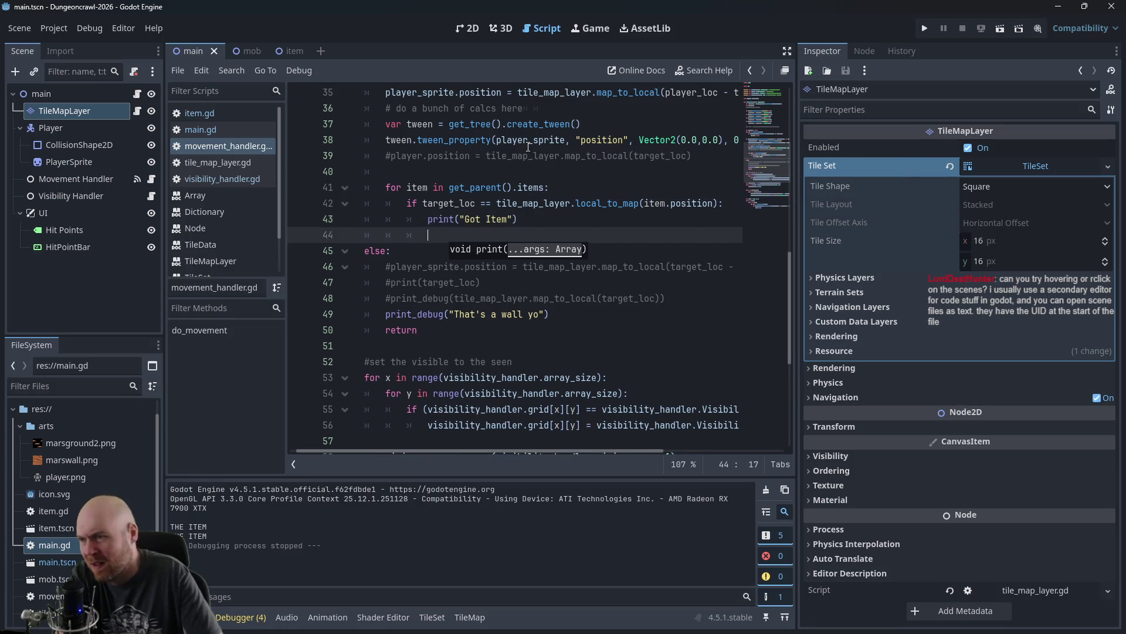
text(item.queue)
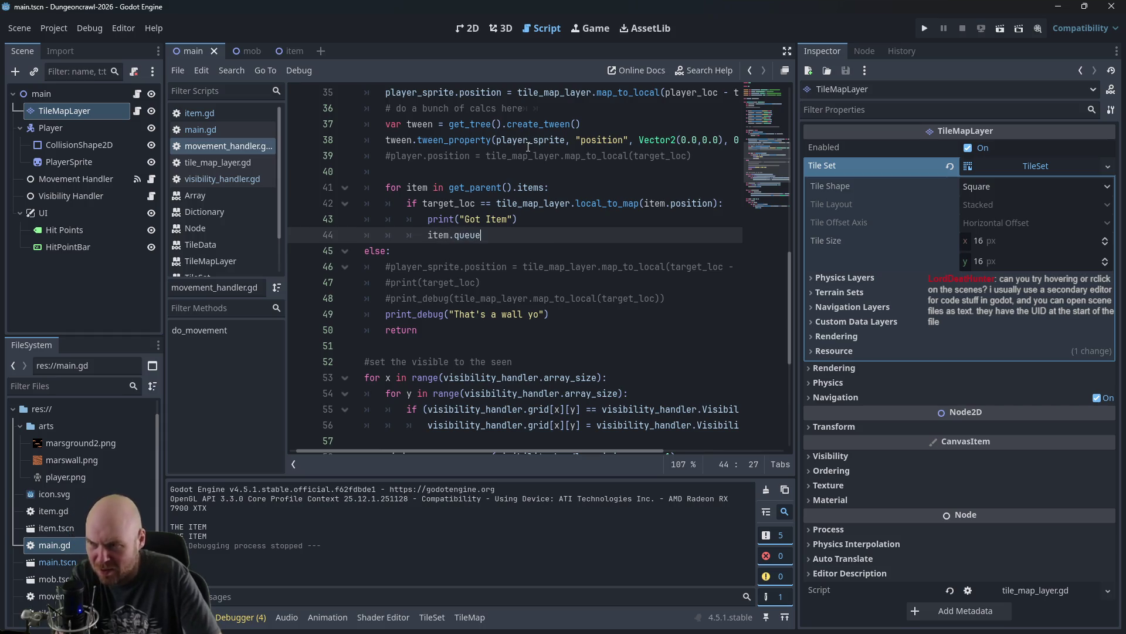
text(_free())
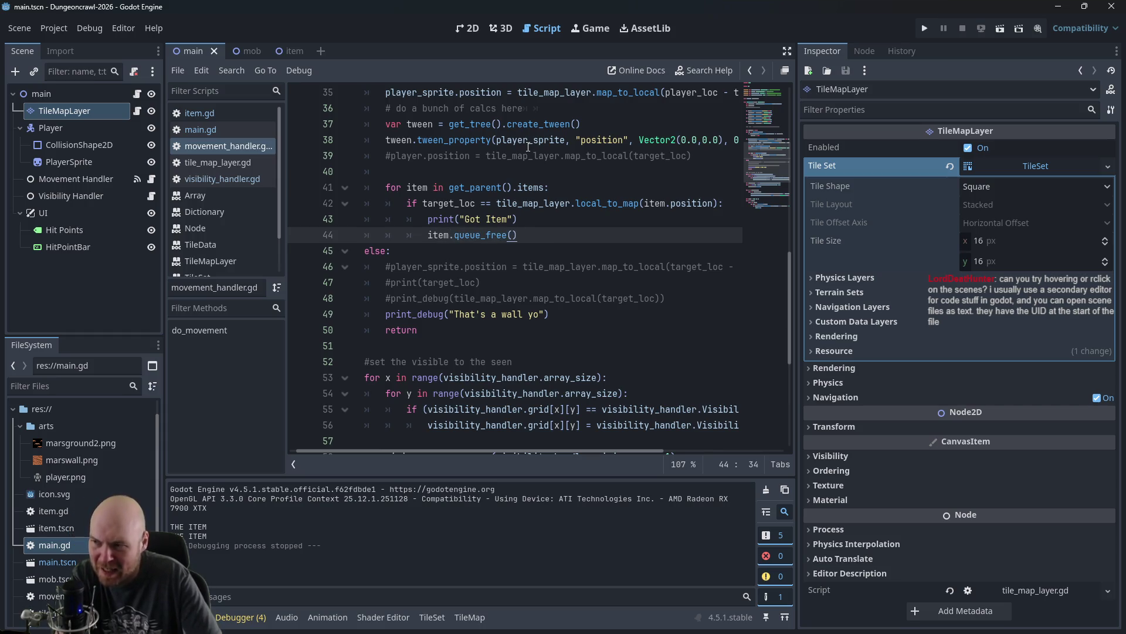
Step: Run the game, step right onto the item, and inspect lines 41–44 where the freed-item error stopped it
click(925, 28)
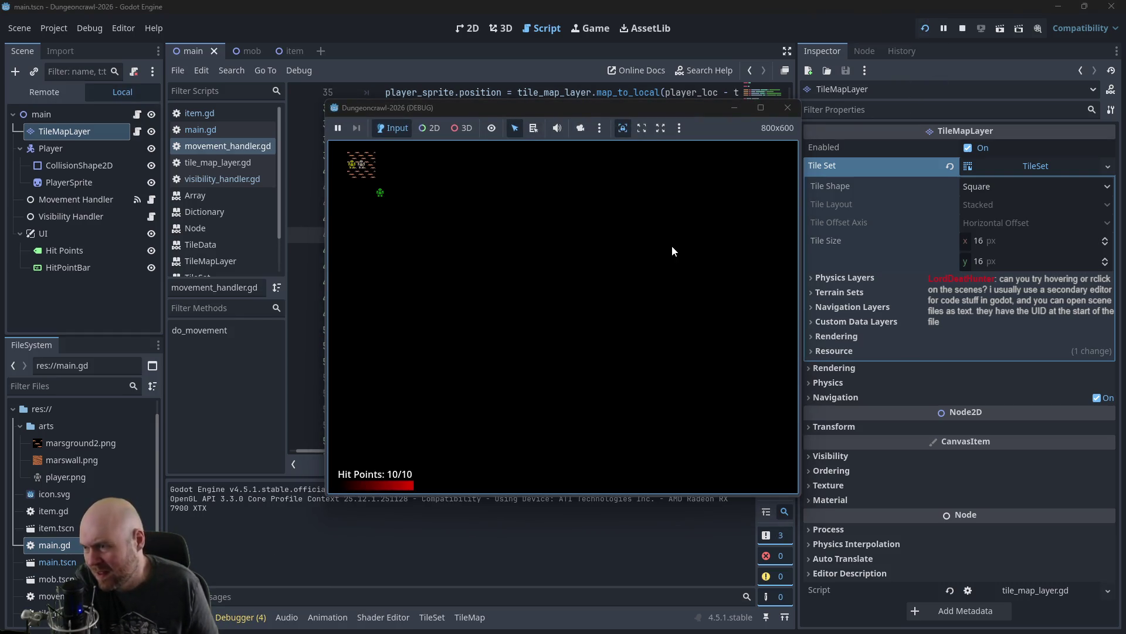
key(Right)
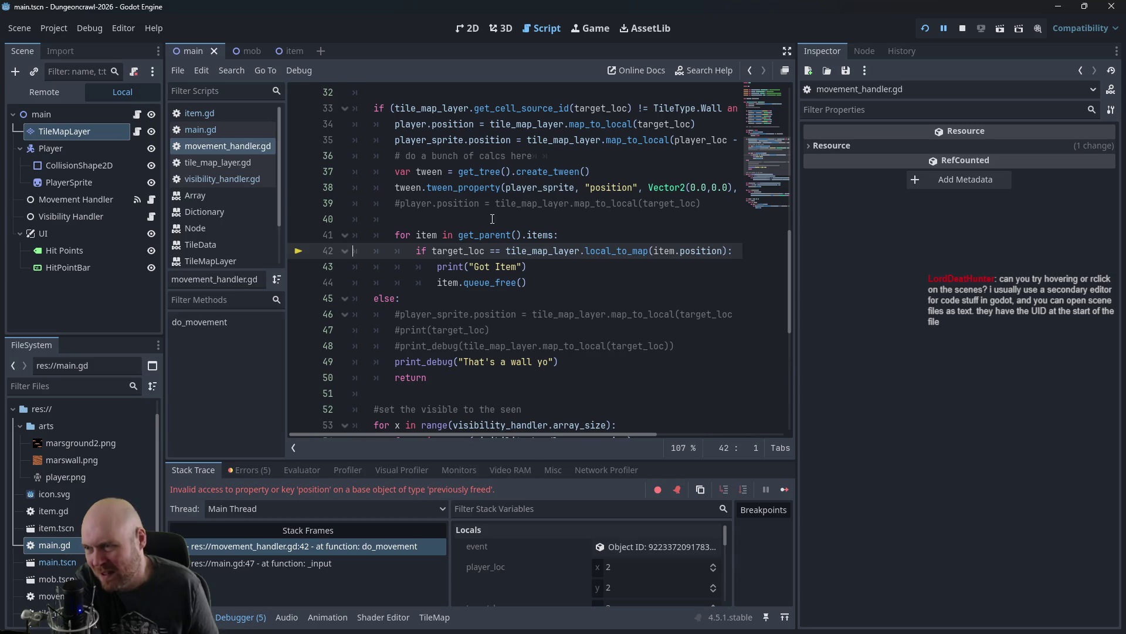
click(569, 235)
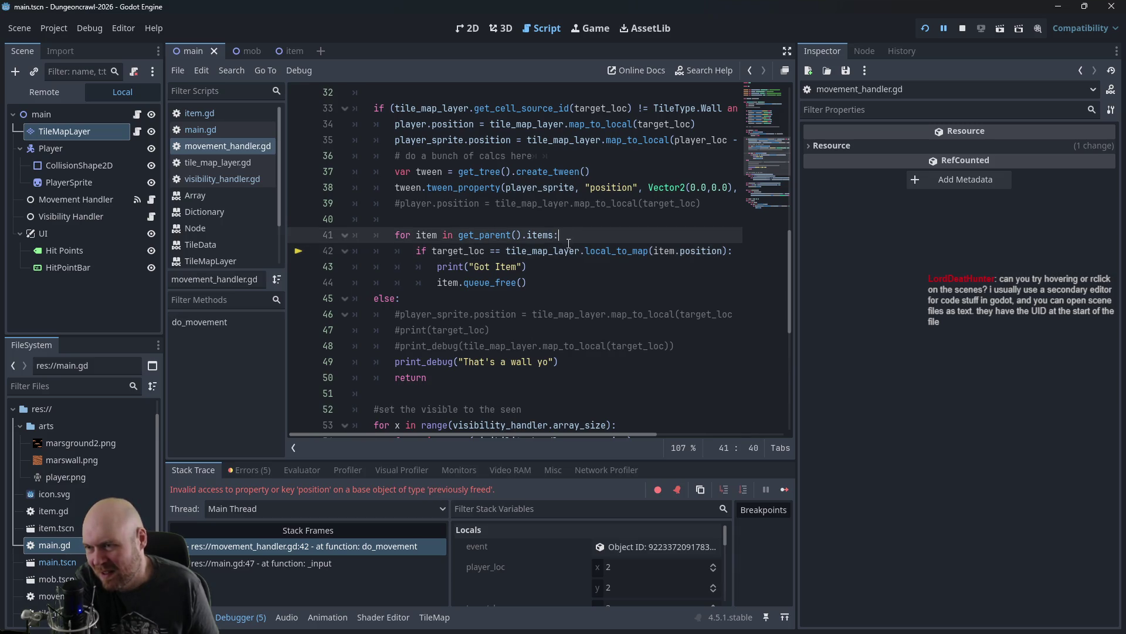
click(571, 256)
click(573, 281)
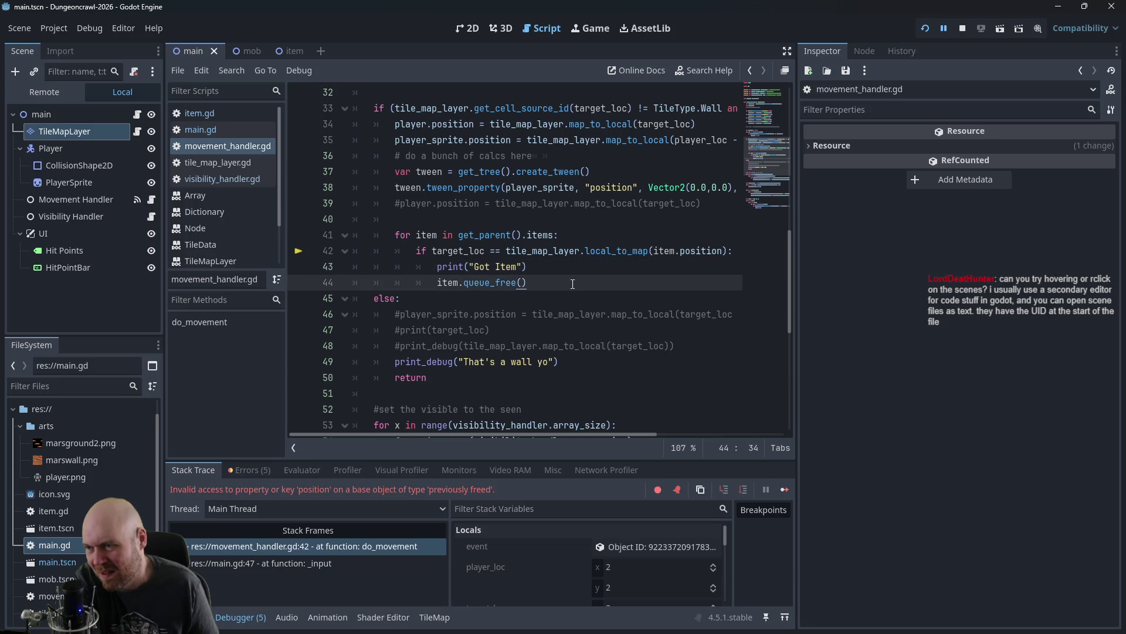
scroll(423, 241, up, 3)
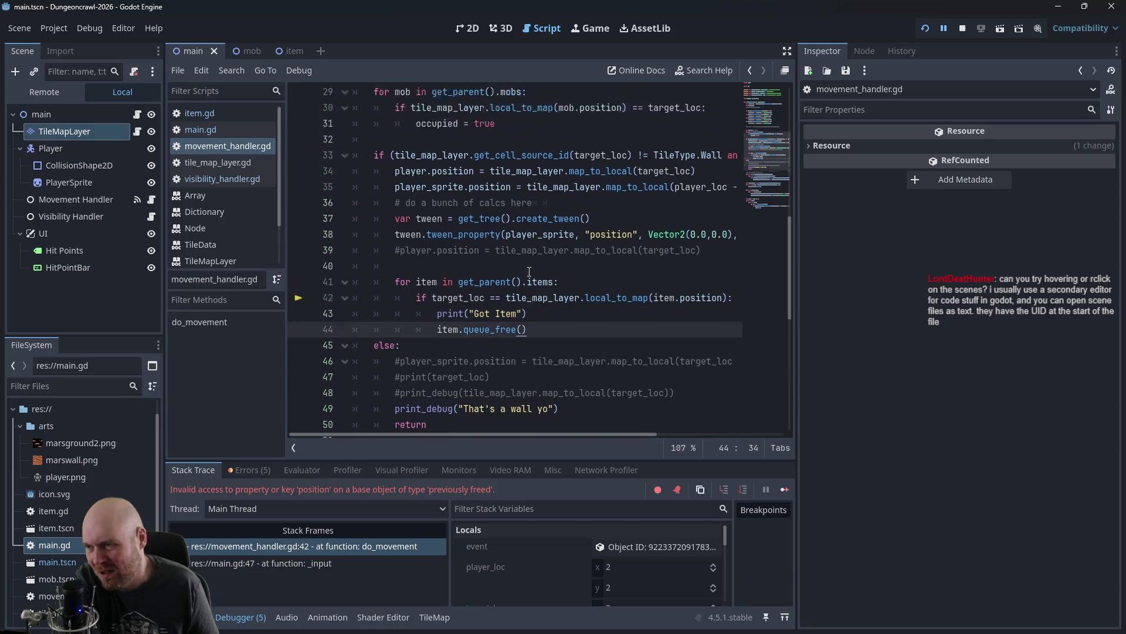
scroll(510, 278, down, 2)
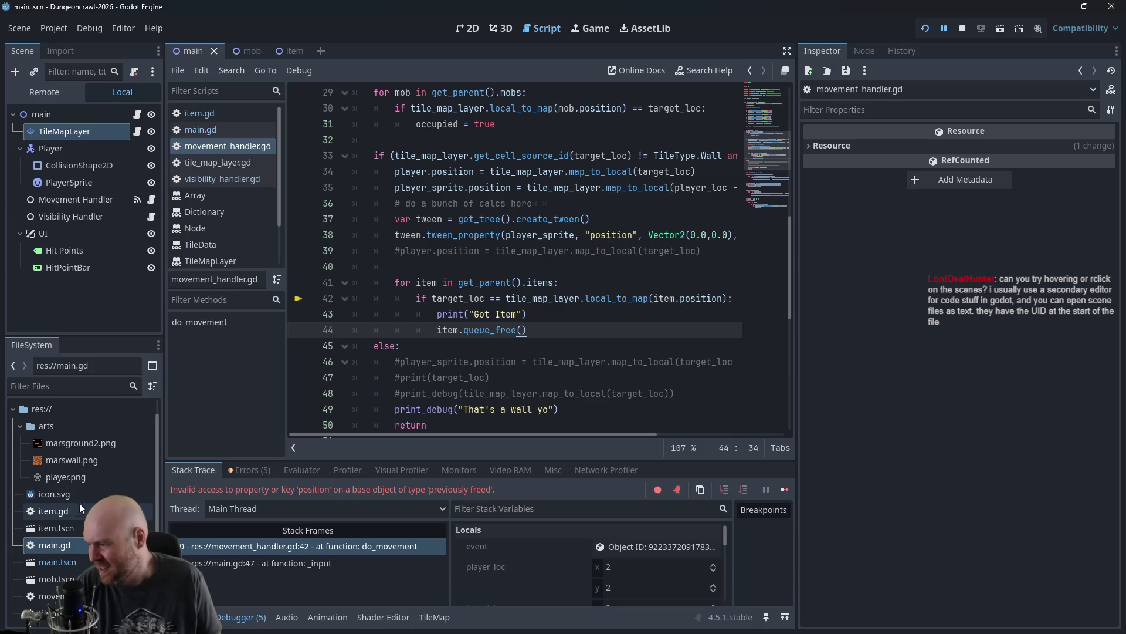
Step: Copy main.tscn's UID from the FileSystem dock, then open tile_map_layer.gd
right_click(47, 115)
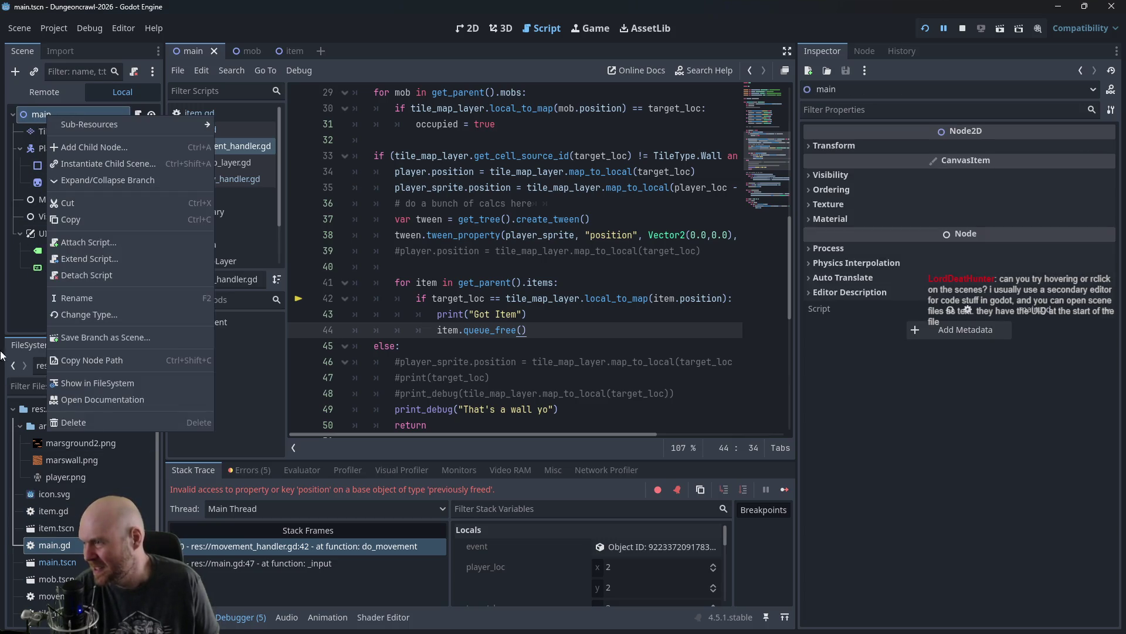
right_click(59, 559)
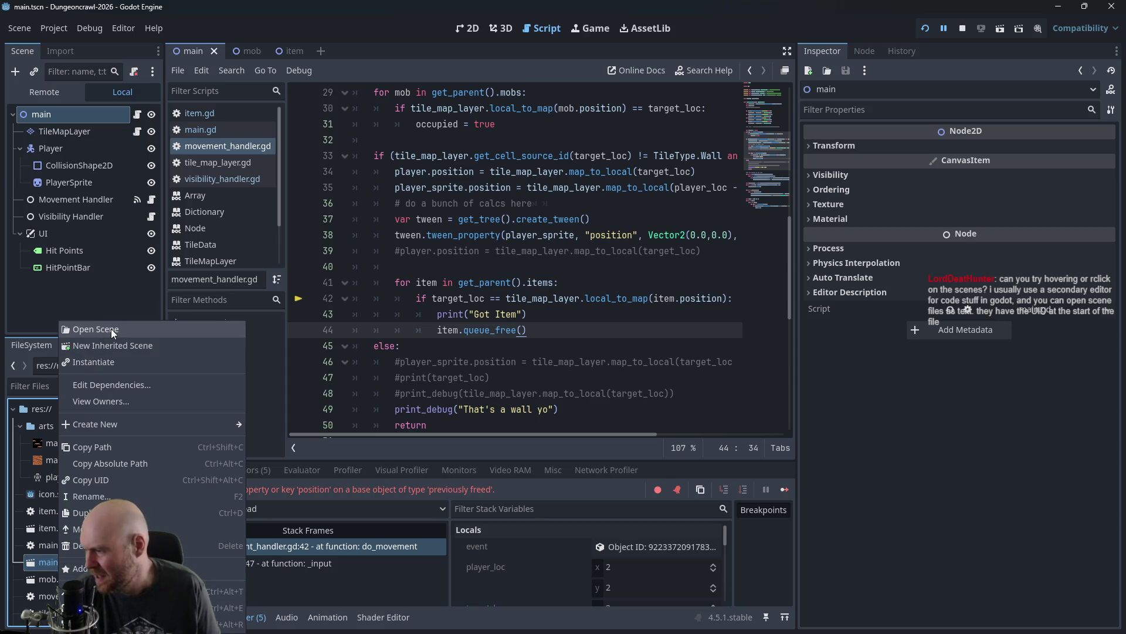
click(111, 329)
right_click(42, 562)
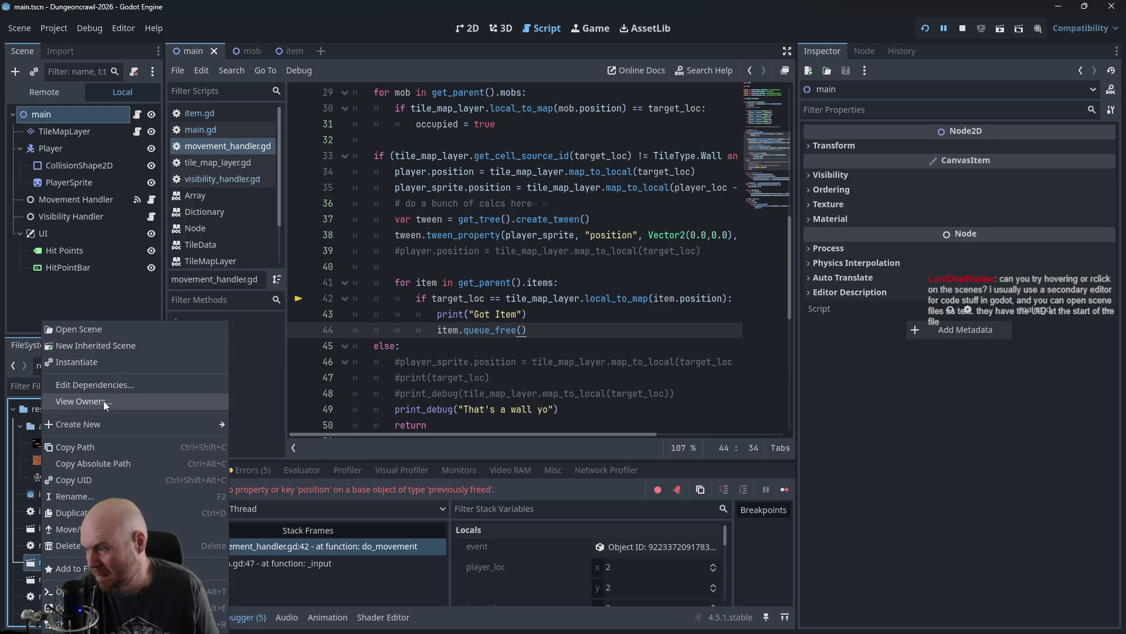
click(42, 115)
right_click(41, 115)
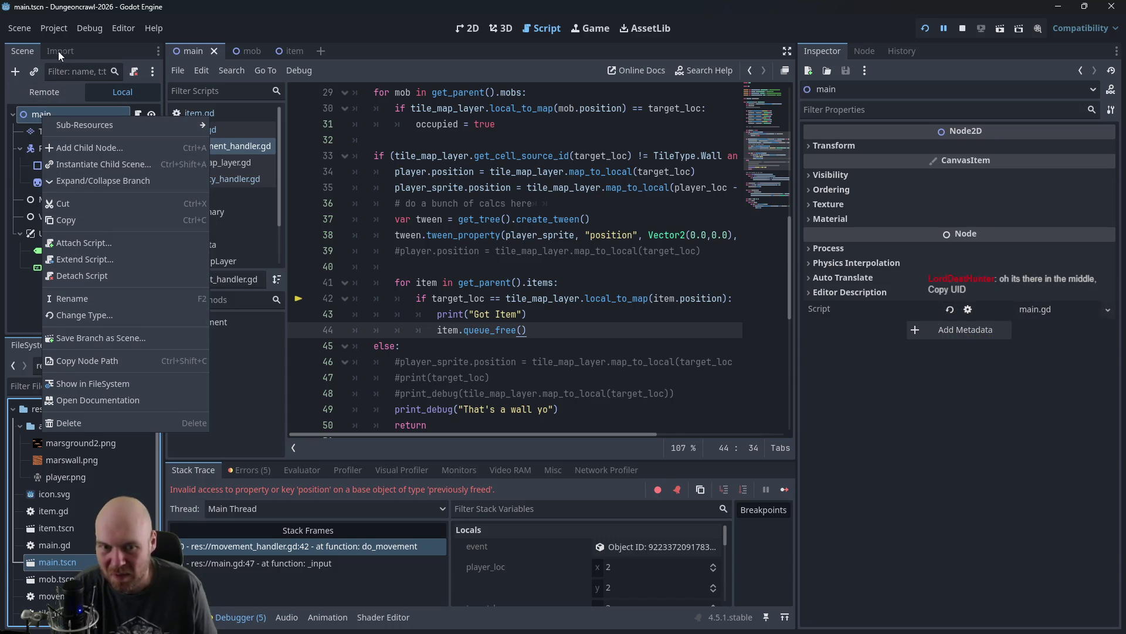
click(55, 559)
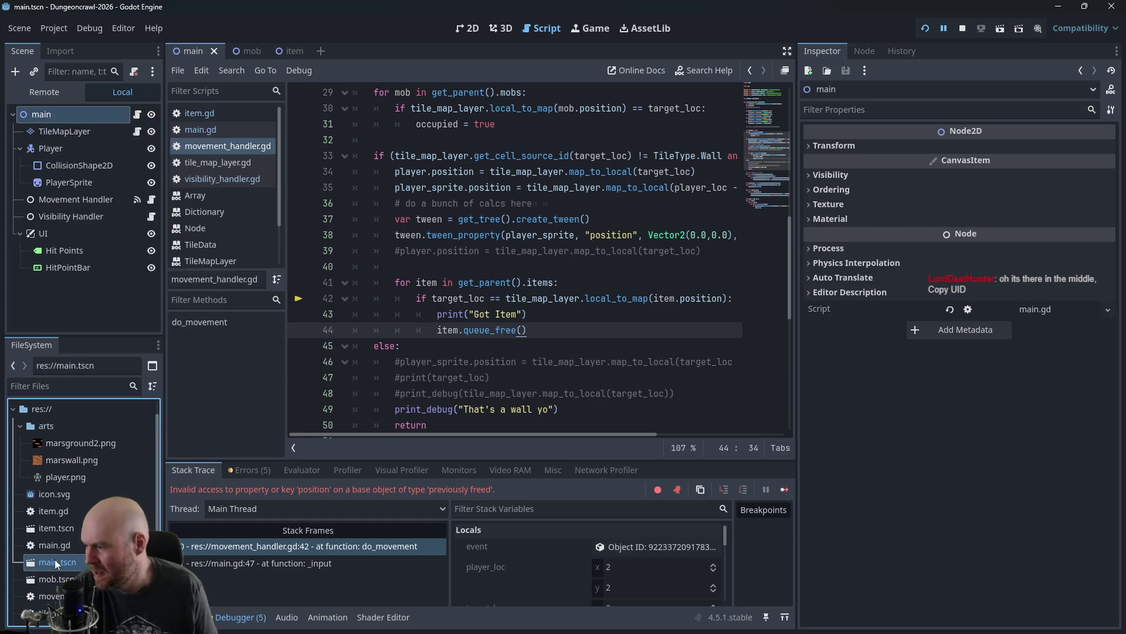
right_click(55, 559)
click(100, 474)
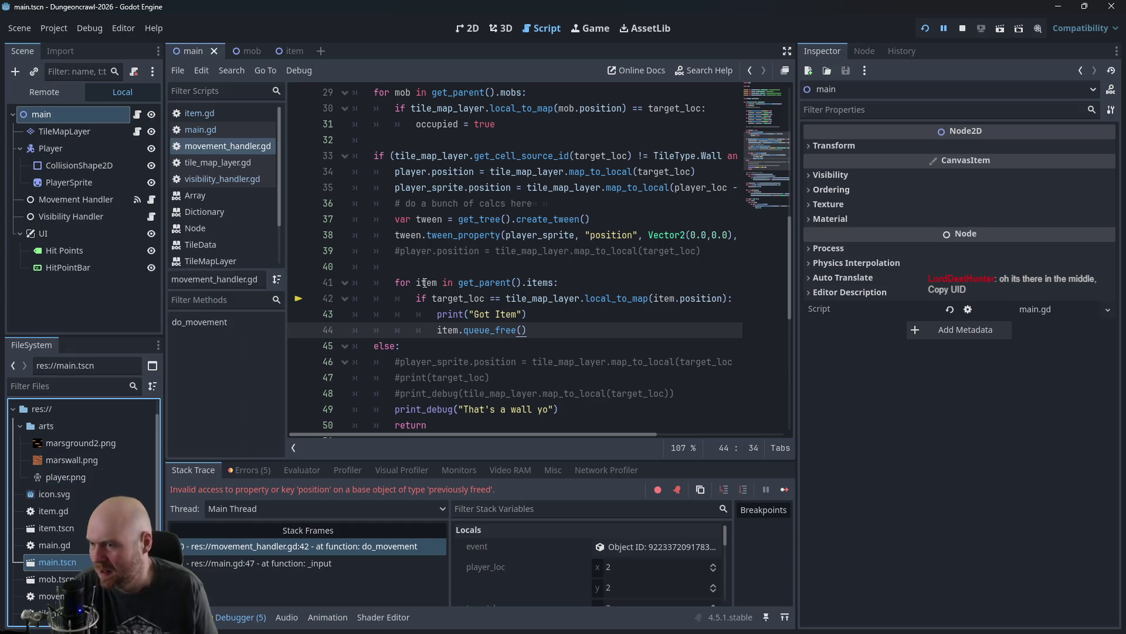
scroll(426, 284, up, 10)
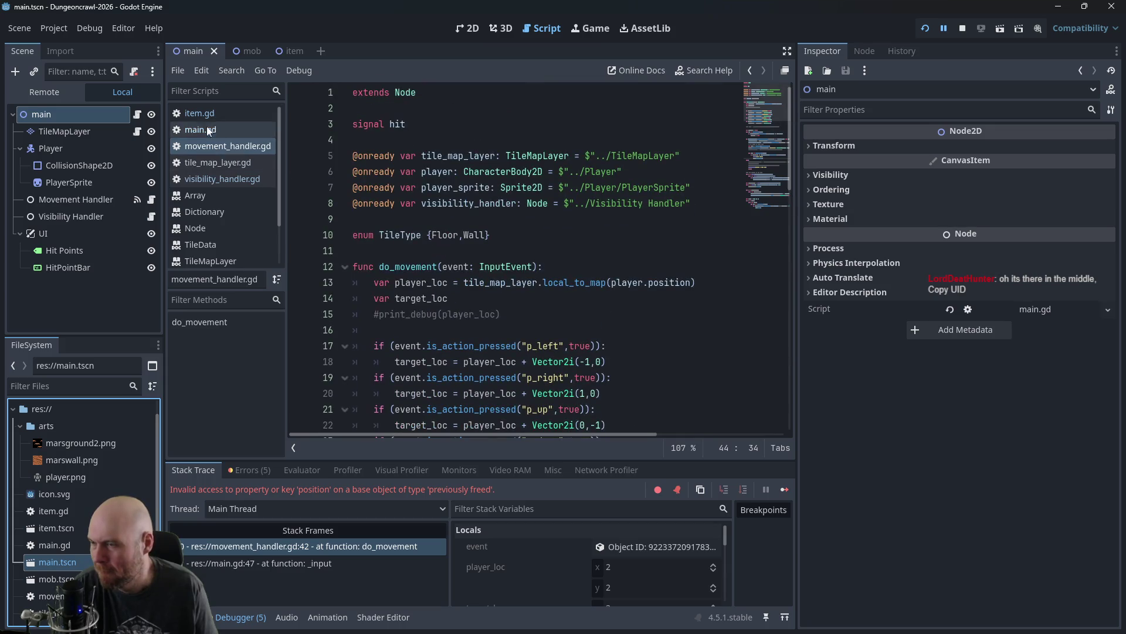
click(215, 161)
scroll(483, 254, down, 3)
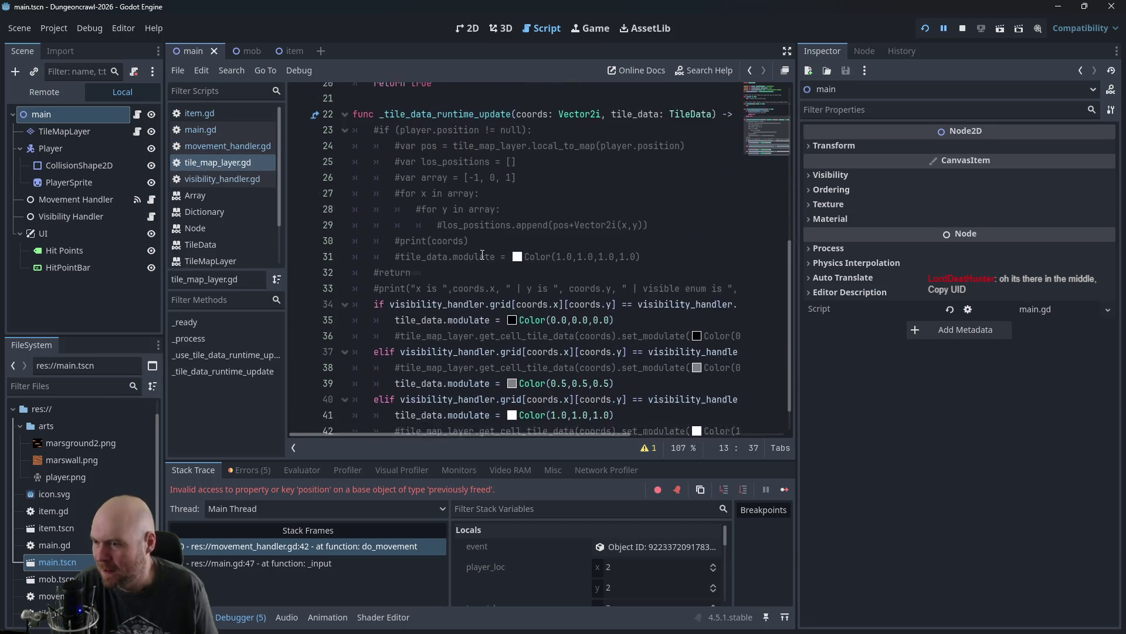
Step: In main.gd, paste the copied UID over the res://item.tscn preload path
click(222, 178)
scroll(367, 208, down, 2)
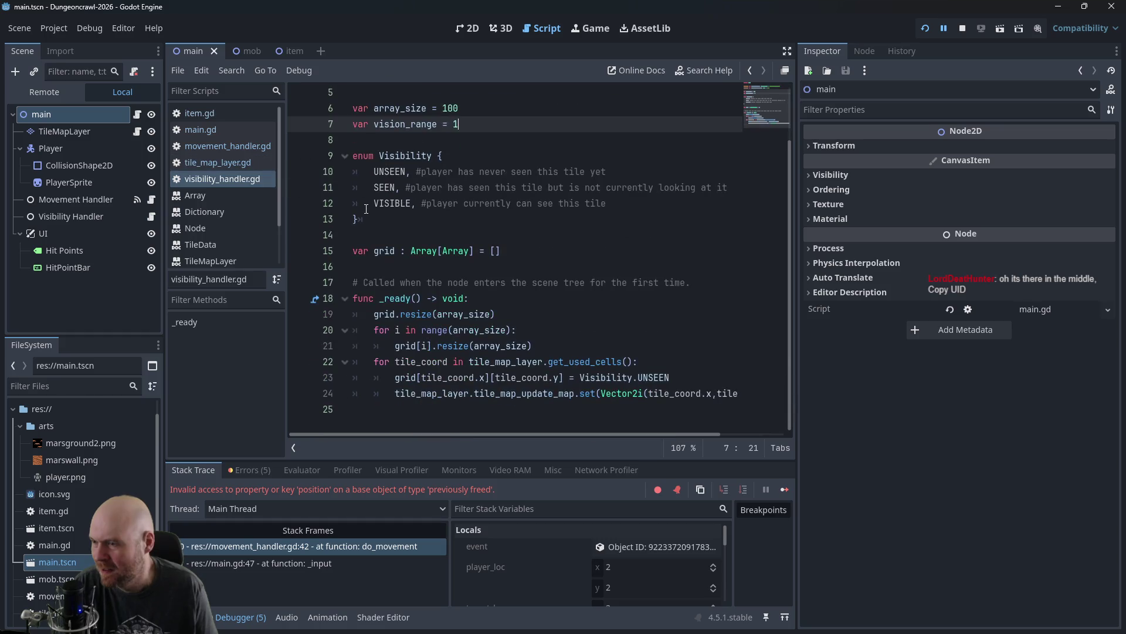
click(206, 133)
scroll(475, 219, down, 2)
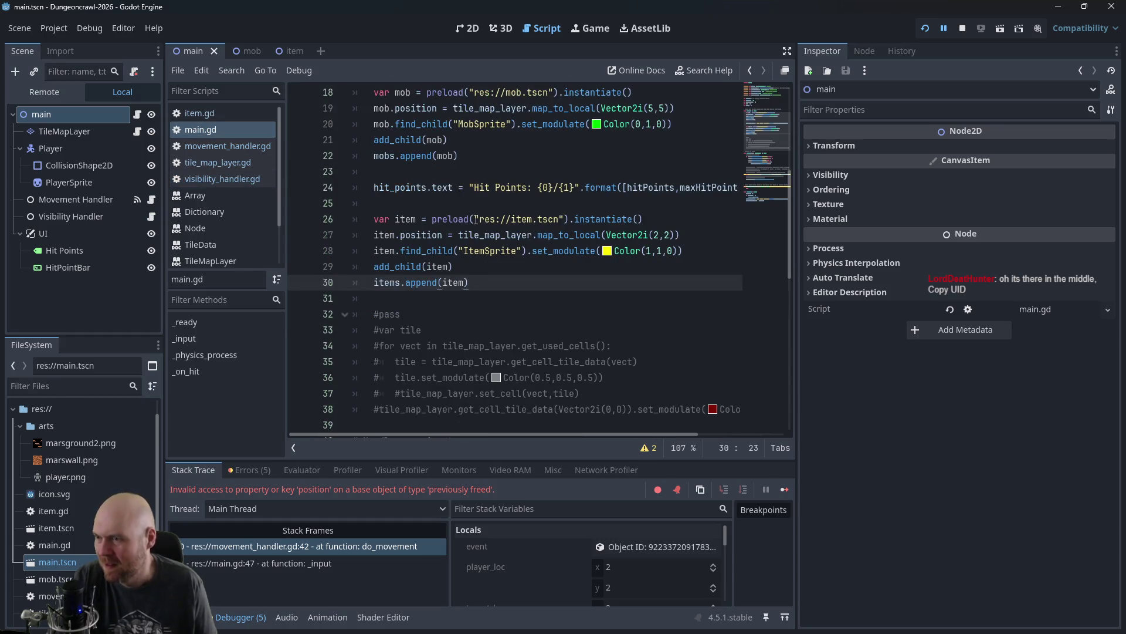
drag(476, 219, 564, 219)
text(uid://b5qrr0hmkvifg)
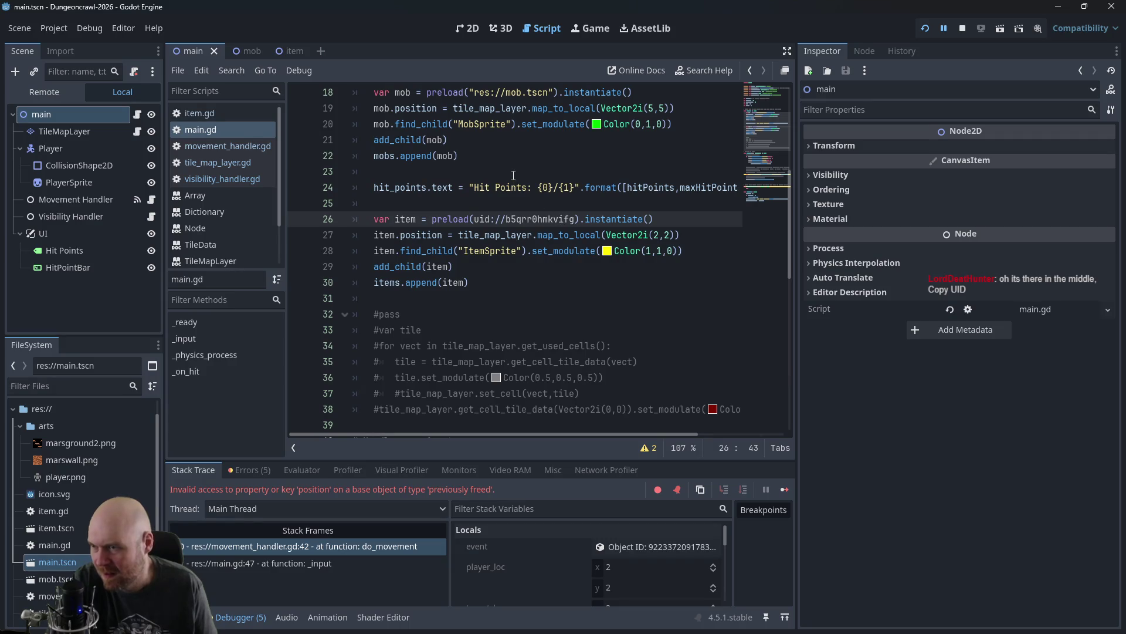
Step: Wrap the pasted uid:// string in quotes and save main.gd
click(477, 219)
text(")
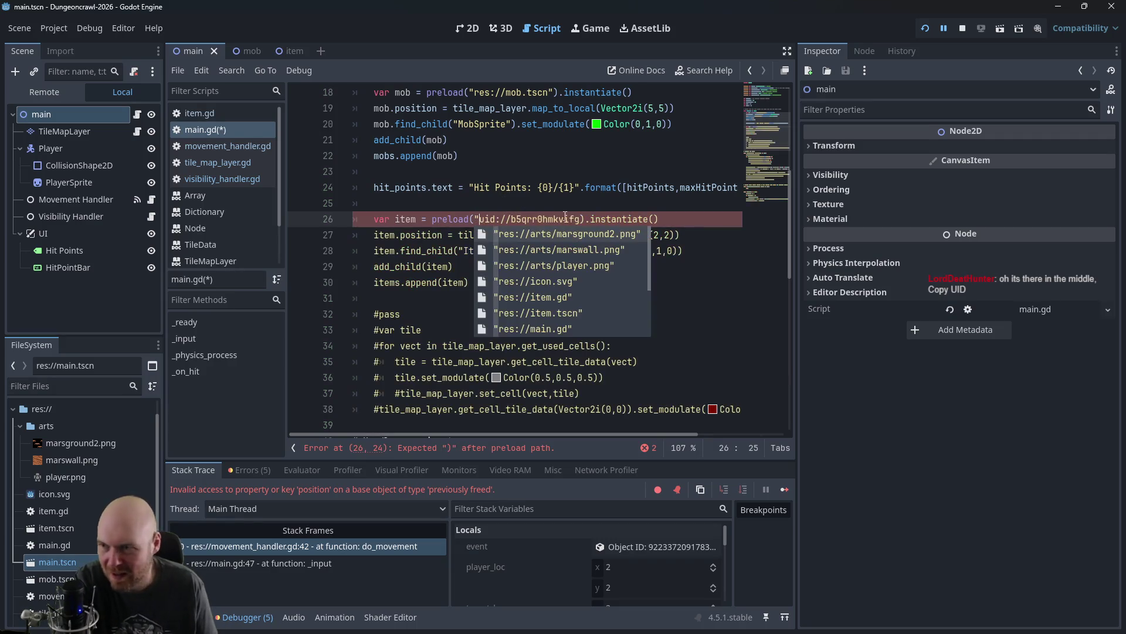
click(579, 218)
text(")
click(590, 203)
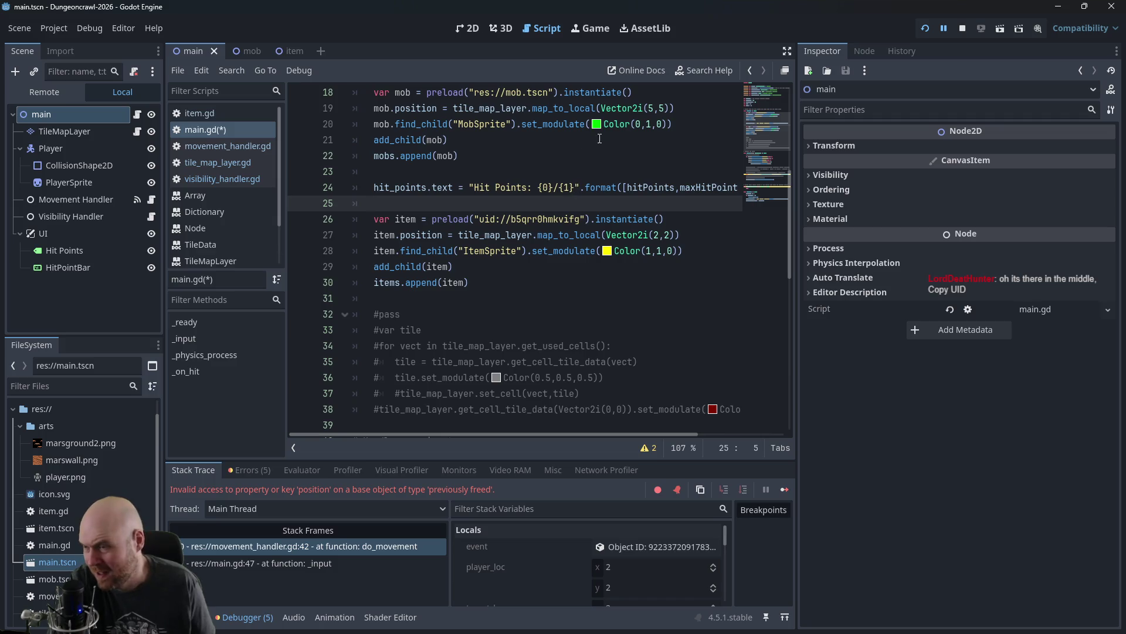
key(ctrl+s)
Step: Stop the running game and relaunch it
scroll(600, 138, down, 2)
scroll(599, 138, up, 1)
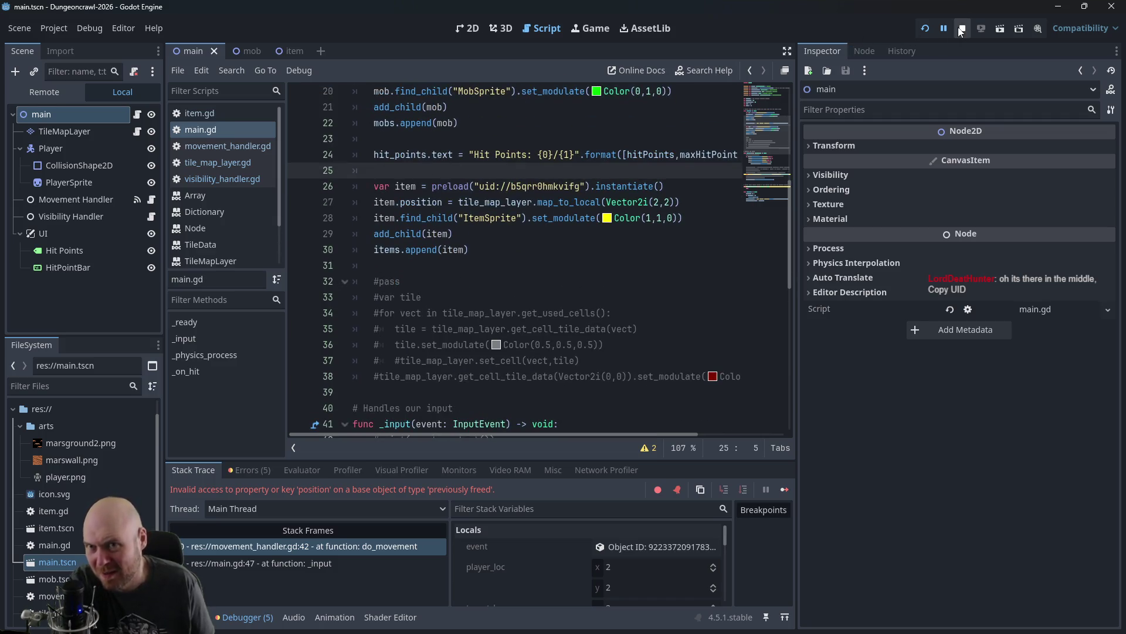
click(962, 28)
click(926, 28)
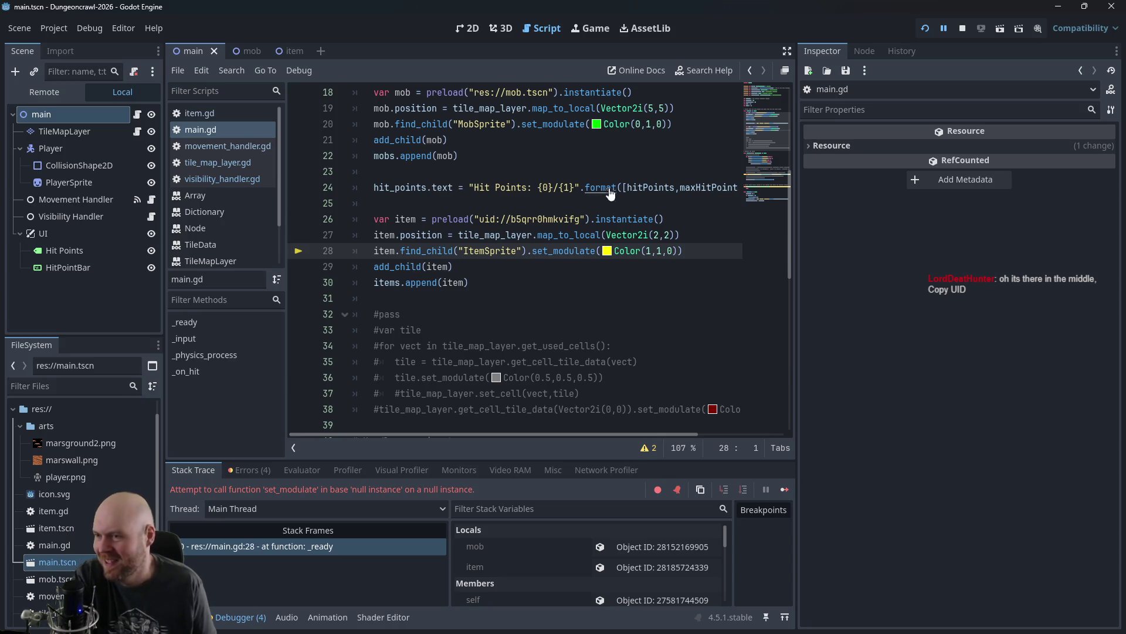
Step: Replace the UID on line 26 with item.tscn's own UID, uid://cffqun8nahhn
key(ctrl+z)
text(")
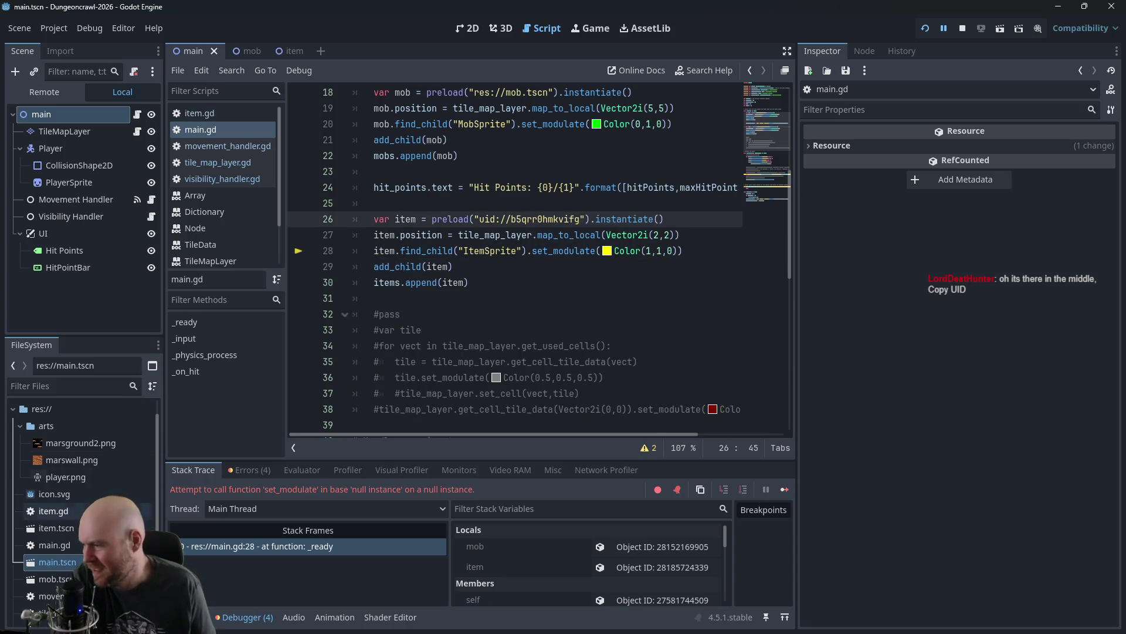
right_click(65, 529)
click(100, 480)
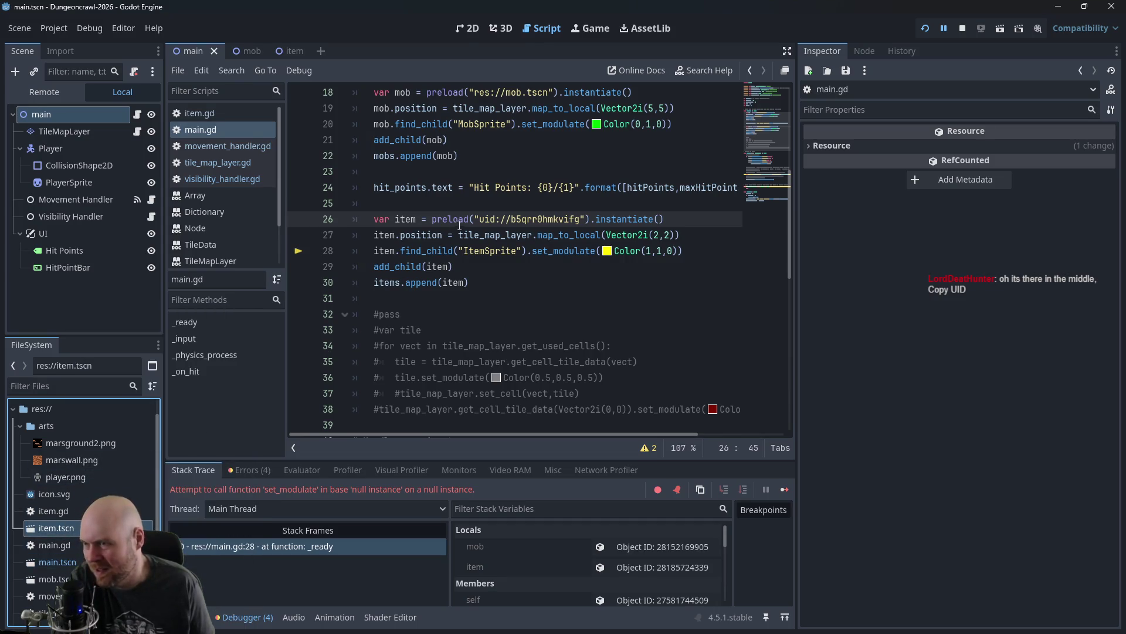
drag(478, 219, 584, 219)
text(uid://cffqun8nahhn)
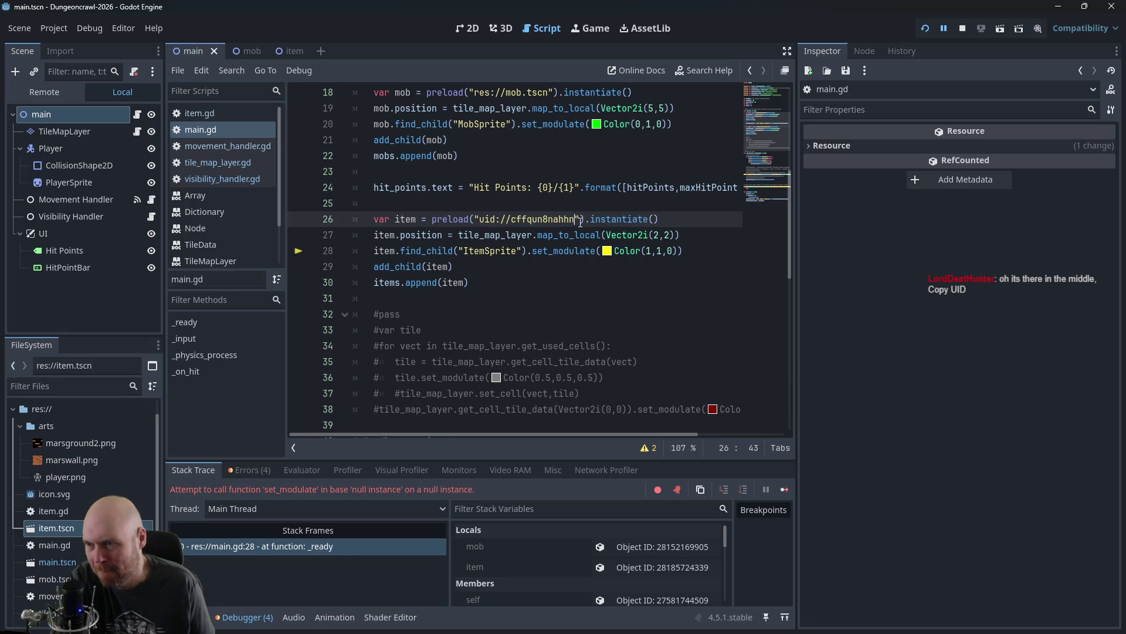
Step: Restart the game, walk left onto the item, then end the debug session
click(962, 28)
click(926, 28)
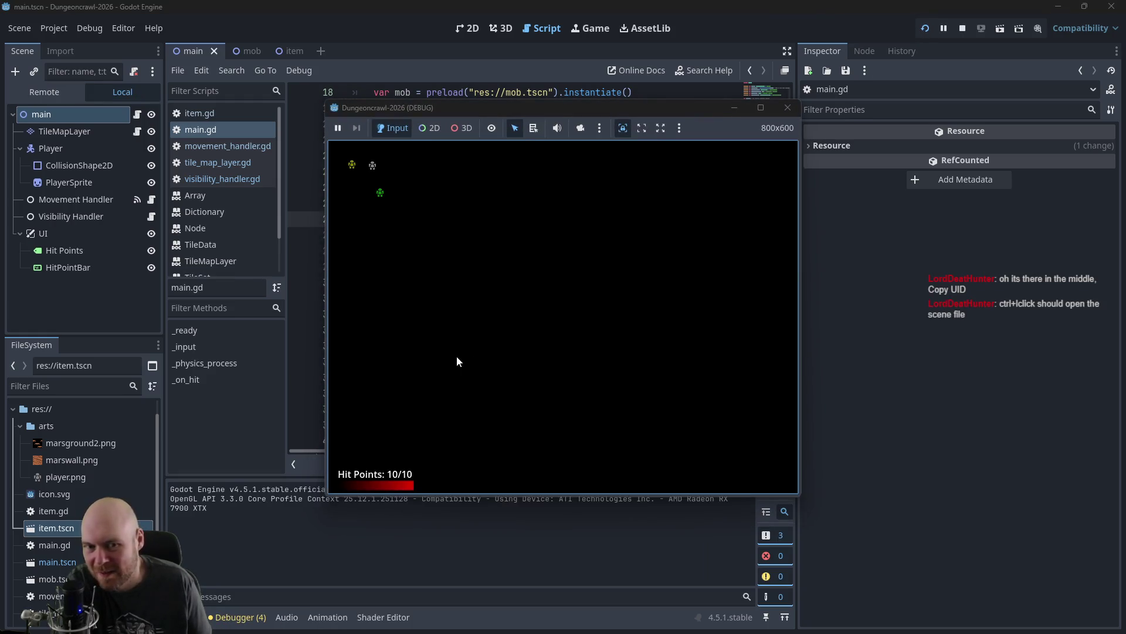
key(Left)
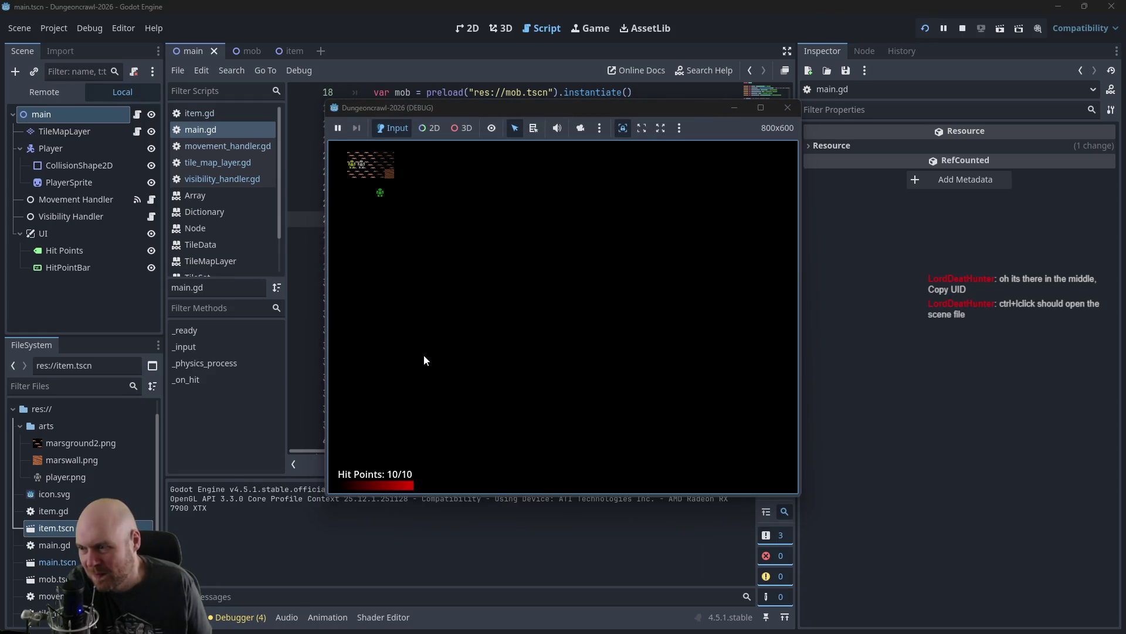
key(Left)
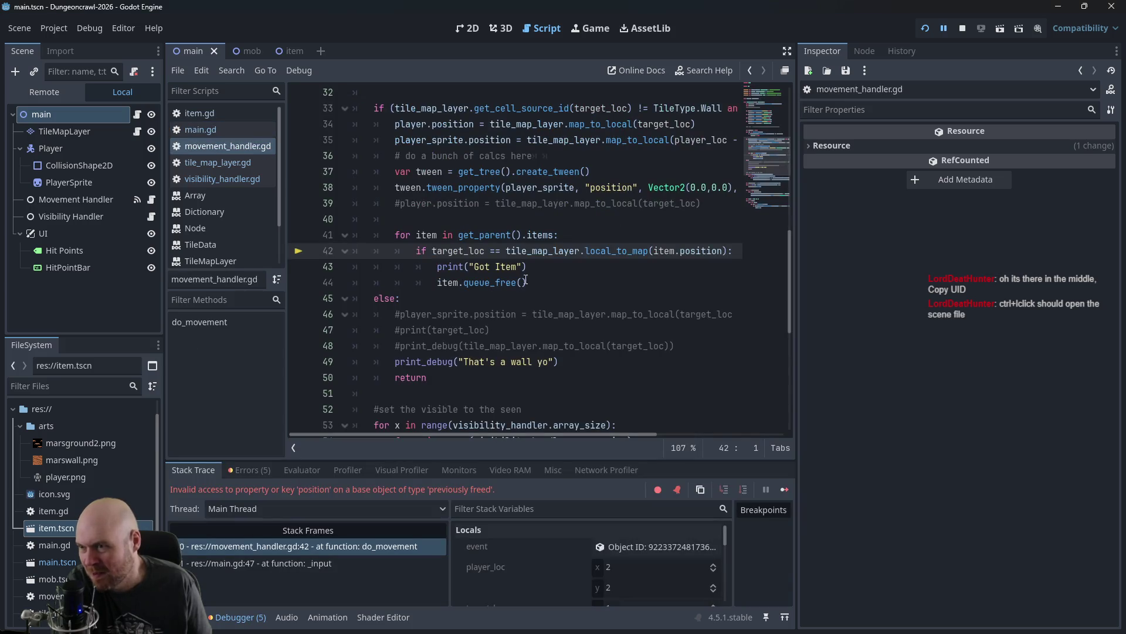
click(962, 28)
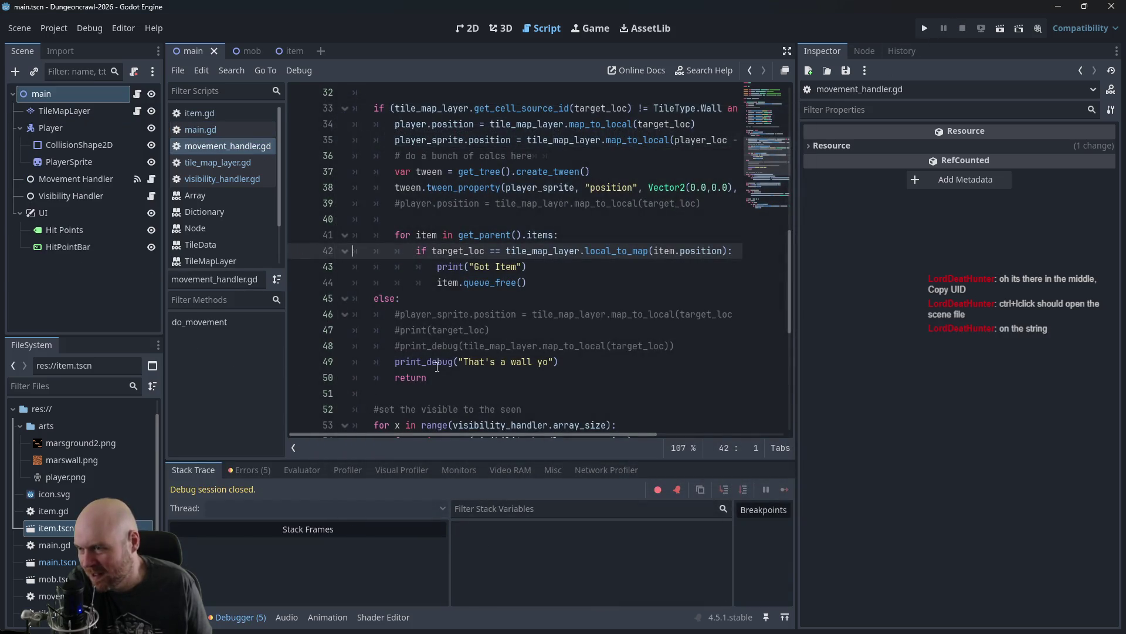
Step: Look through item.gd and main.gd, then return to movement_handler.gd
scroll(437, 366, up, 2)
scroll(411, 296, up, 4)
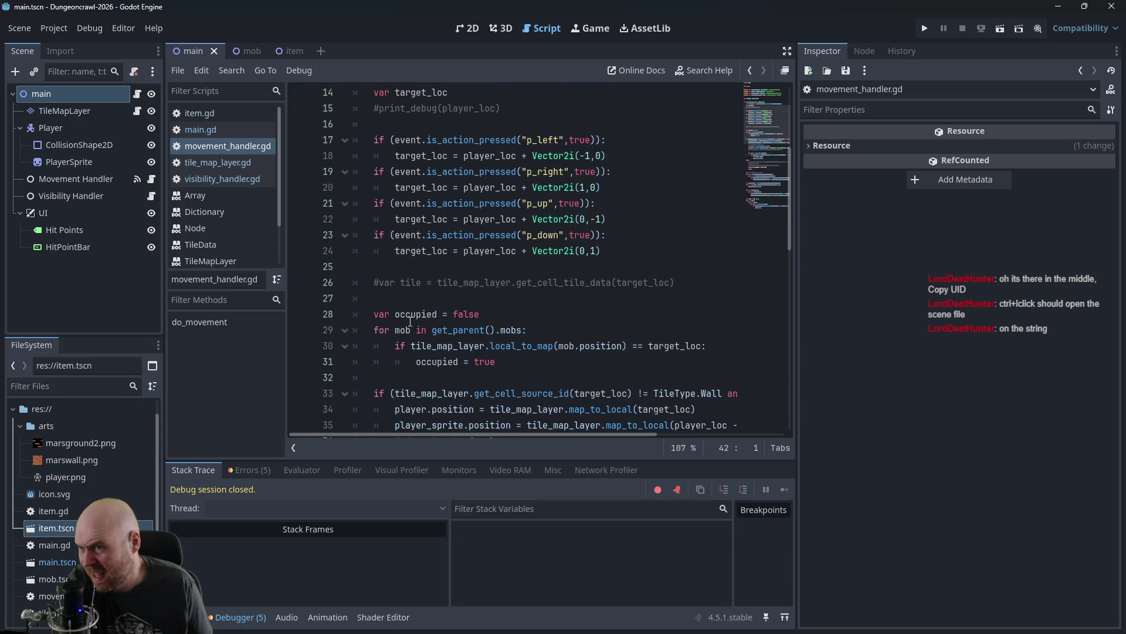
scroll(410, 322, up, 3)
scroll(410, 329, down, 3)
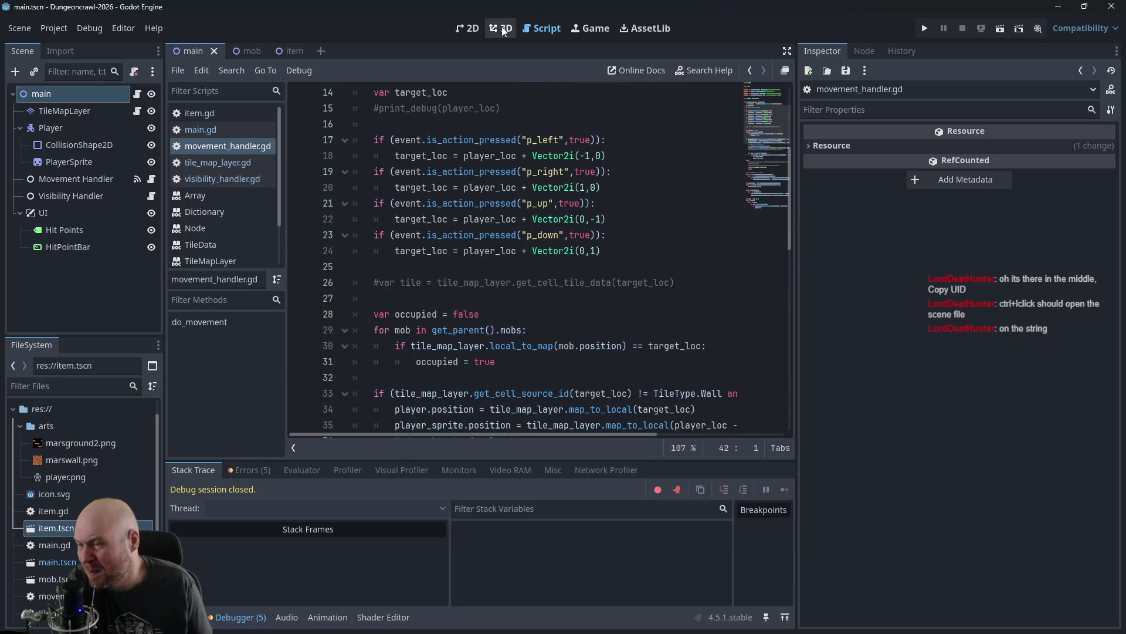
scroll(478, 259, up, 3)
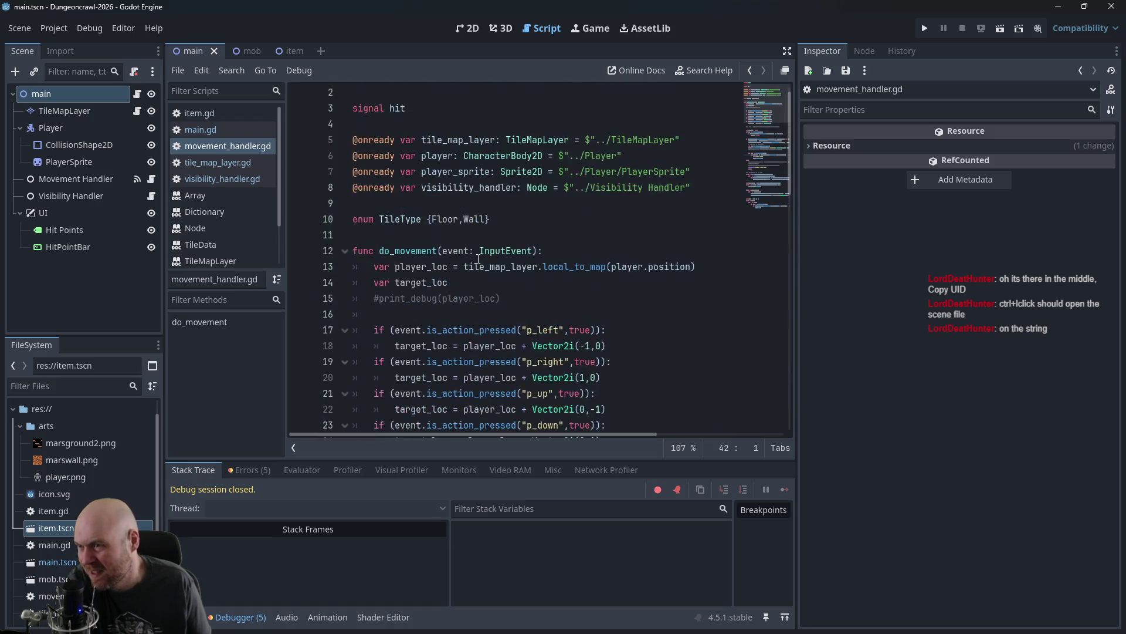
scroll(480, 260, down, 3)
scroll(481, 261, down, 3)
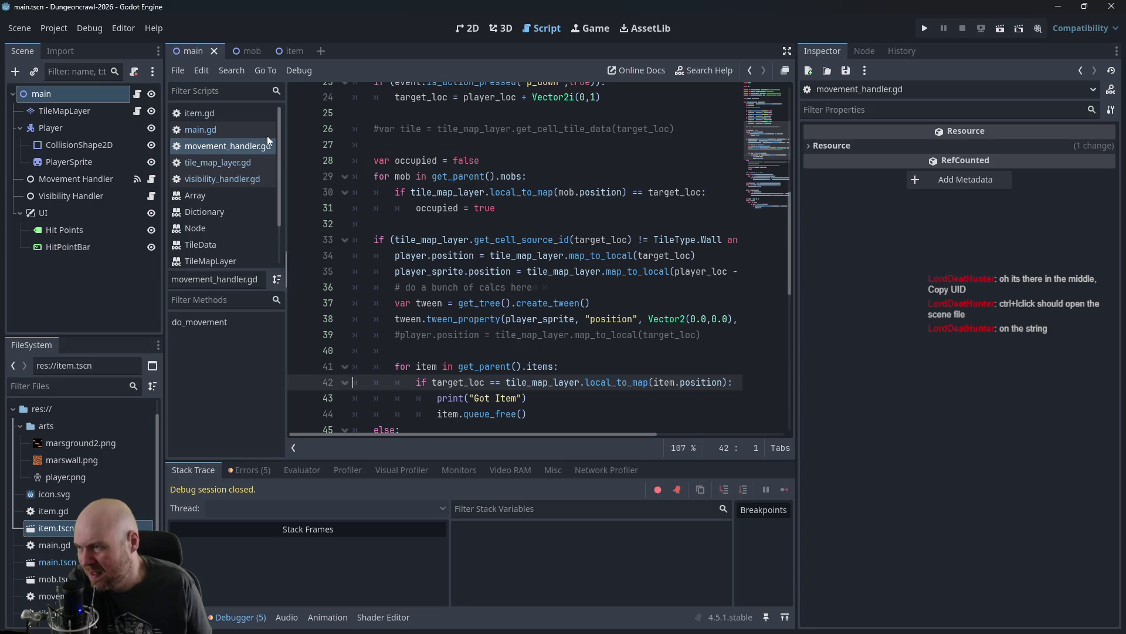
click(206, 114)
click(213, 130)
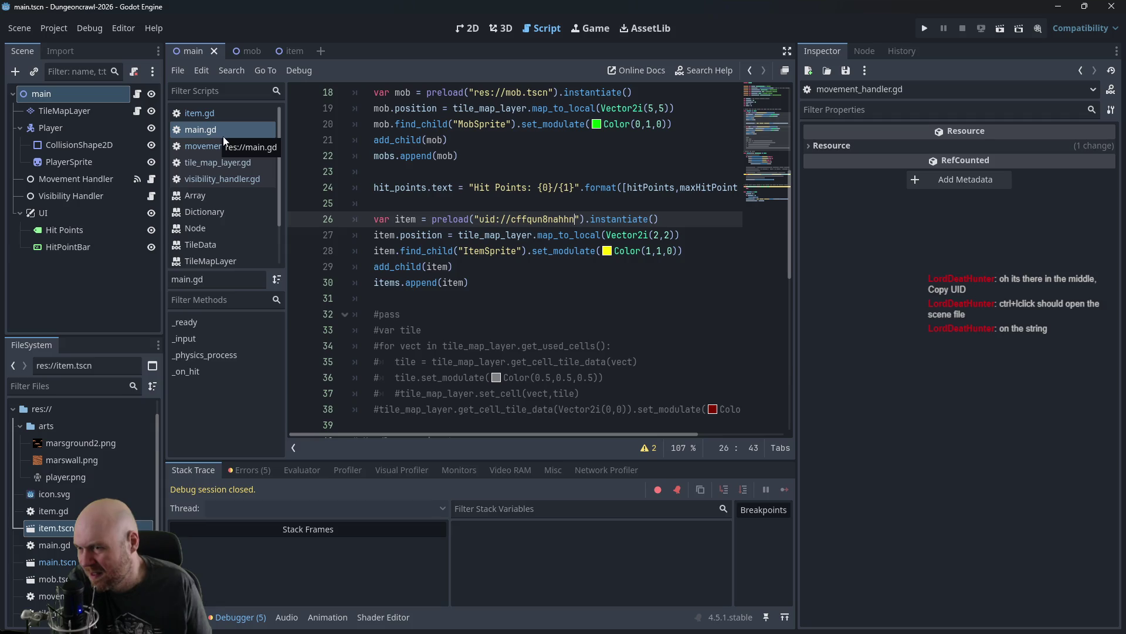
click(218, 146)
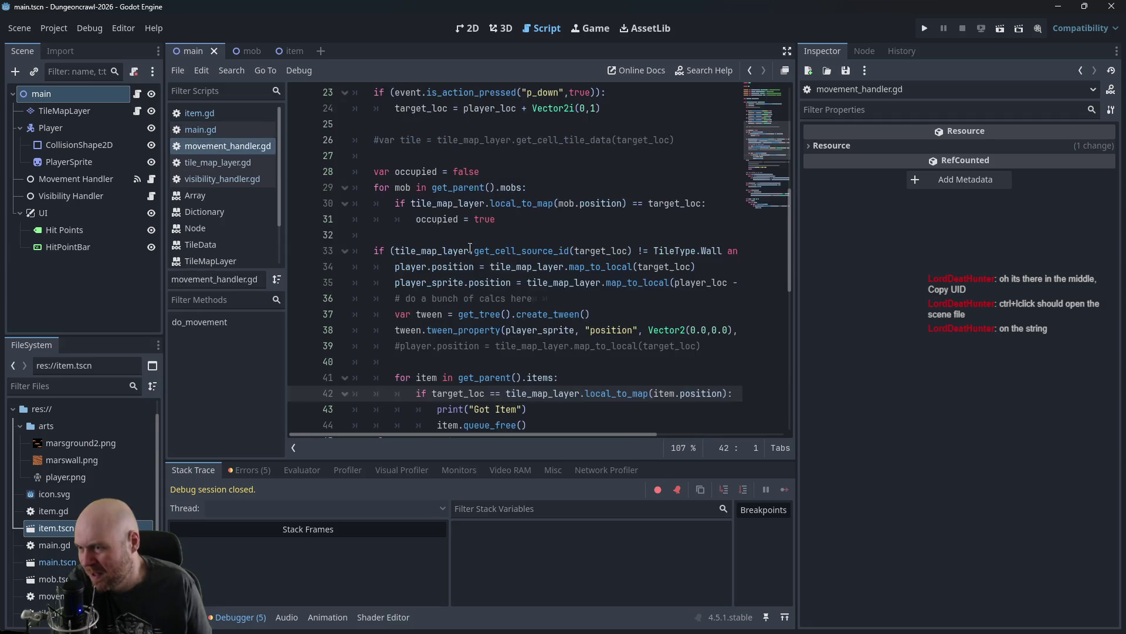
Step: Add a new line after item.queue_free() beginning get_parent().items
scroll(469, 264, down, 3)
click(587, 282)
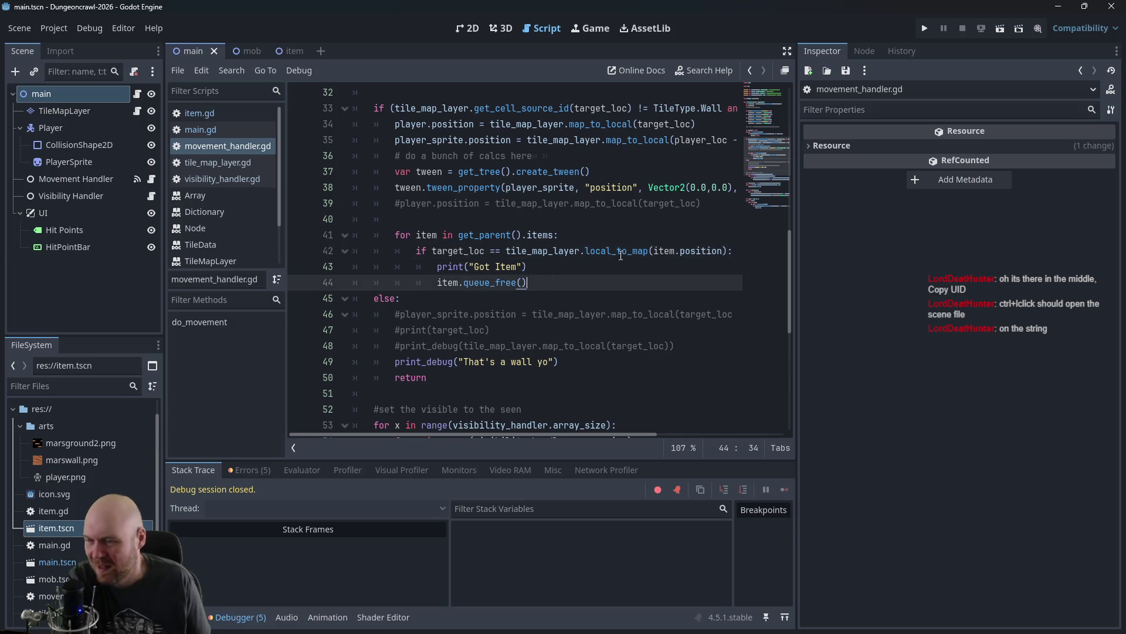
key(Return)
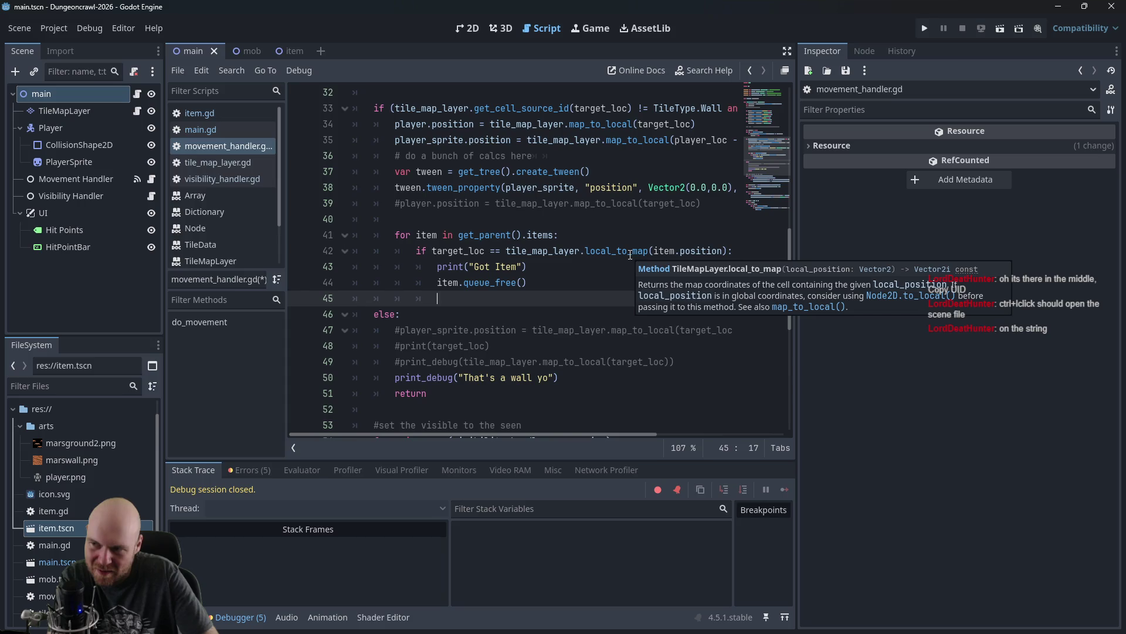
text(get_parent)
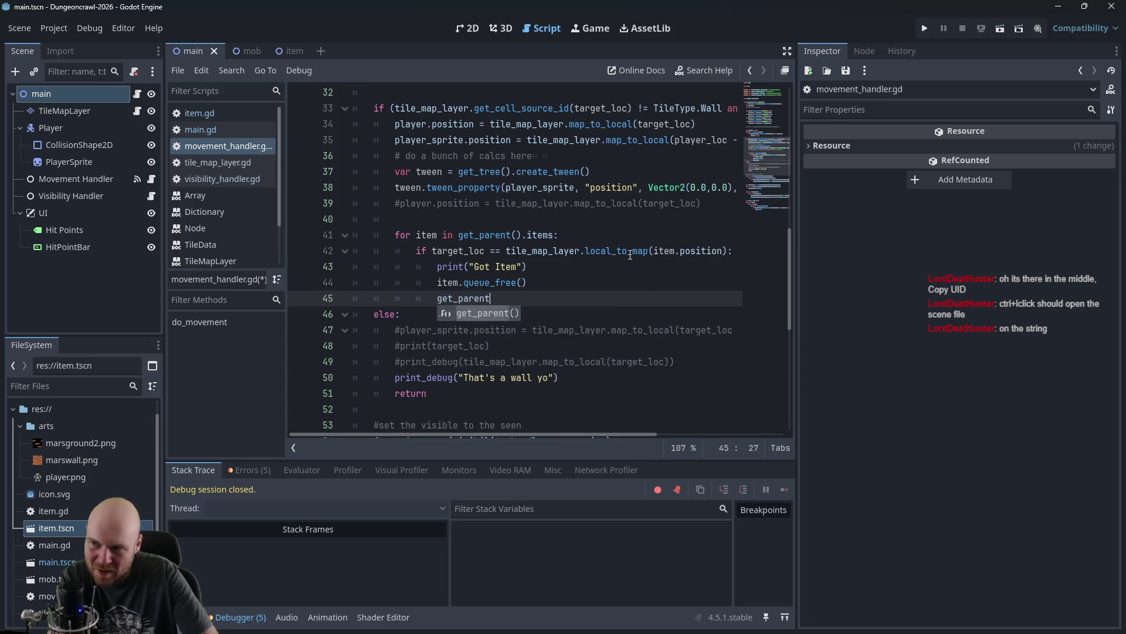
text(().item)
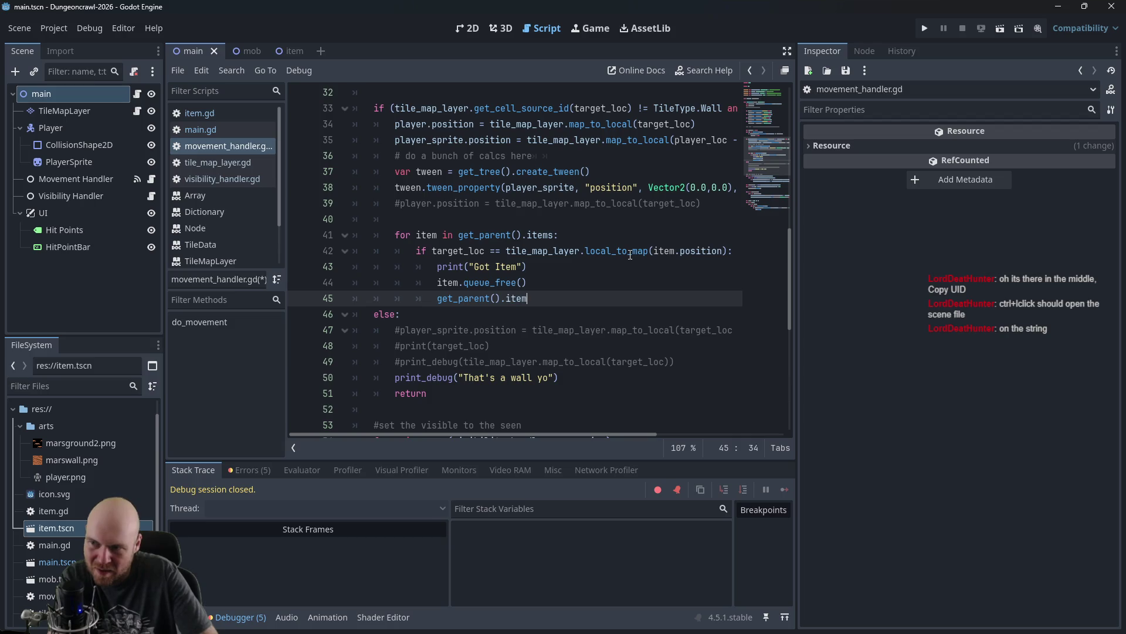
text(s.remov)
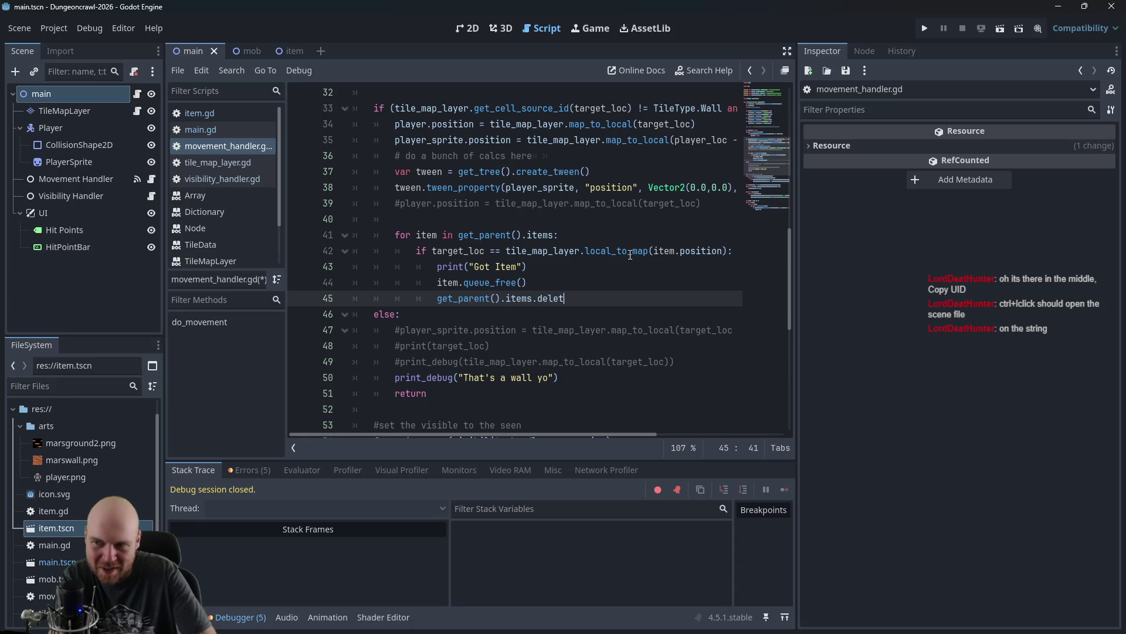
key(BackSpace)
key(BackSpace)
key(BackSpace)
Step: Check the items array declaration in main.gd, then switch to Firefox
scroll(482, 245, up, 1)
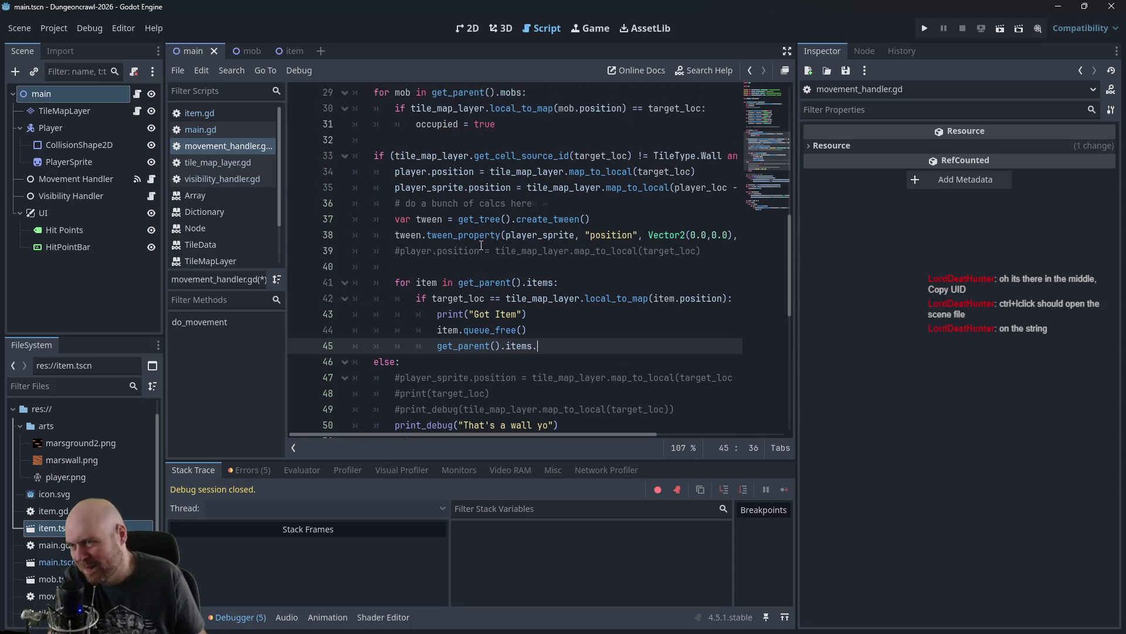
scroll(481, 245, up, 5)
click(211, 130)
scroll(508, 184, up, 6)
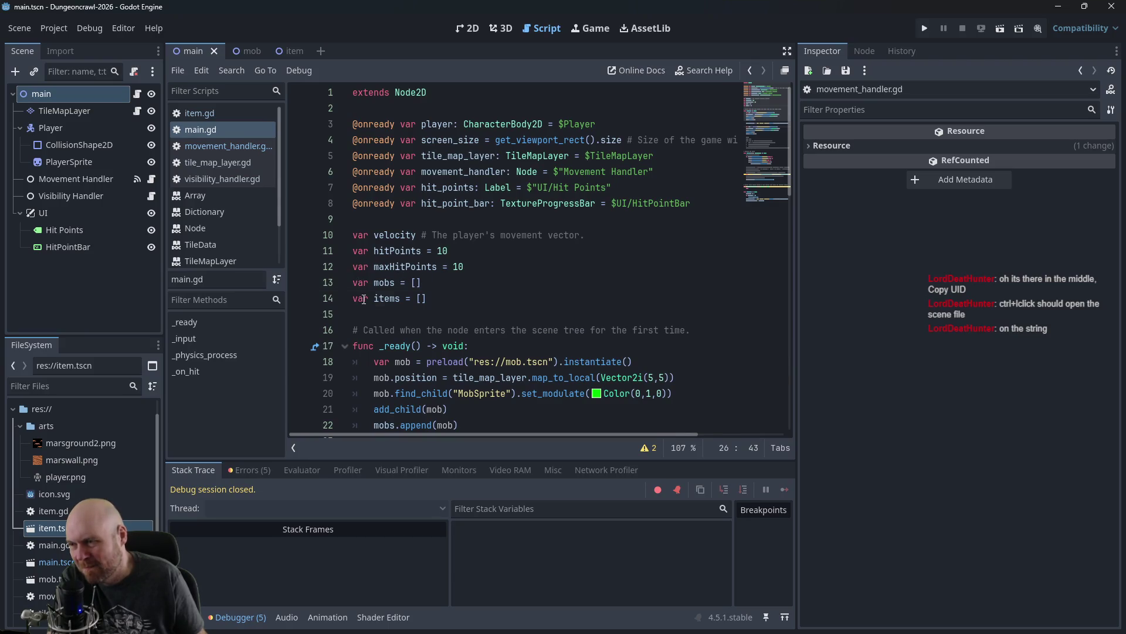
click(386, 298)
scroll(398, 295, down, 9)
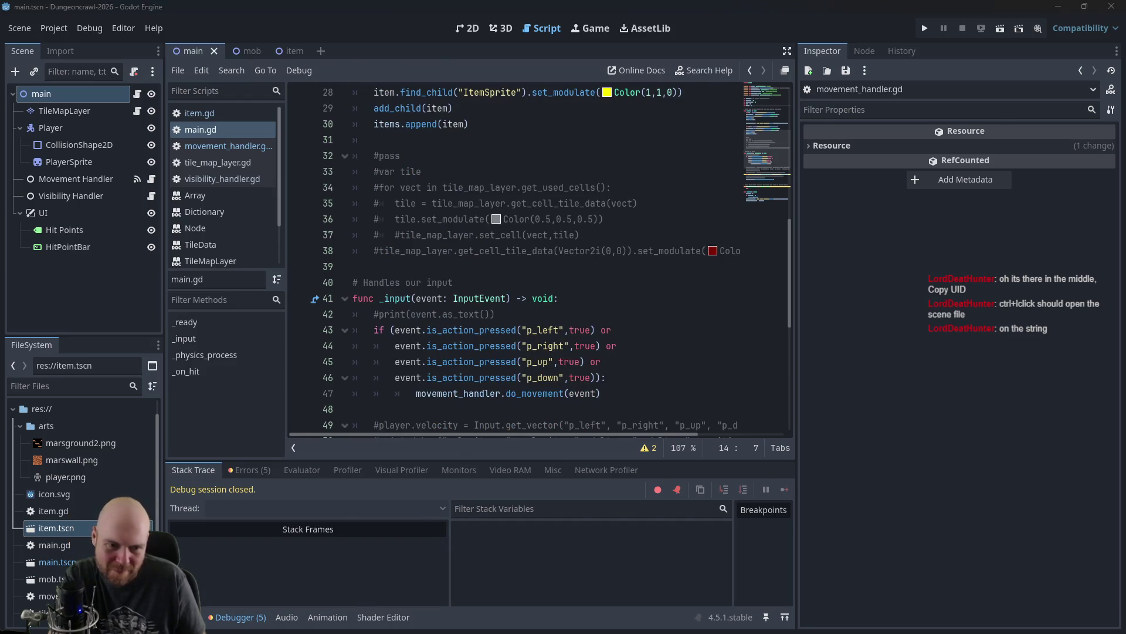
key(alt+Tab)
Step: Search Google for 'godot removeing thing from array' in a new tab
key(ctrl+t)
text(godot re)
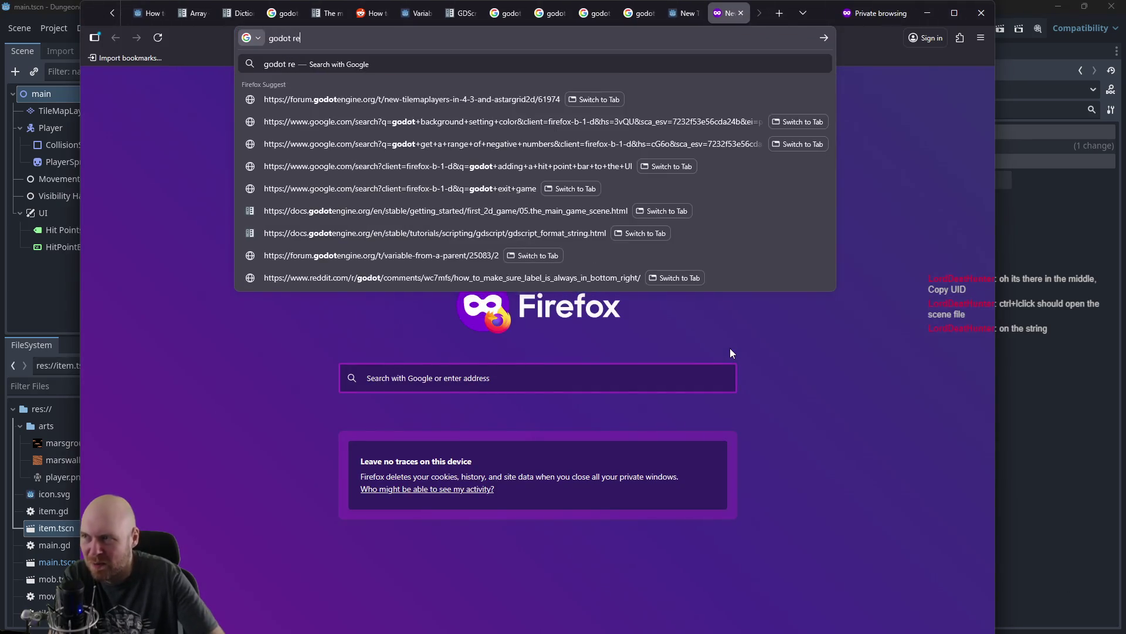
text(moveing thing from array)
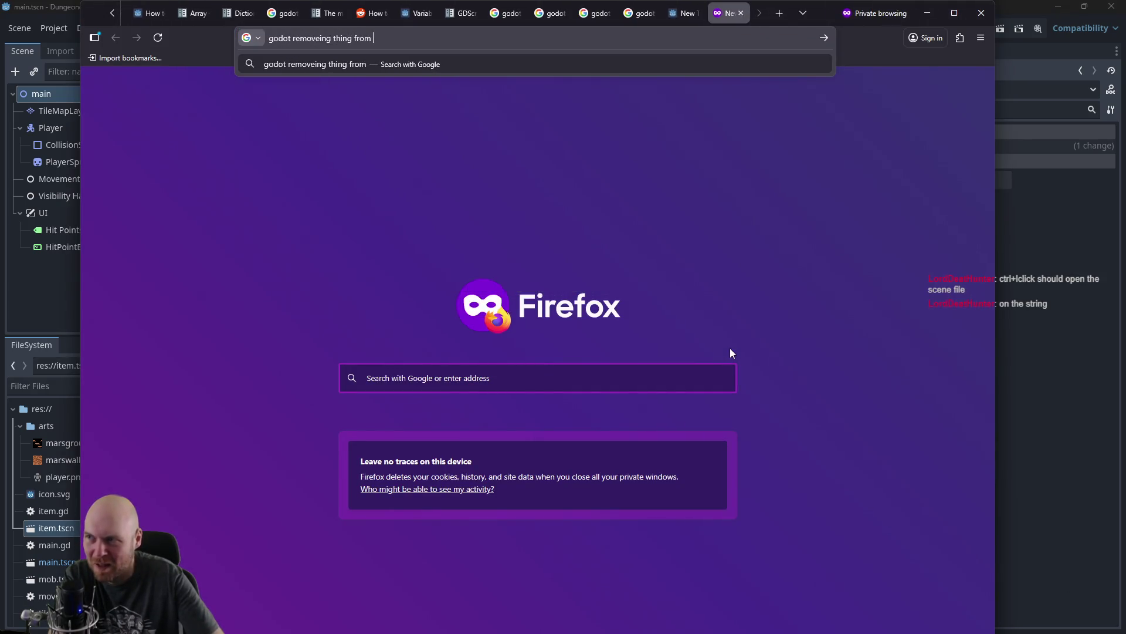
key(Return)
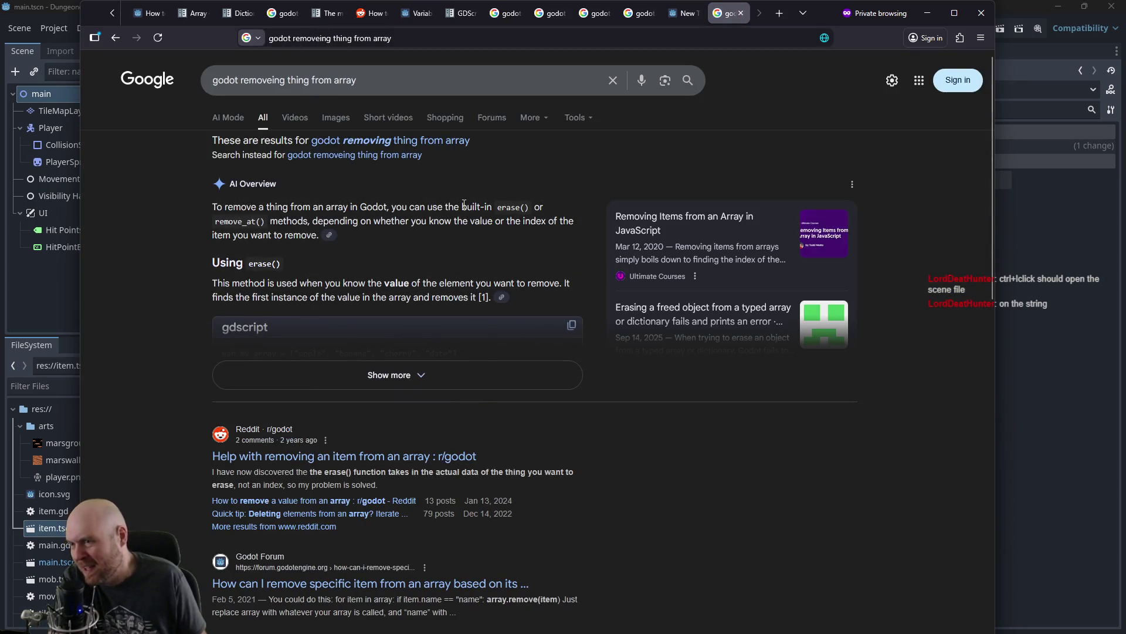
Step: Add the missing ')' to the items.erase(item) line in movement_handler.gd and test-run the game
click(1035, 318)
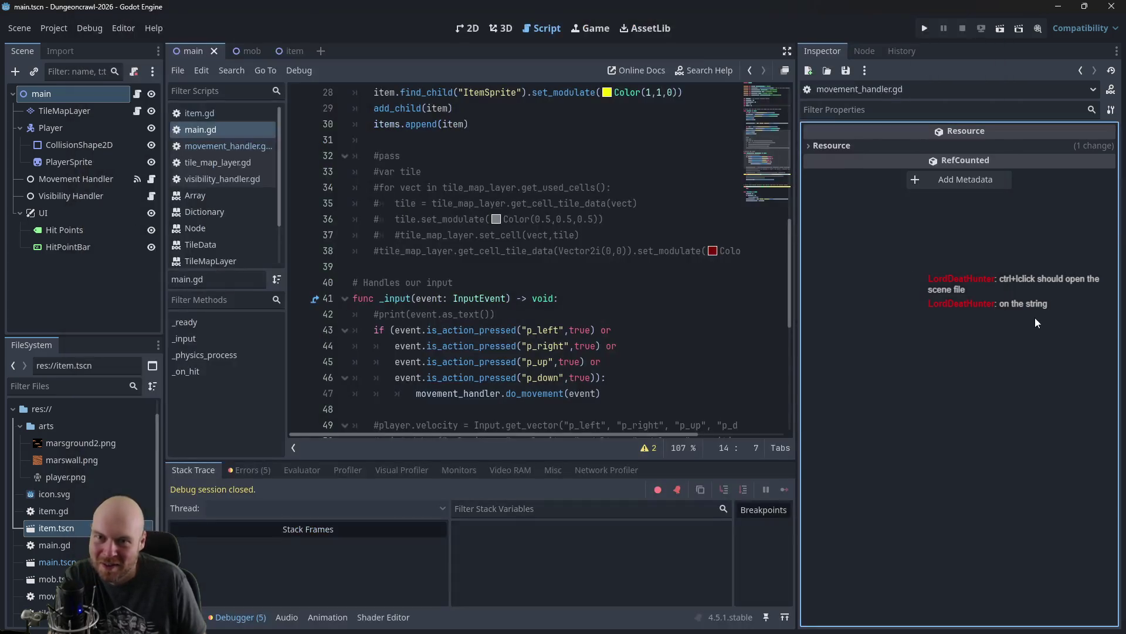
click(550, 270)
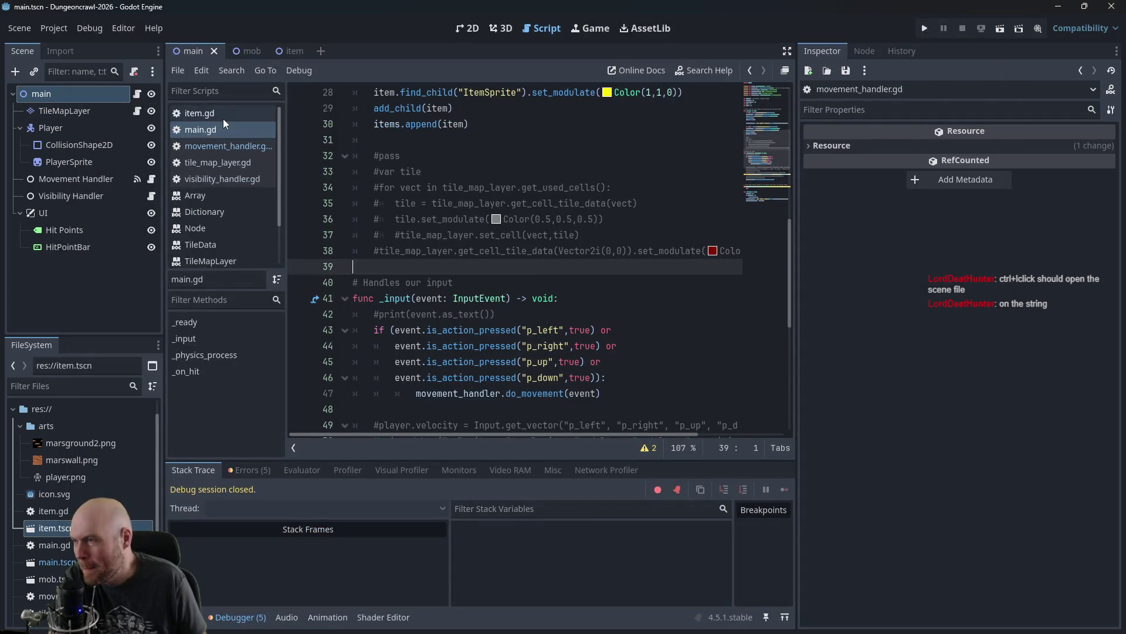
click(211, 176)
click(213, 150)
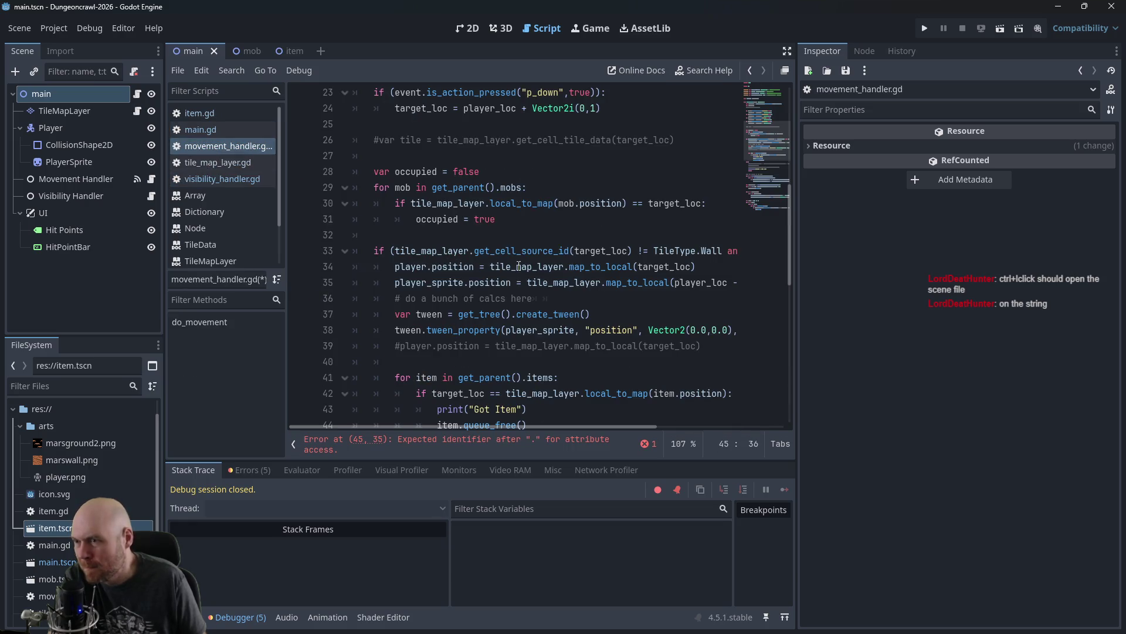
scroll(525, 333, down, 2)
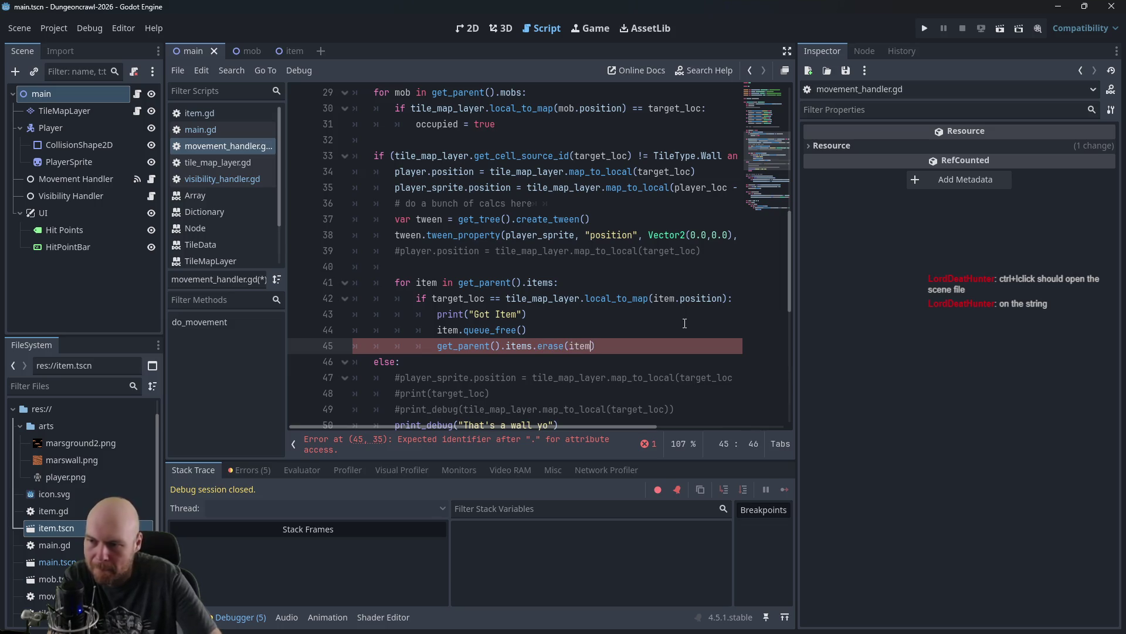
text())
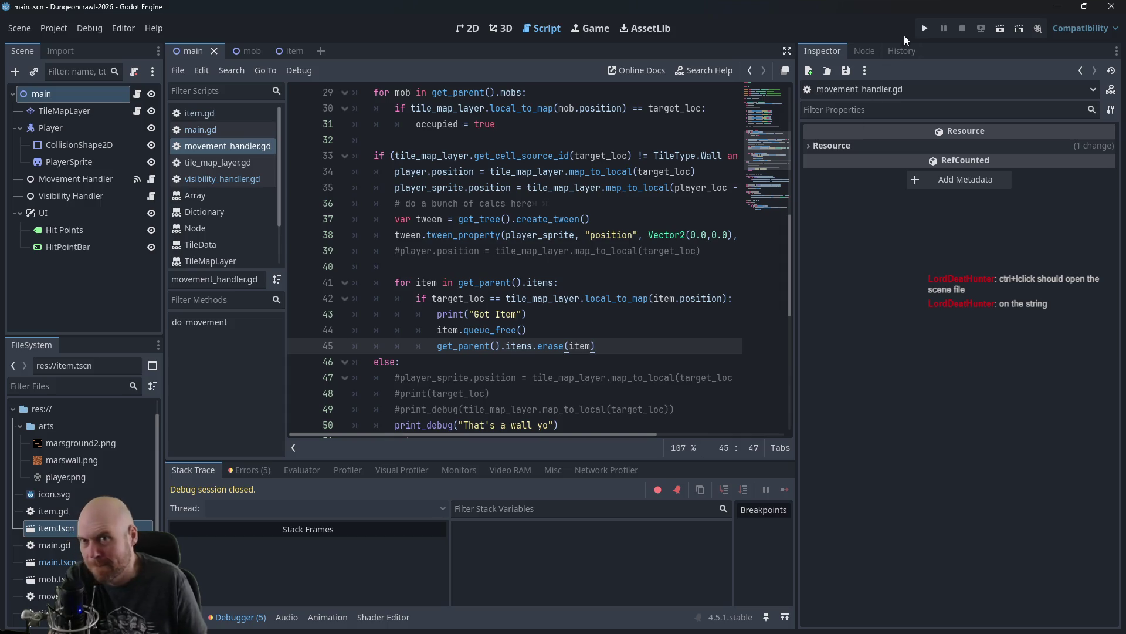
click(924, 29)
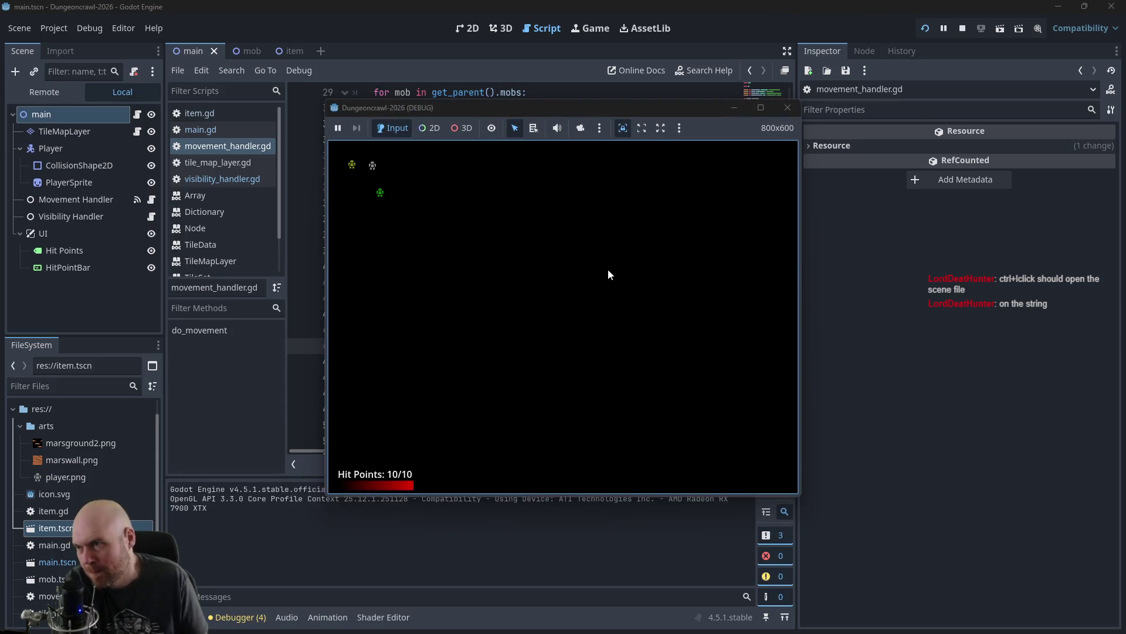
click(787, 108)
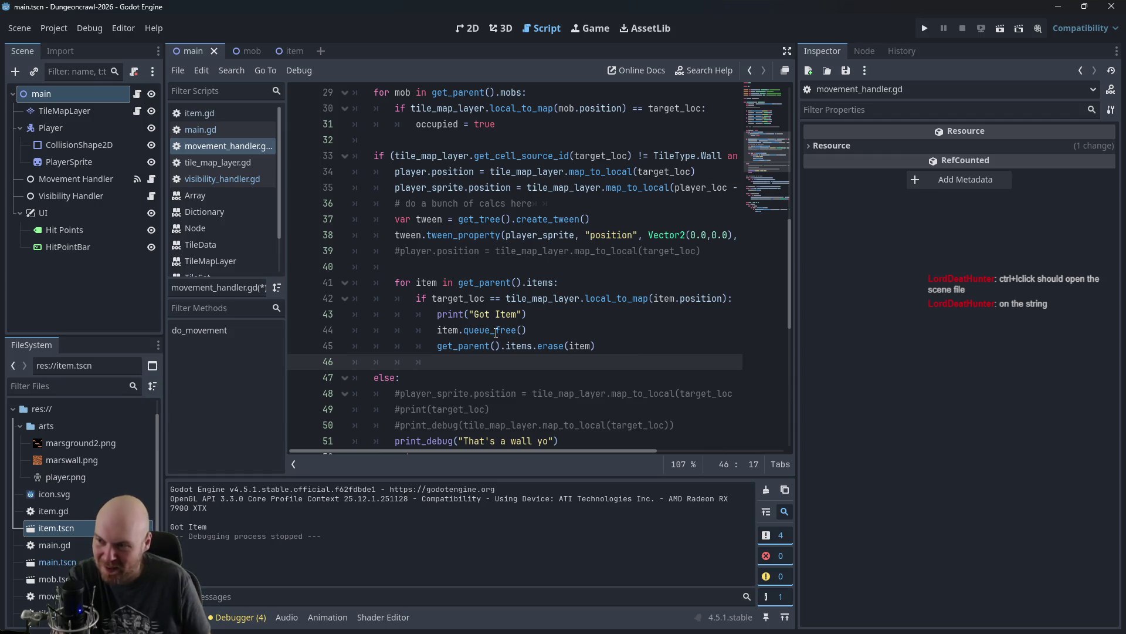
Step: After the erase line, add visibility_handler.vision_range += 2, checking vision_range in visibility_handler.gd
scroll(478, 326, up, 9)
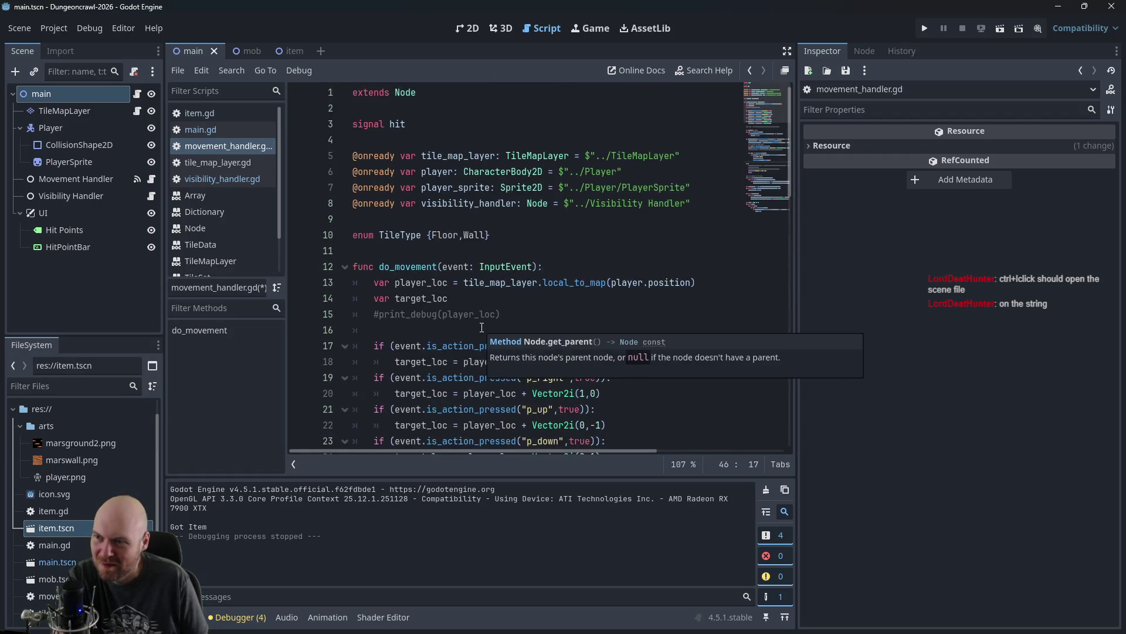
scroll(480, 332, down, 3)
scroll(510, 268, up, 3)
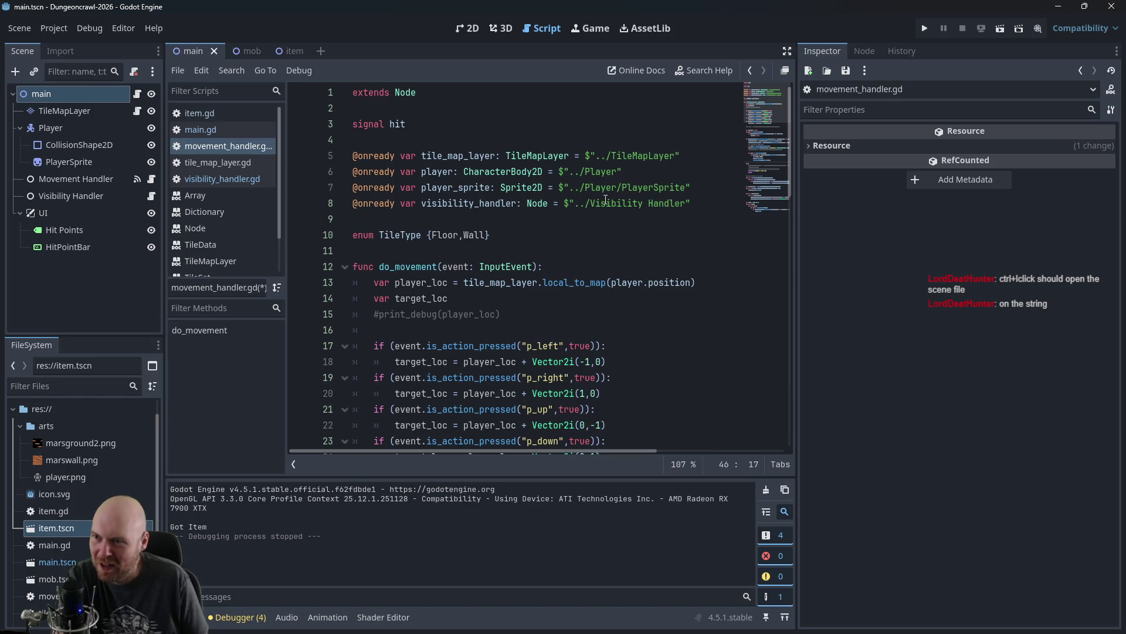
scroll(606, 199, down, 9)
text(v)
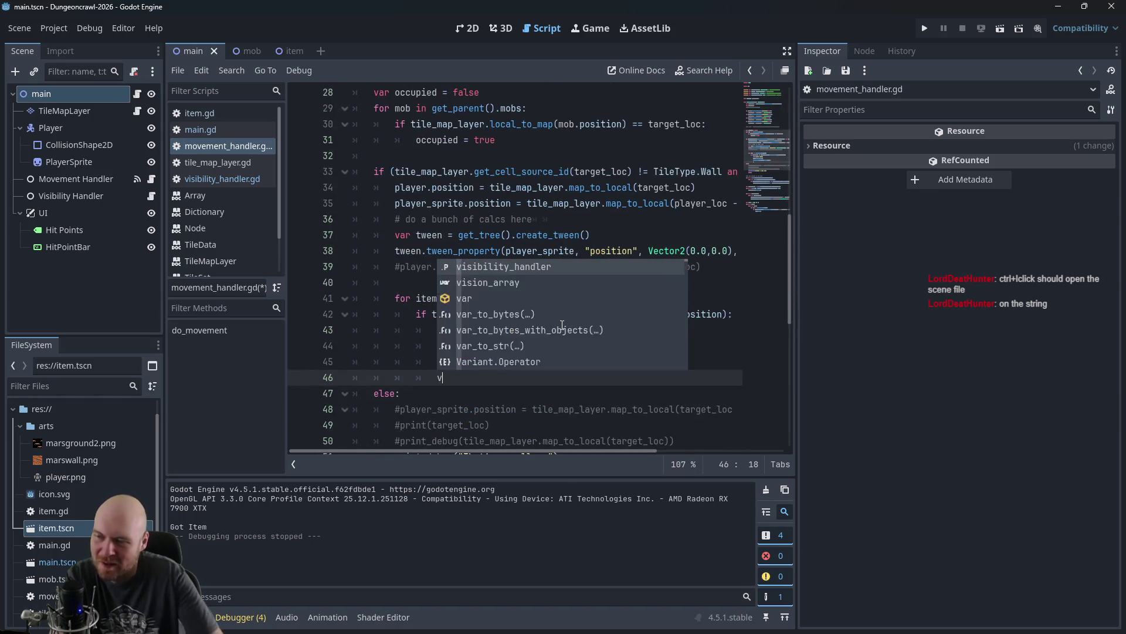
text(isibility_handler)
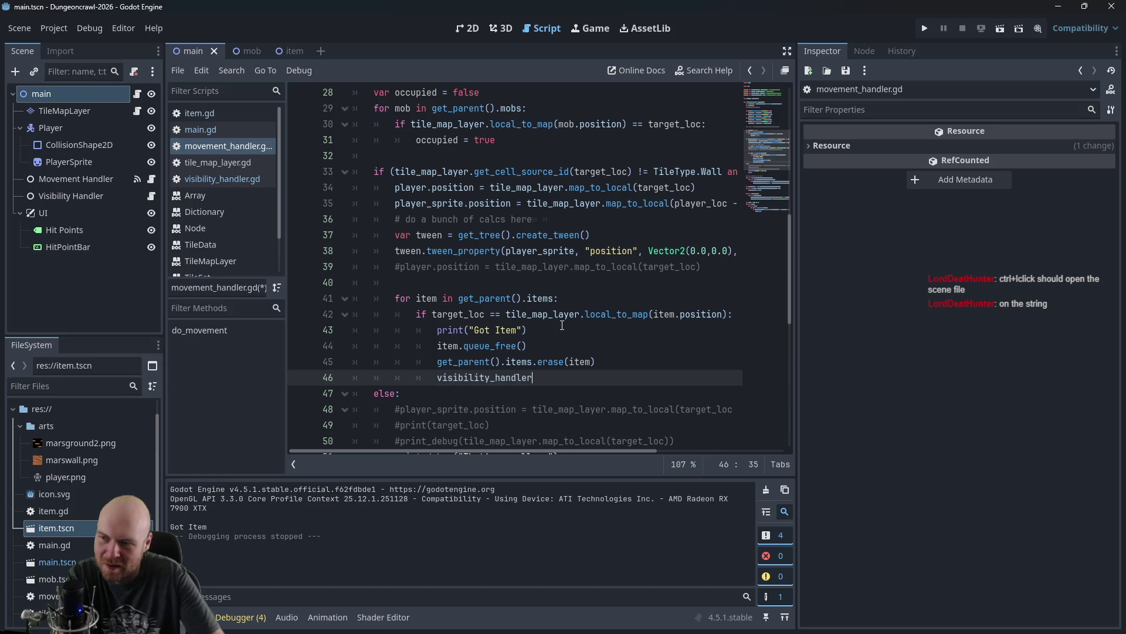
text(.vision_radius)
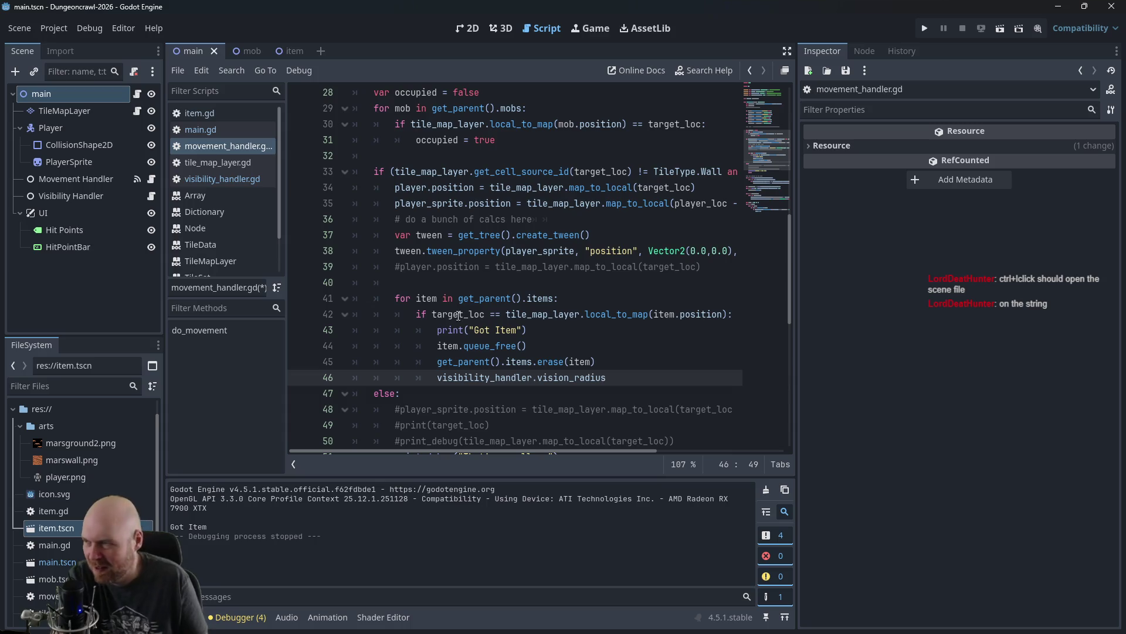
click(213, 182)
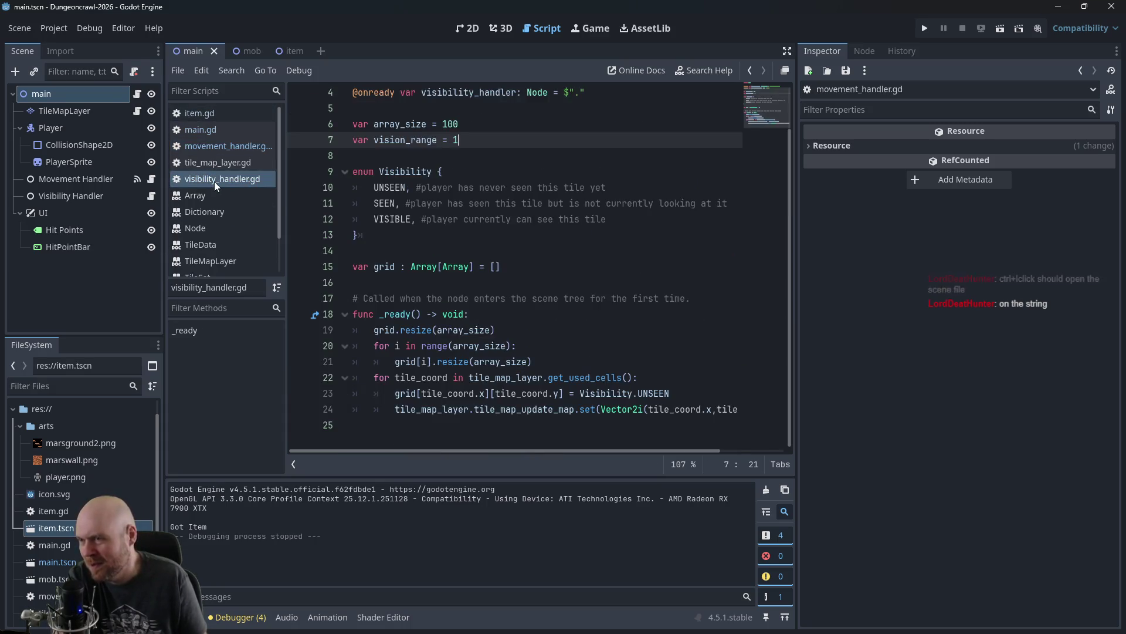
click(229, 148)
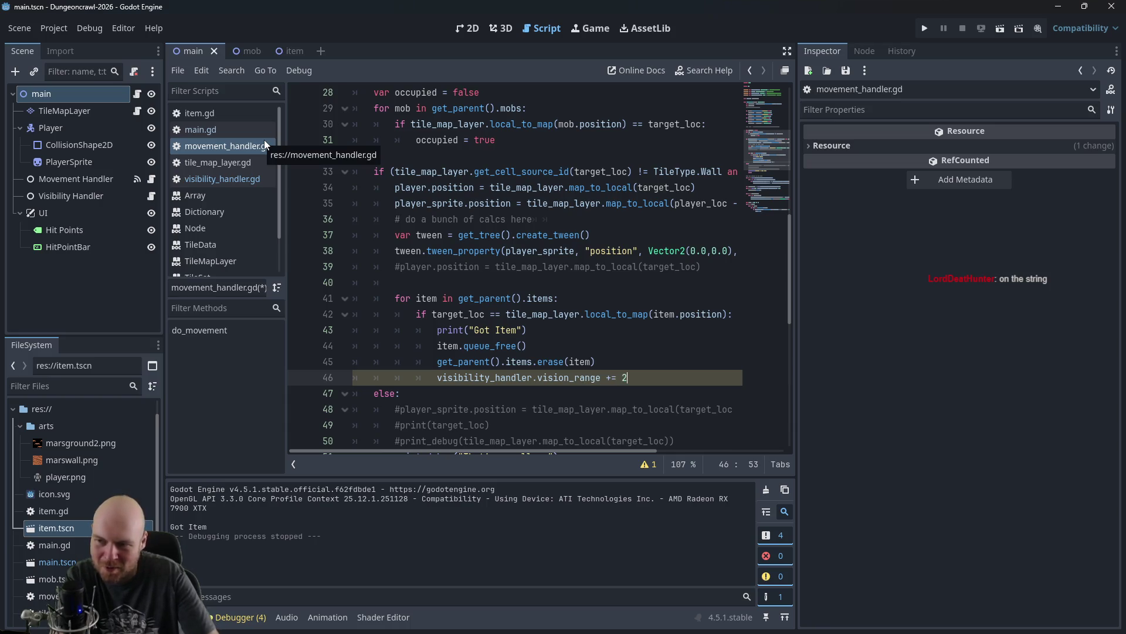
click(446, 266)
Step: Playtest by walking down, right and up the corridor, then close the game
click(927, 28)
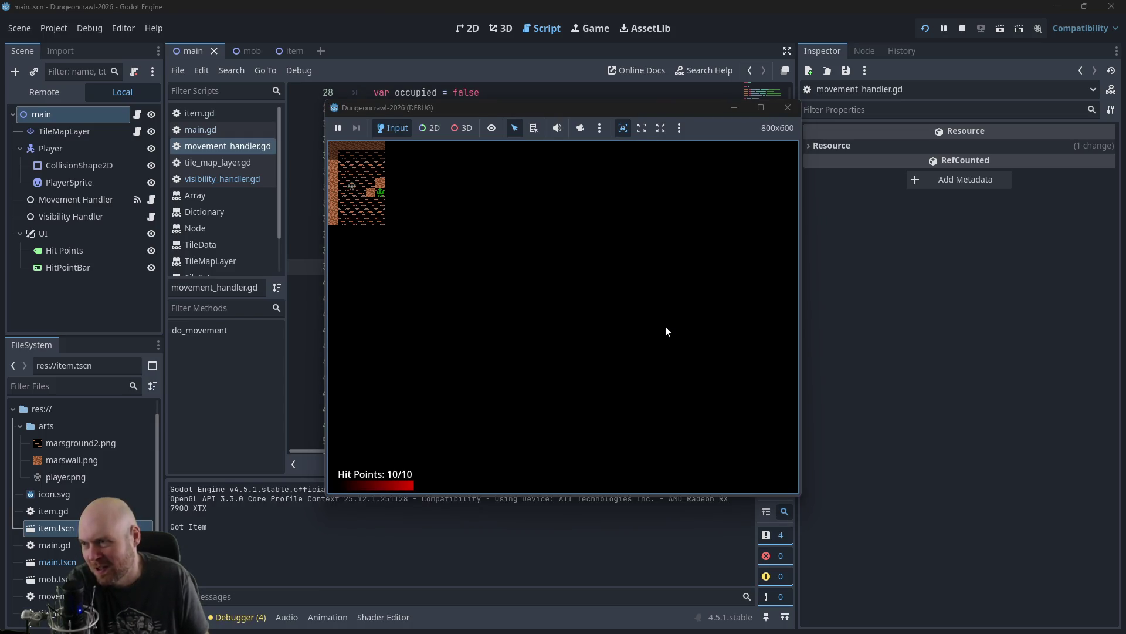
key(Down)
key(Right)
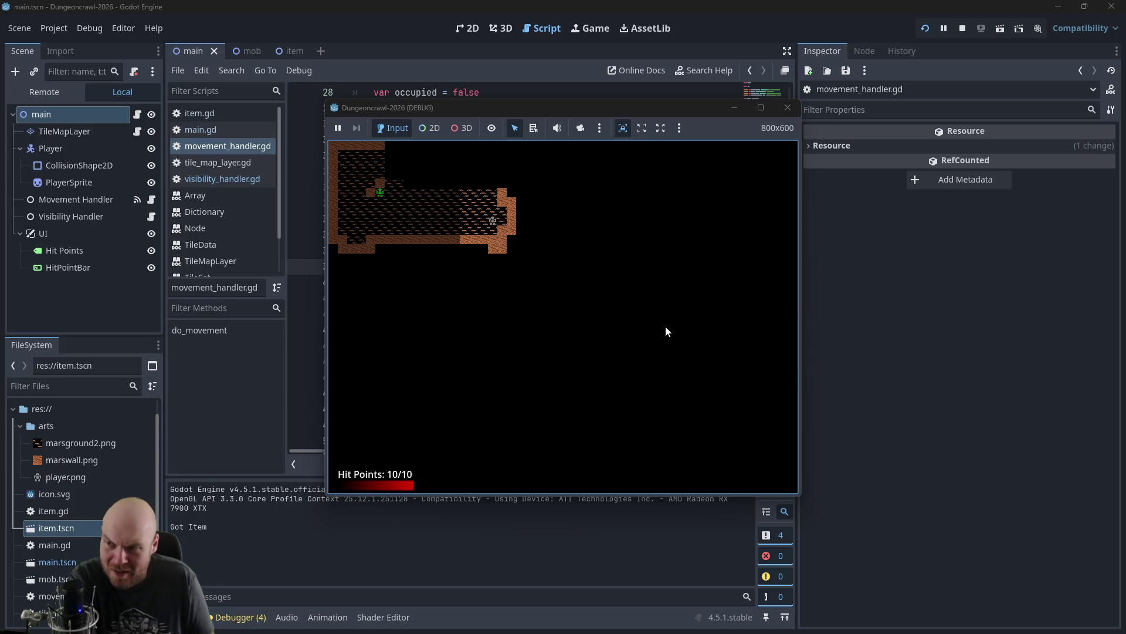
key(Up)
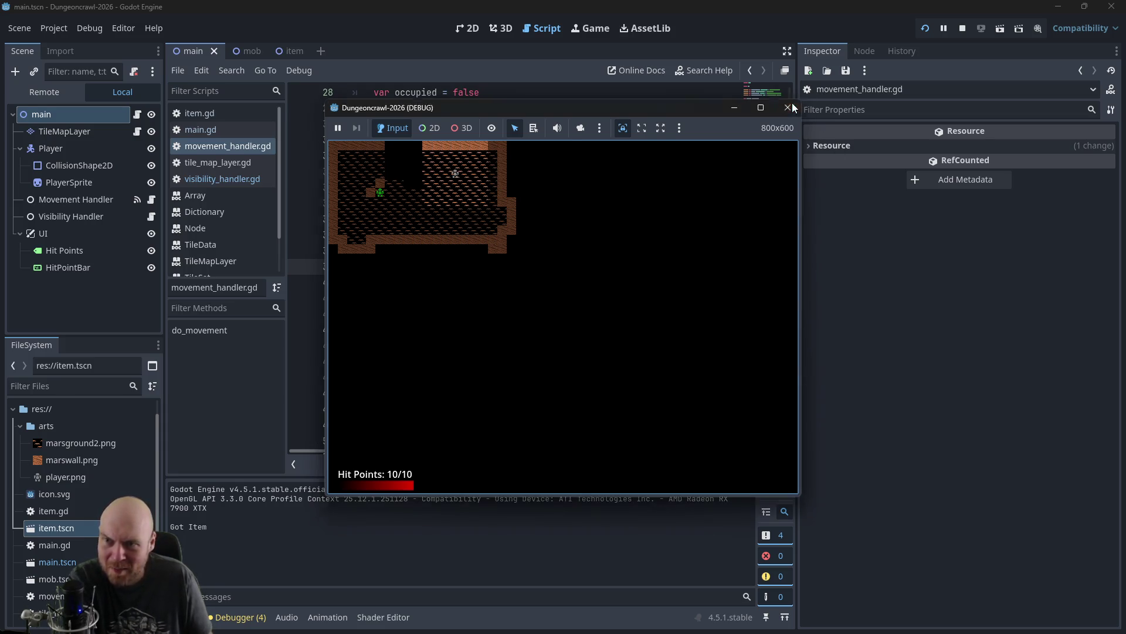
click(788, 108)
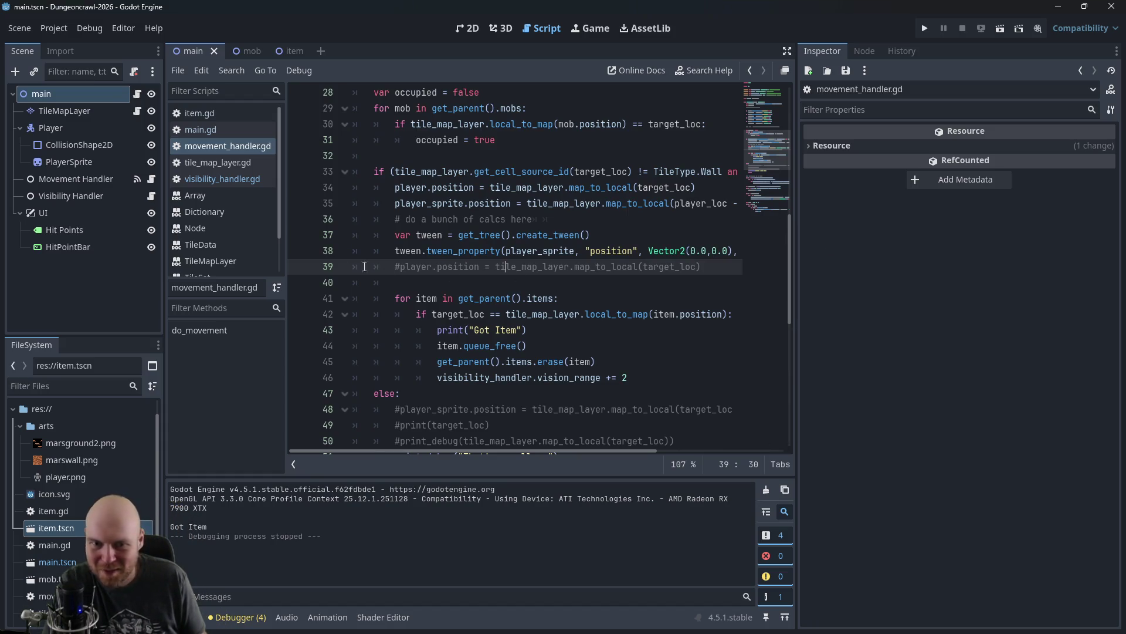
Step: In main.gd, open the item and mob scenes from their preload references
click(455, 296)
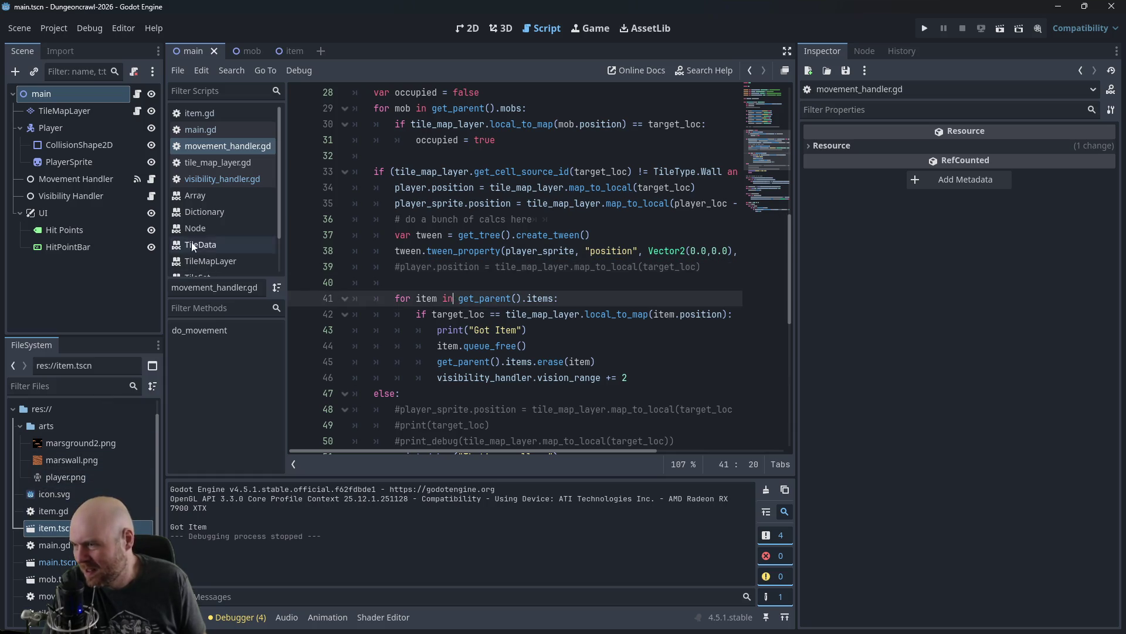
click(202, 163)
click(202, 178)
click(201, 129)
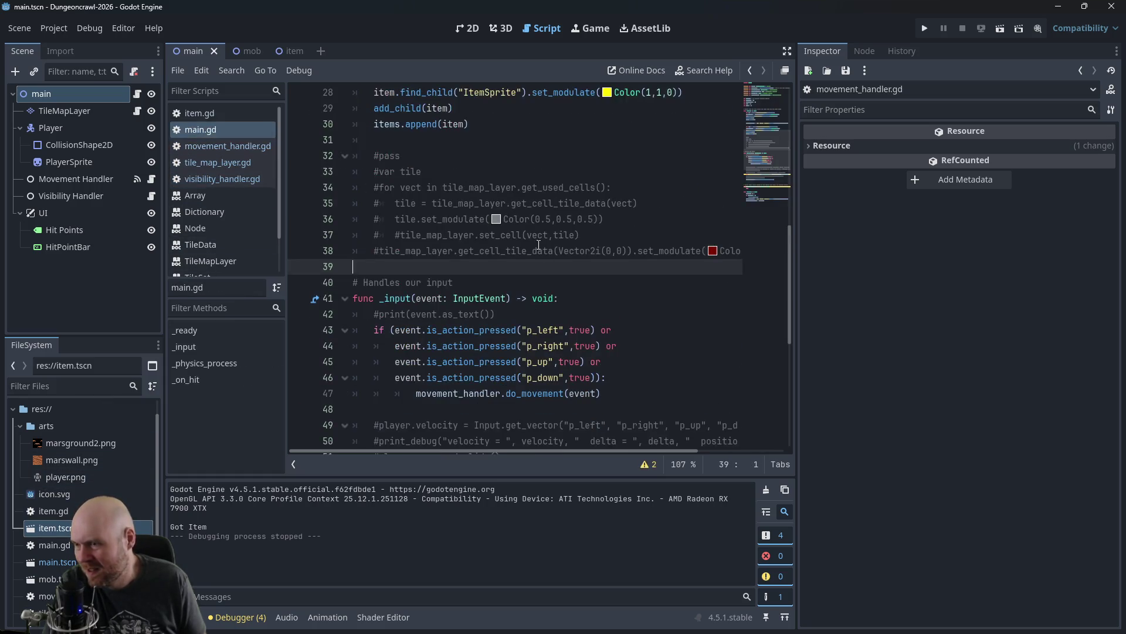
scroll(514, 135, up, 2)
ctrl+click(514, 135)
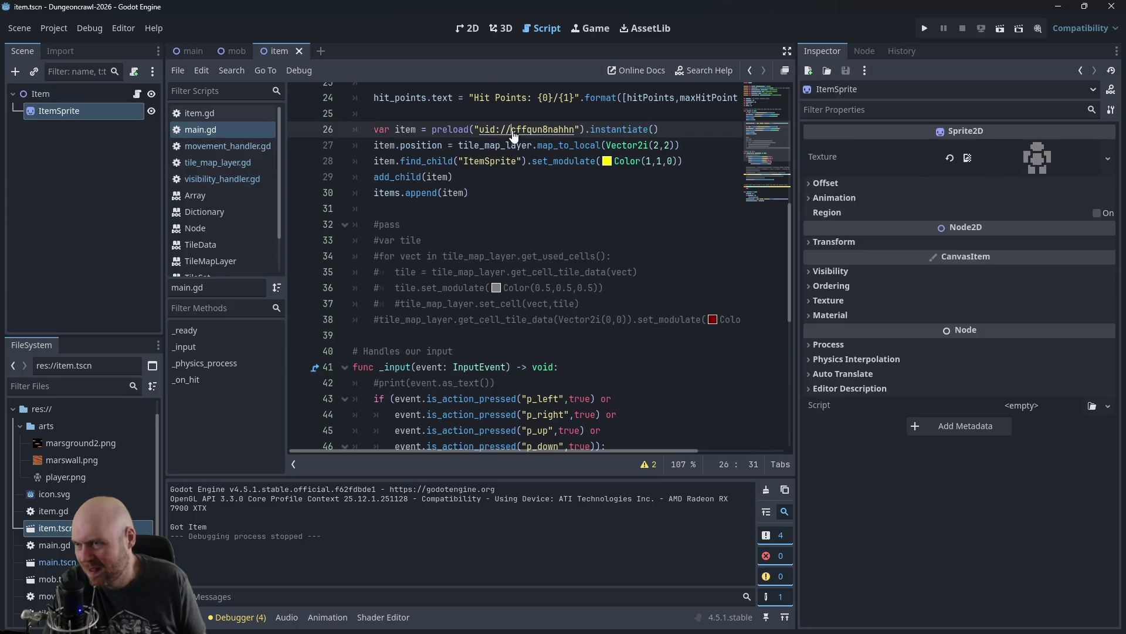
scroll(514, 136, up, 4)
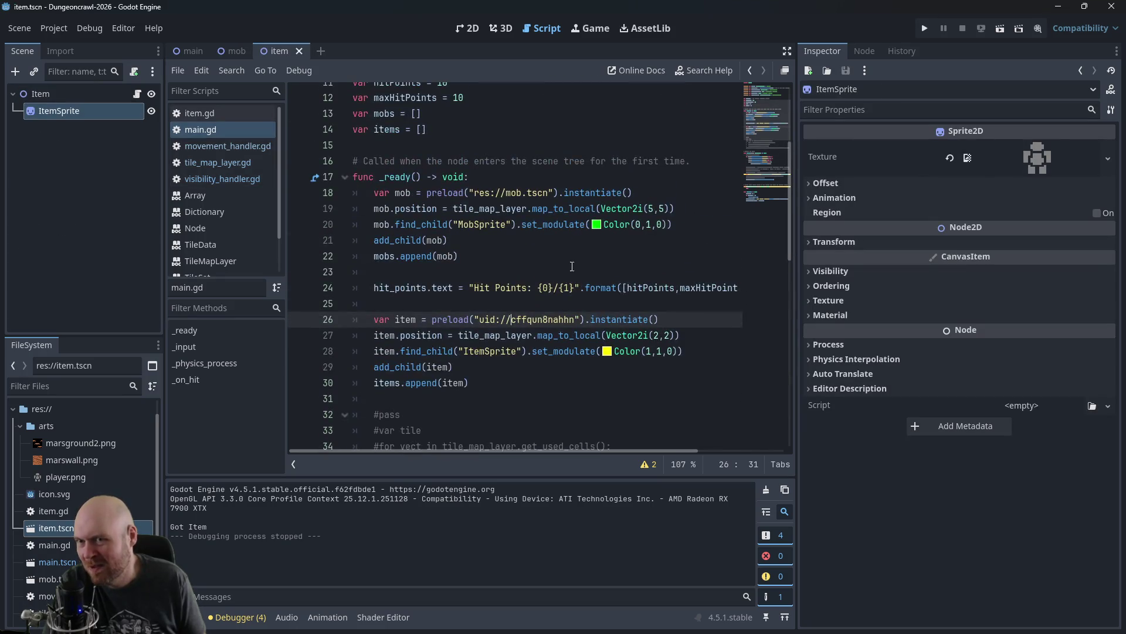
ctrl+click(514, 193)
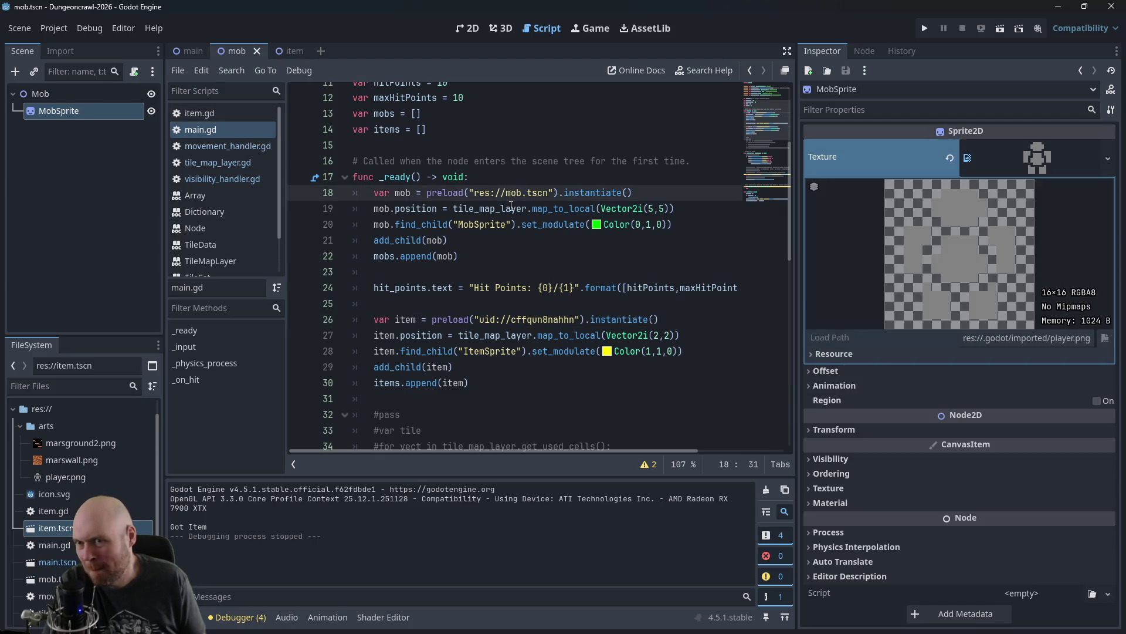
ctrl+click(551, 325)
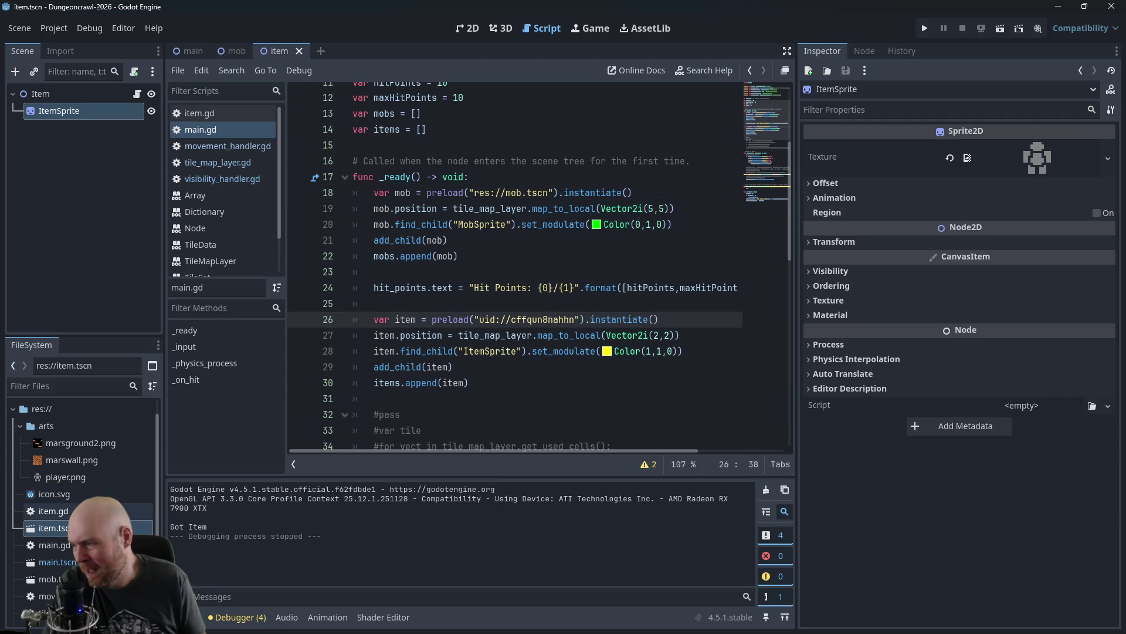
Step: Rename item.tscn to iten.tscn, test-run the game, then rename it back to item.tscn
right_click(54, 526)
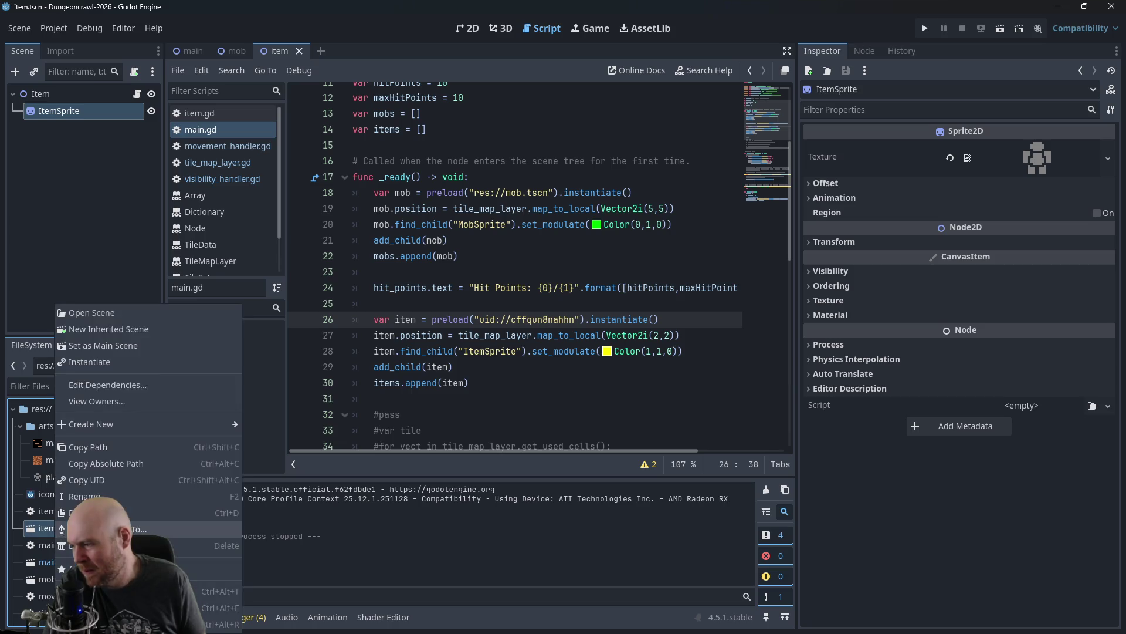
click(97, 490)
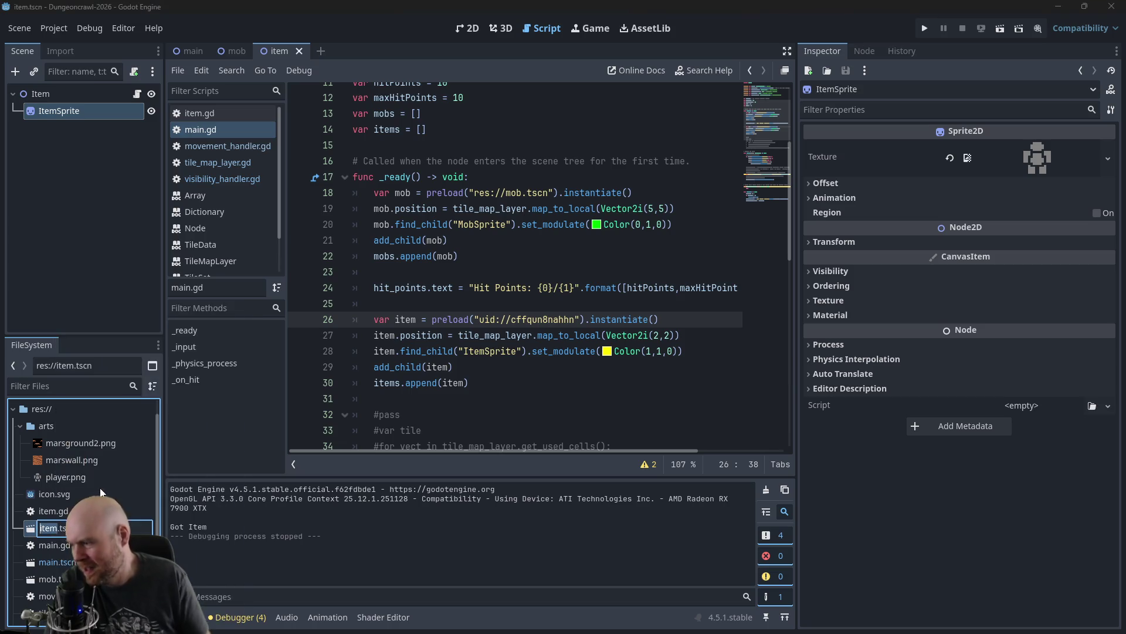
key(Return)
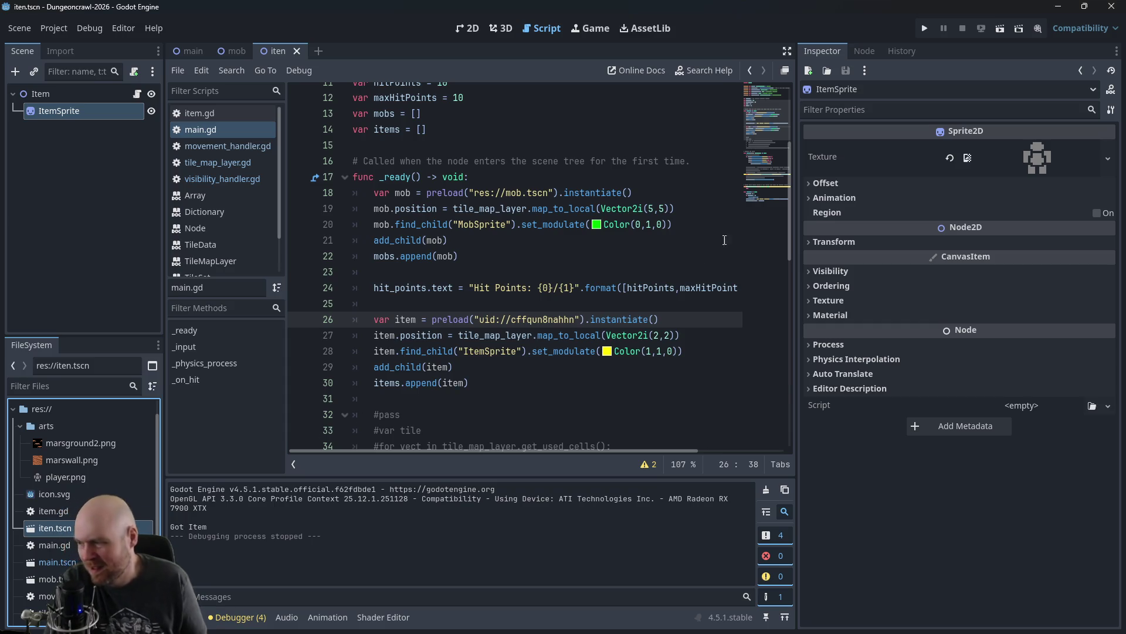
click(925, 28)
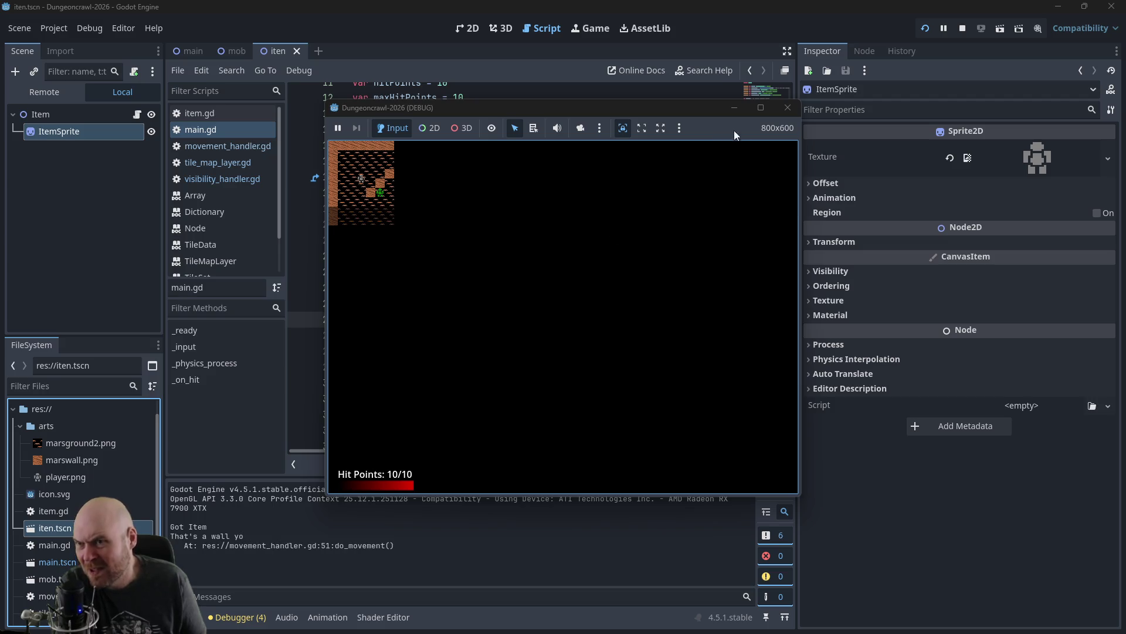
click(787, 108)
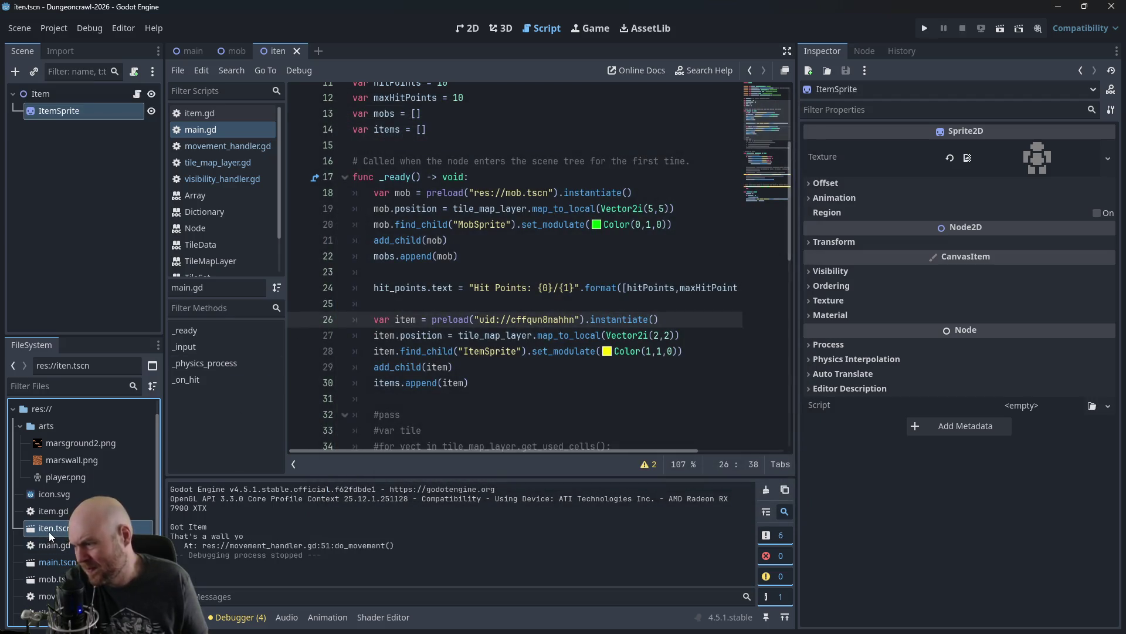
right_click(51, 531)
click(82, 497)
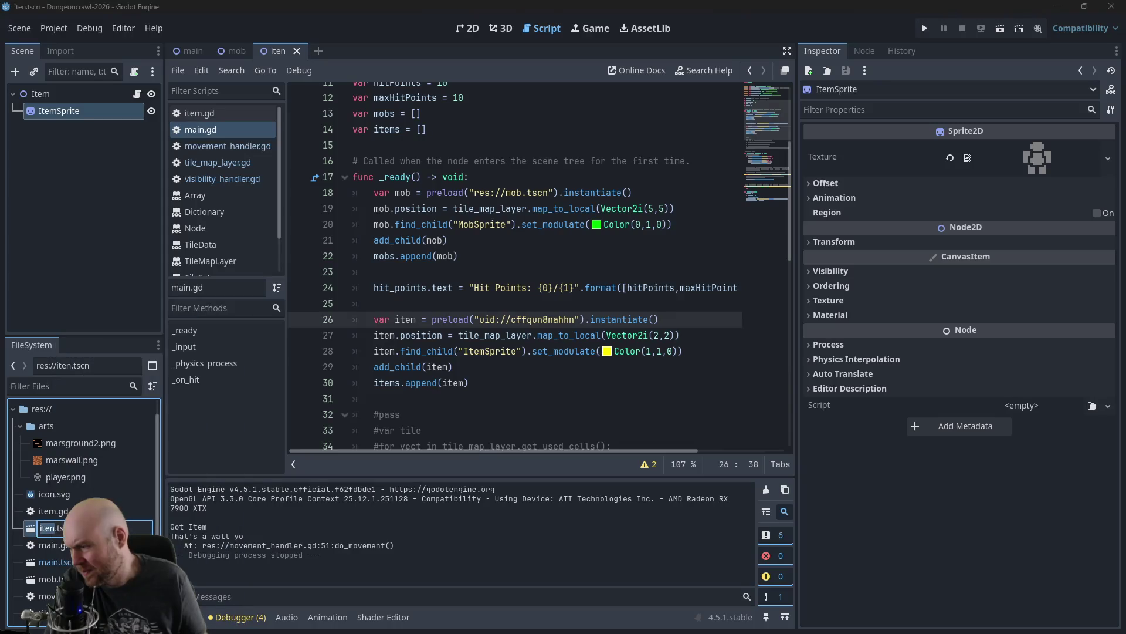
text(item)
key(Return)
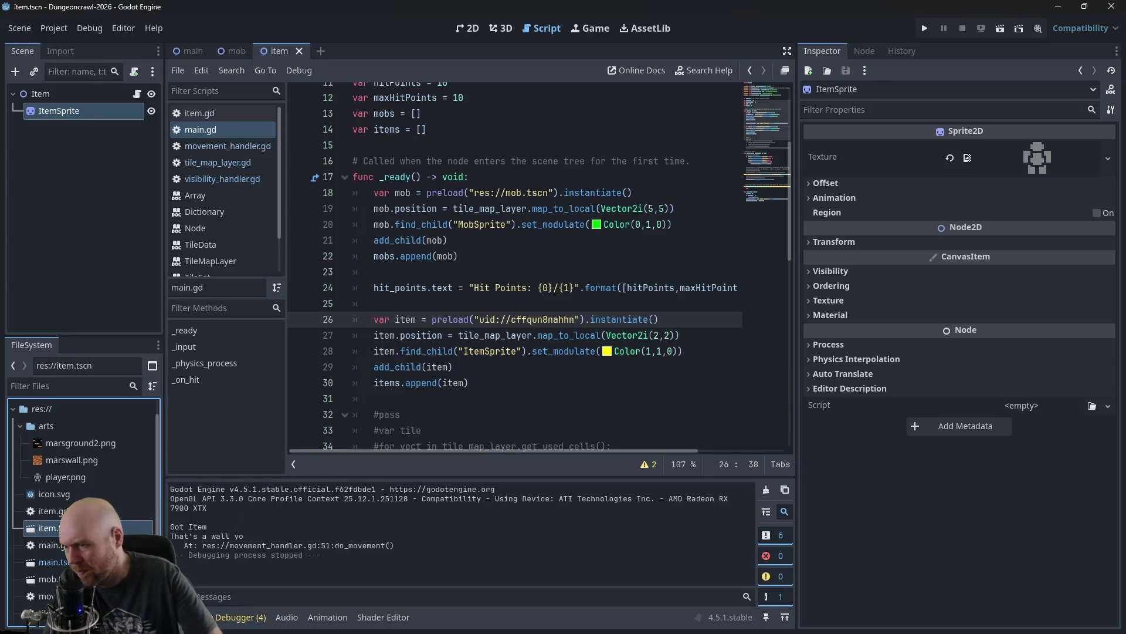
Step: Tag line 26 #item and swap the mob preload path for uid://cb3gksqebrc0k, tagged #mob
click(686, 325)
text(#item)
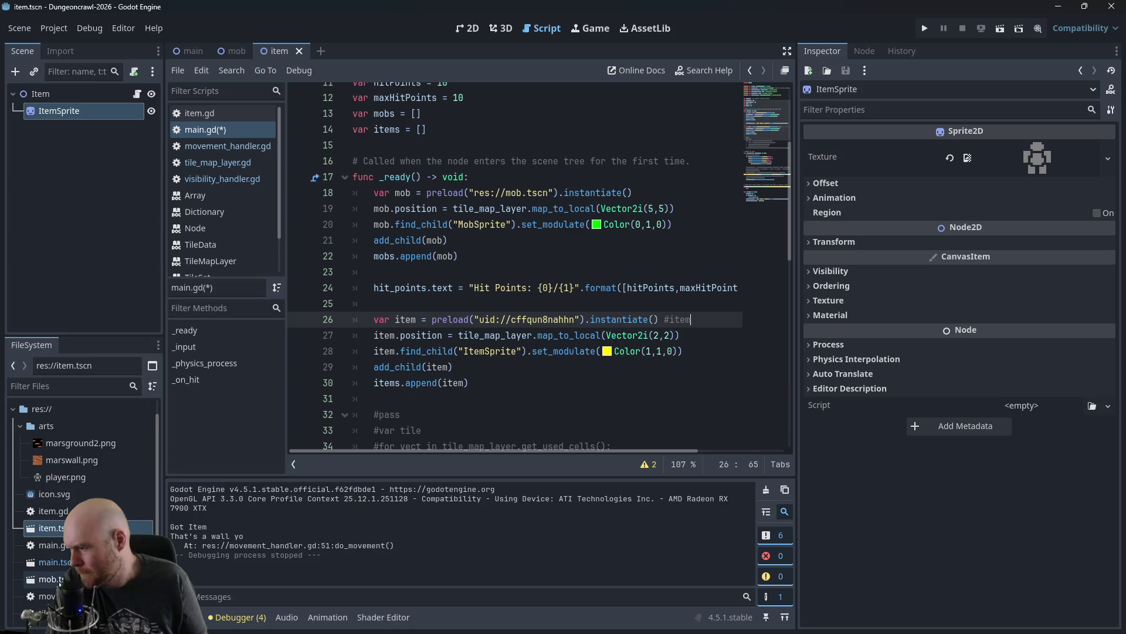
right_click(56, 579)
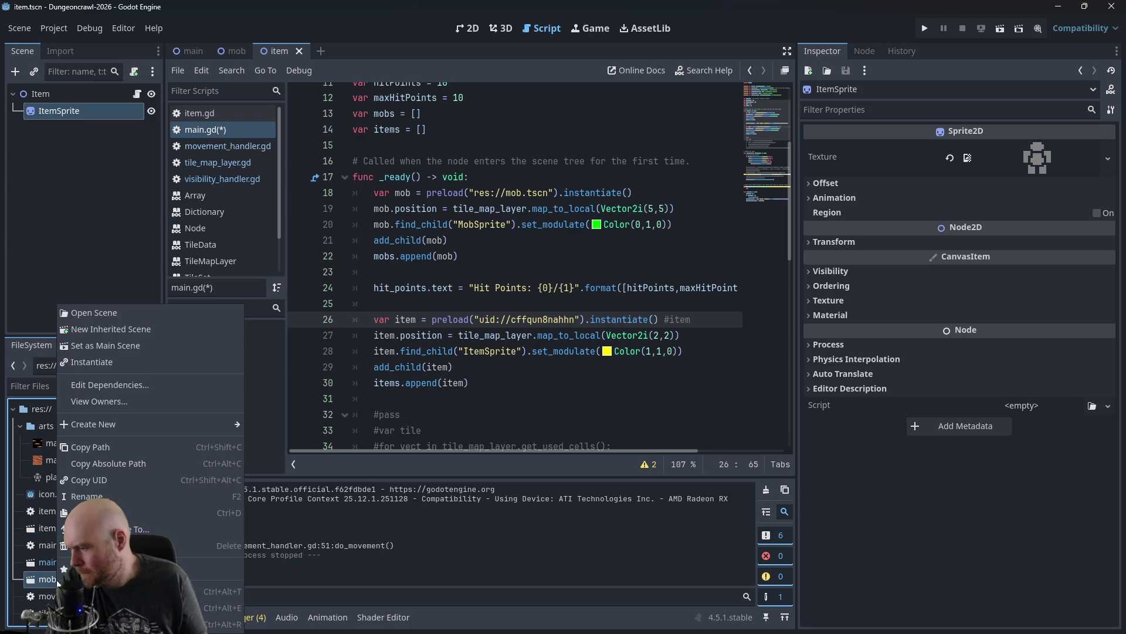
click(103, 487)
drag(474, 192, 547, 193)
key(ctrl+v)
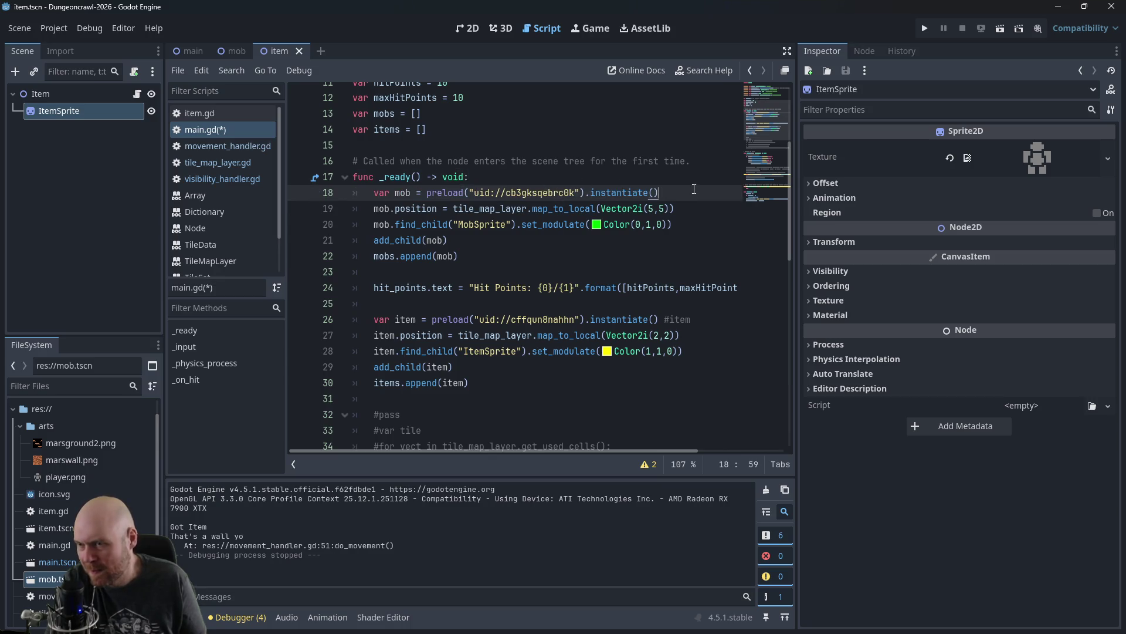
click(692, 187)
text(#mob)
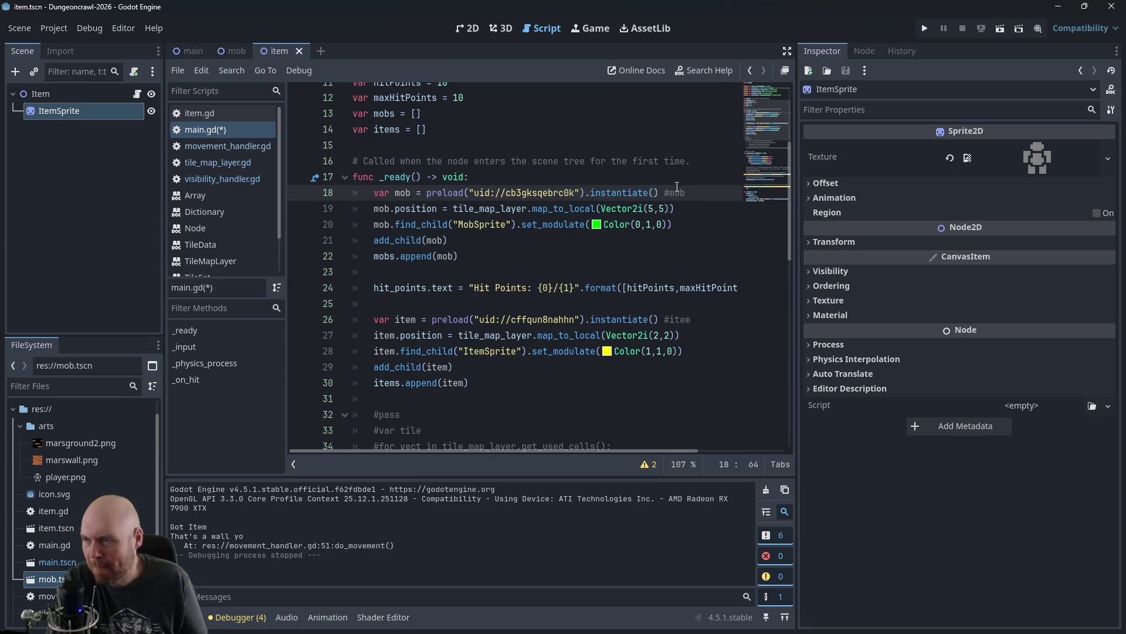
key(Down)
key(Down)
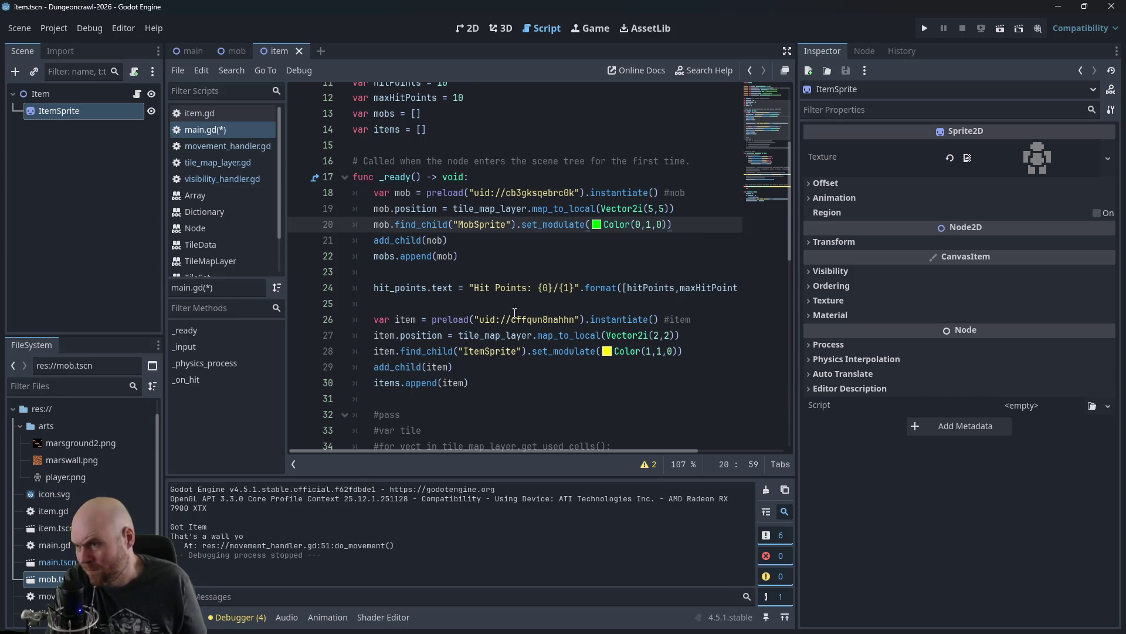
scroll(531, 277, up, 4)
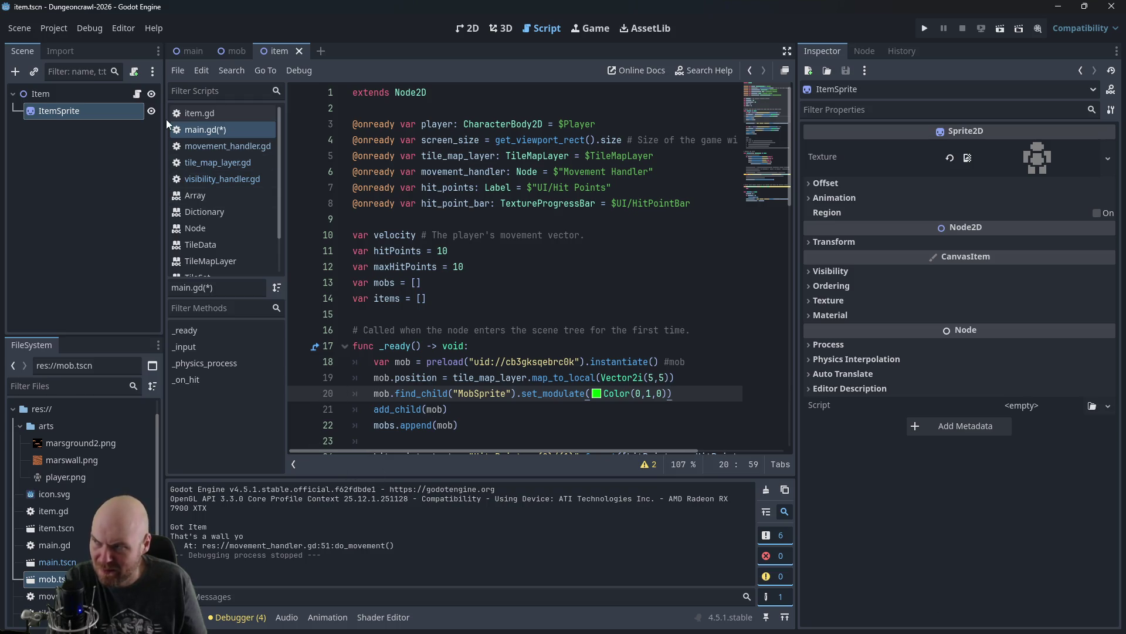
click(193, 51)
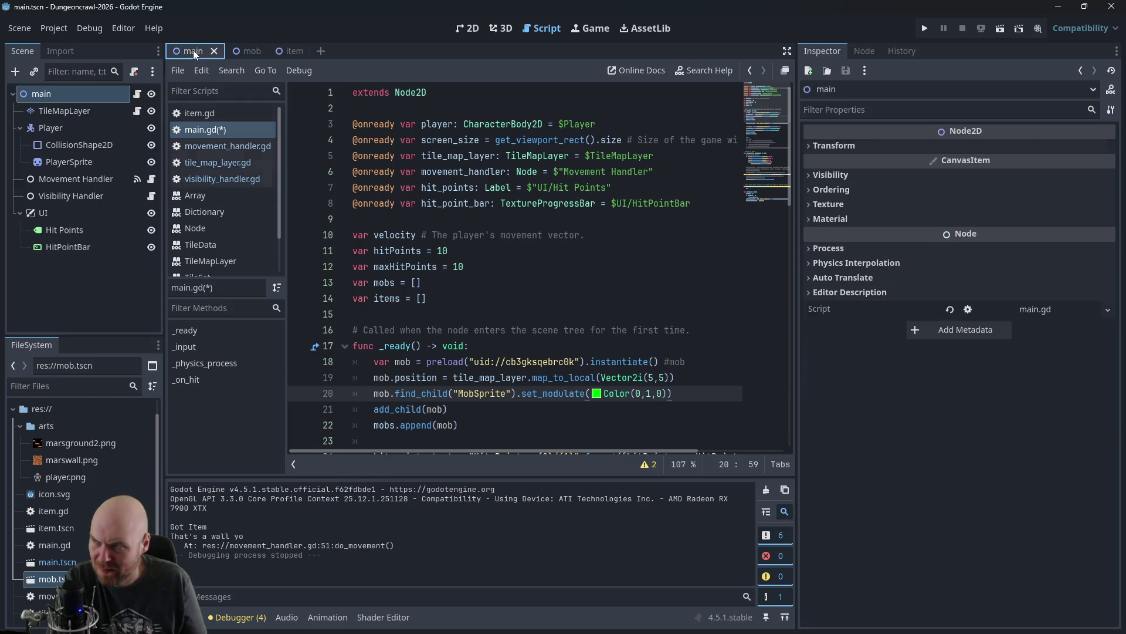
Step: Add a Camera2D as a child of the Player node
right_click(76, 134)
click(99, 141)
text(ca)
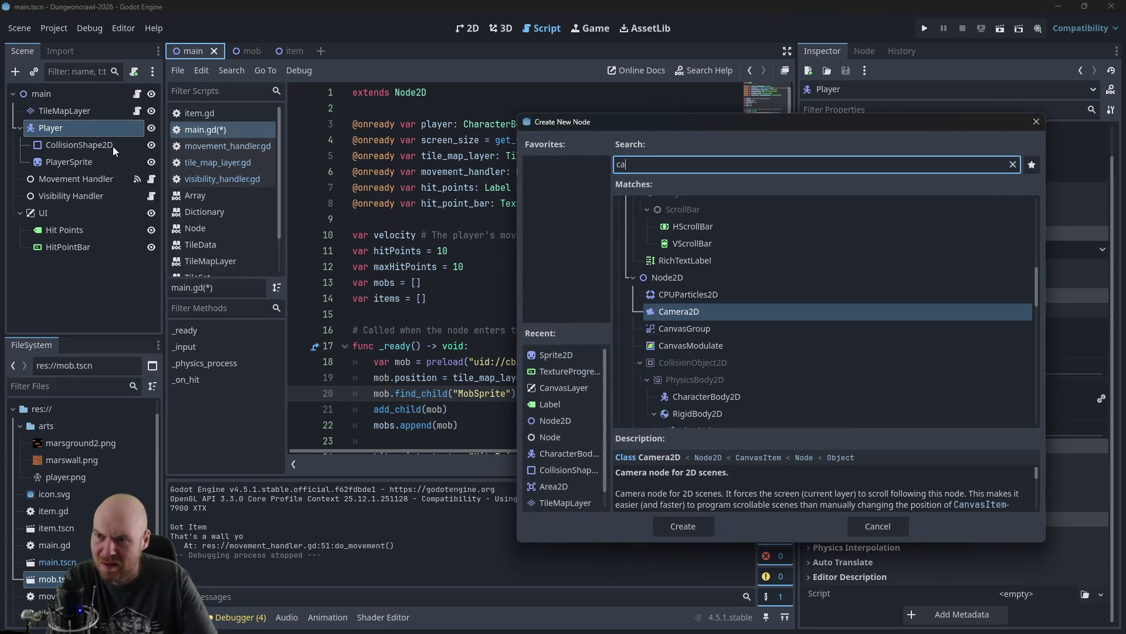
text(mera)
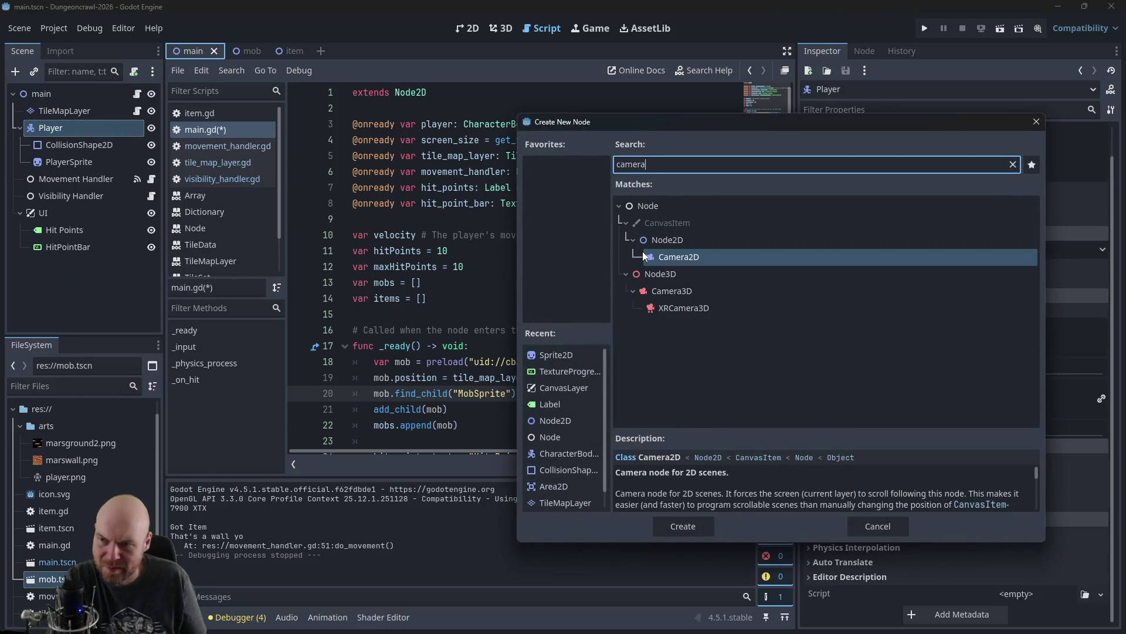
double_click(651, 258)
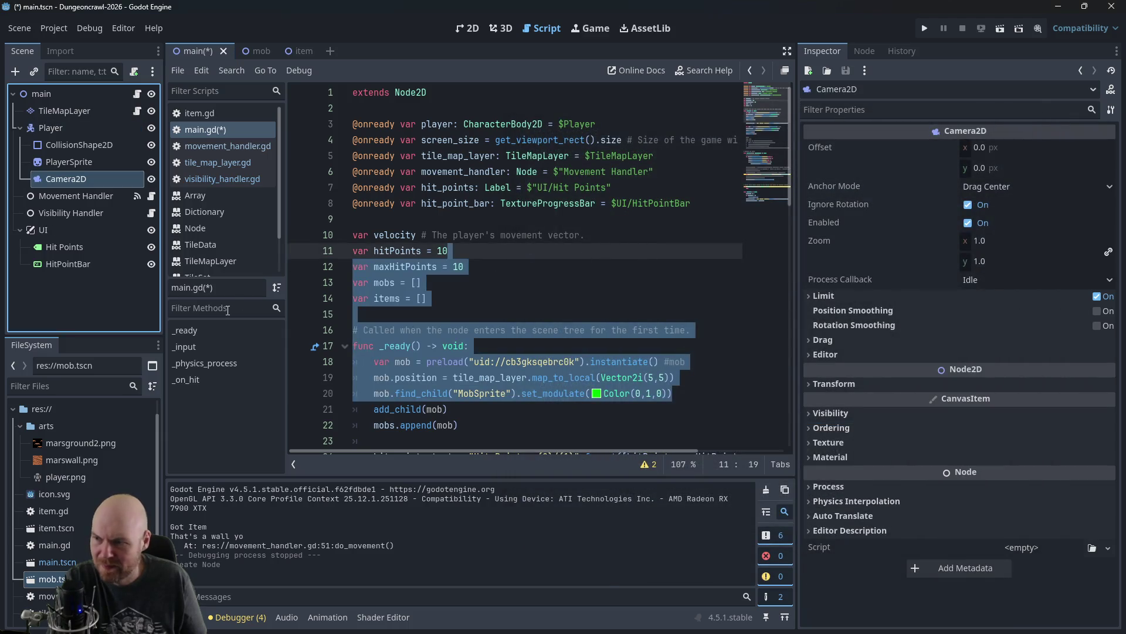
click(599, 281)
Step: Playtest the game, walking the player around to watch the camera follow, then close it
click(934, 28)
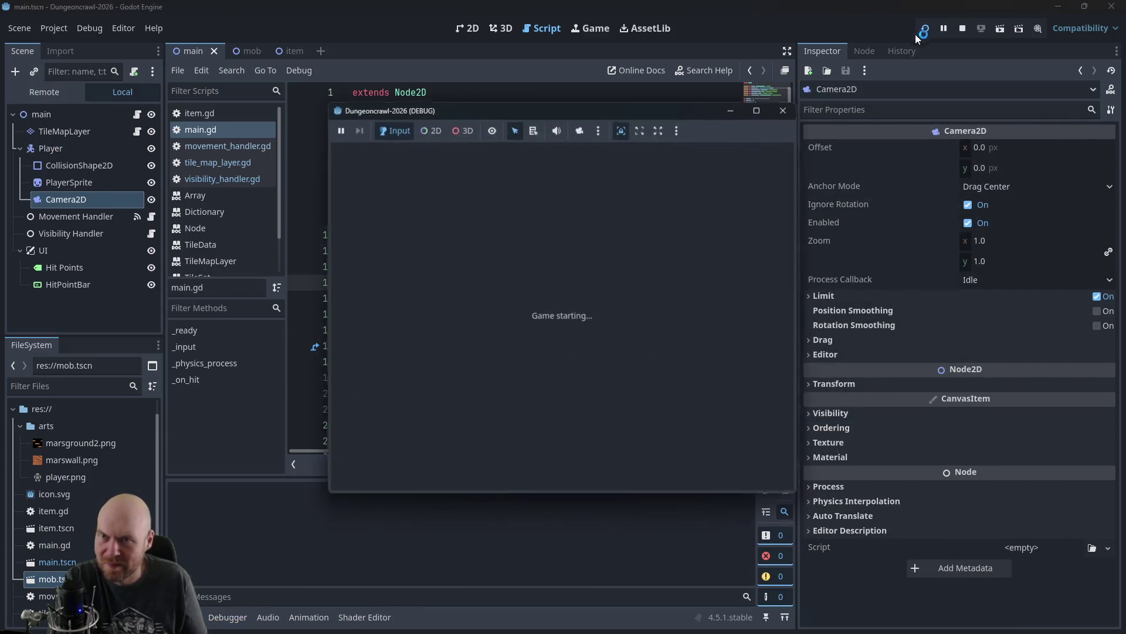
key(Down)
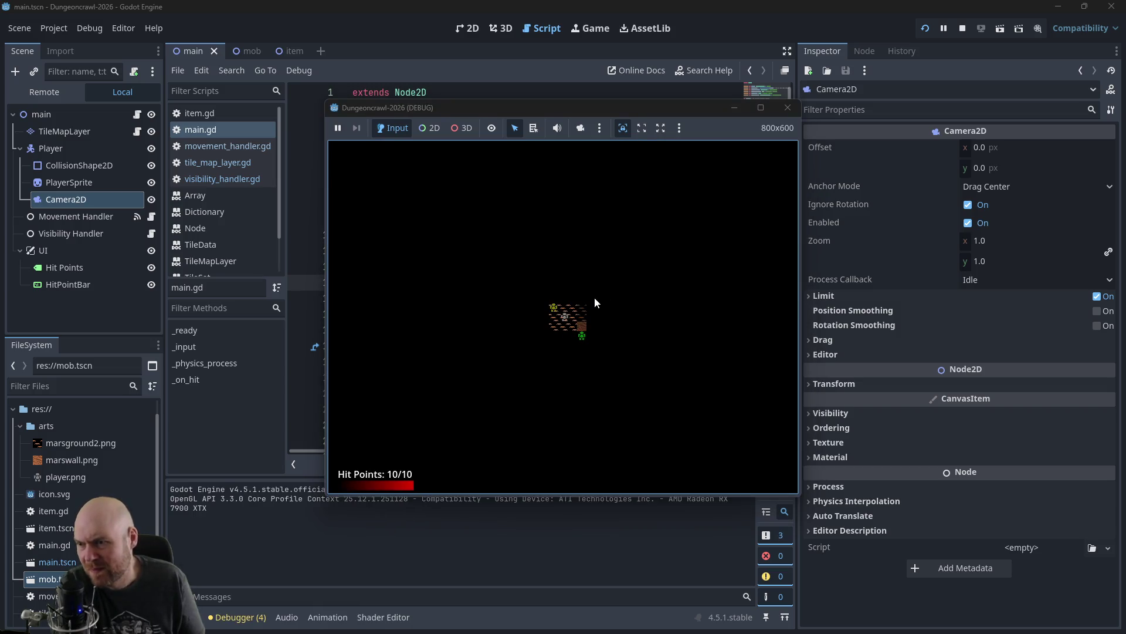
key(Left)
key(Left)
key(Left)
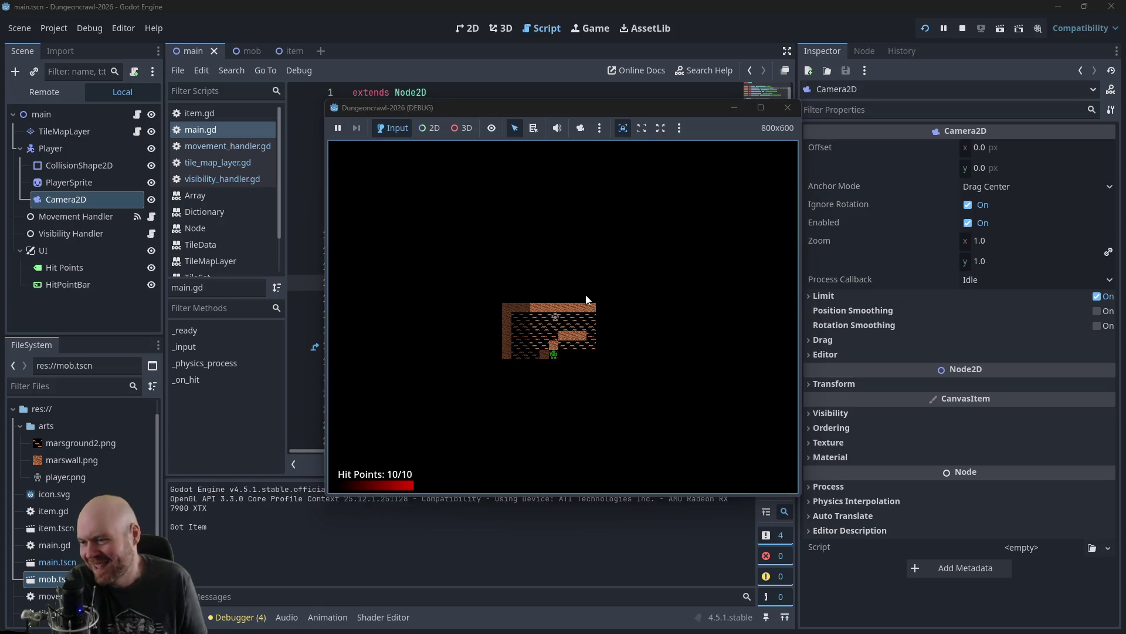
key(Right)
key(Right)
key(Right)
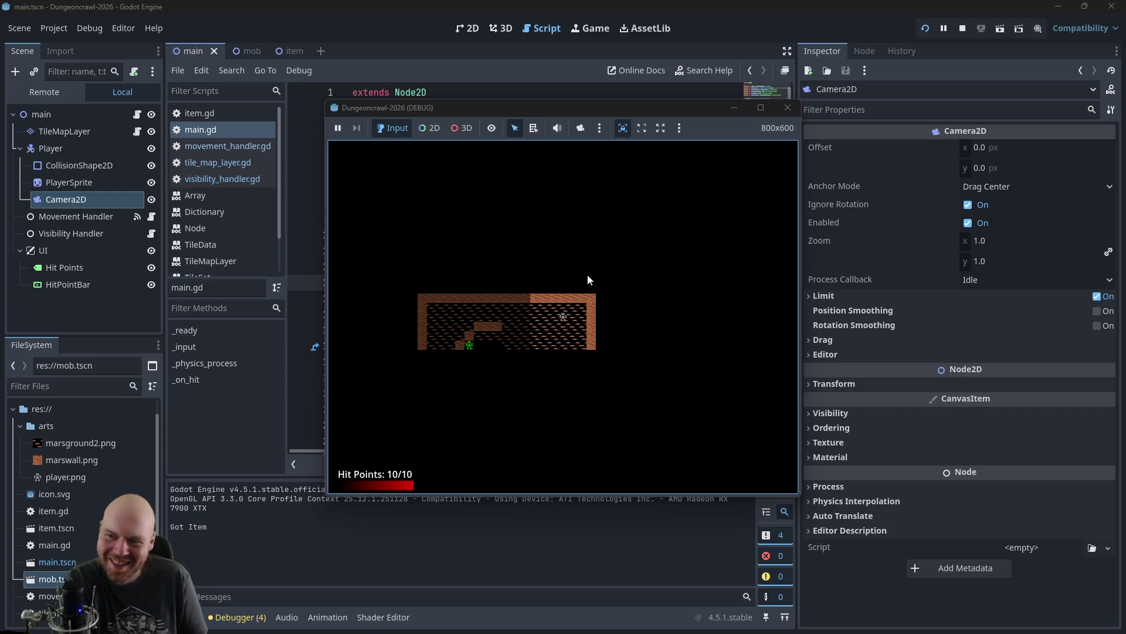
key(Down)
key(Down)
key(Down)
key(Left)
key(Left)
key(Left)
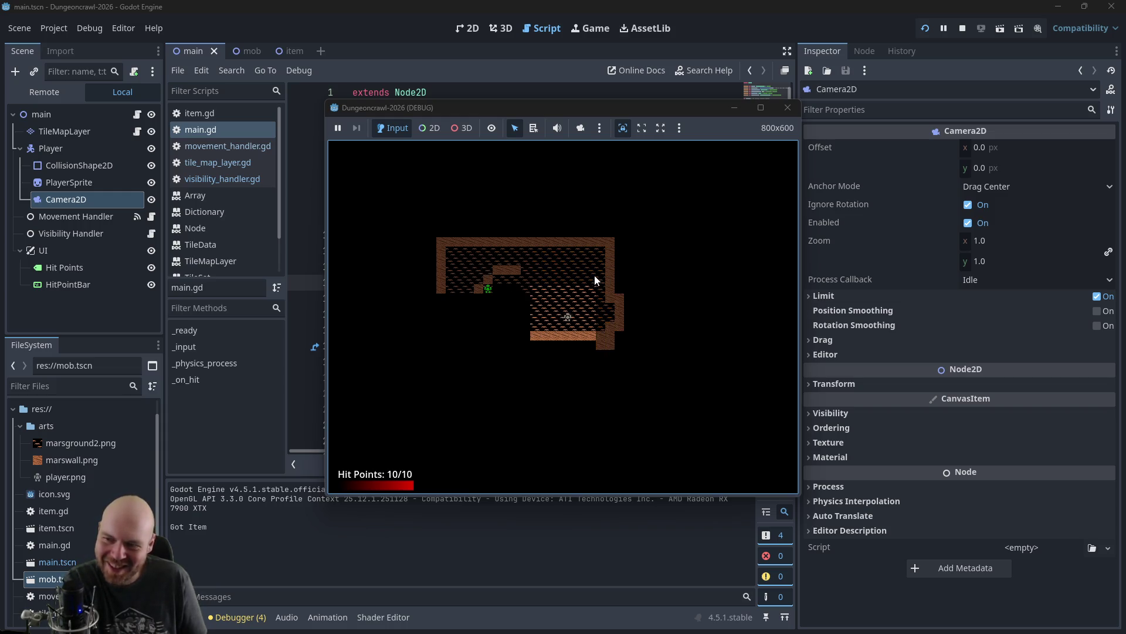
key(Left)
key(Left)
key(Left)
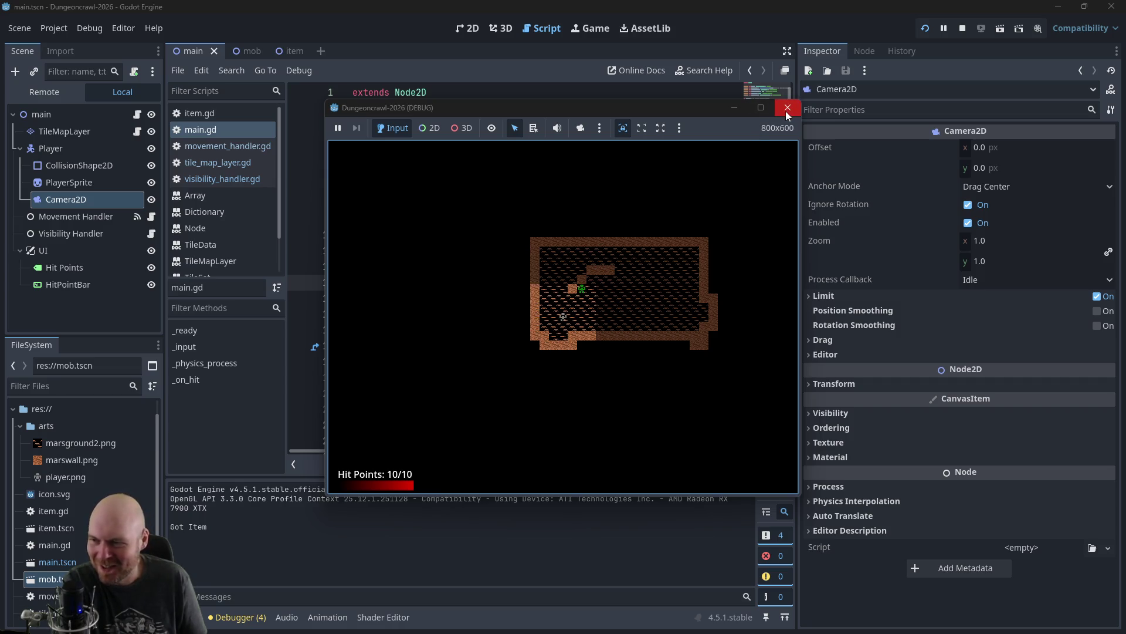
key(Left)
key(Up)
key(Up)
key(Up)
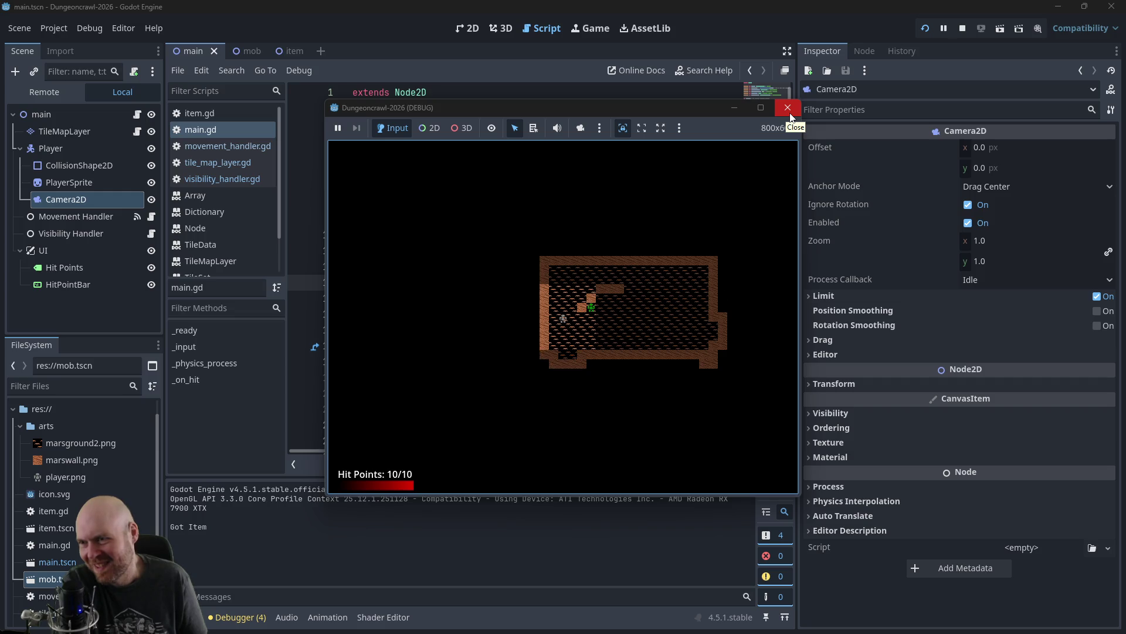
click(790, 112)
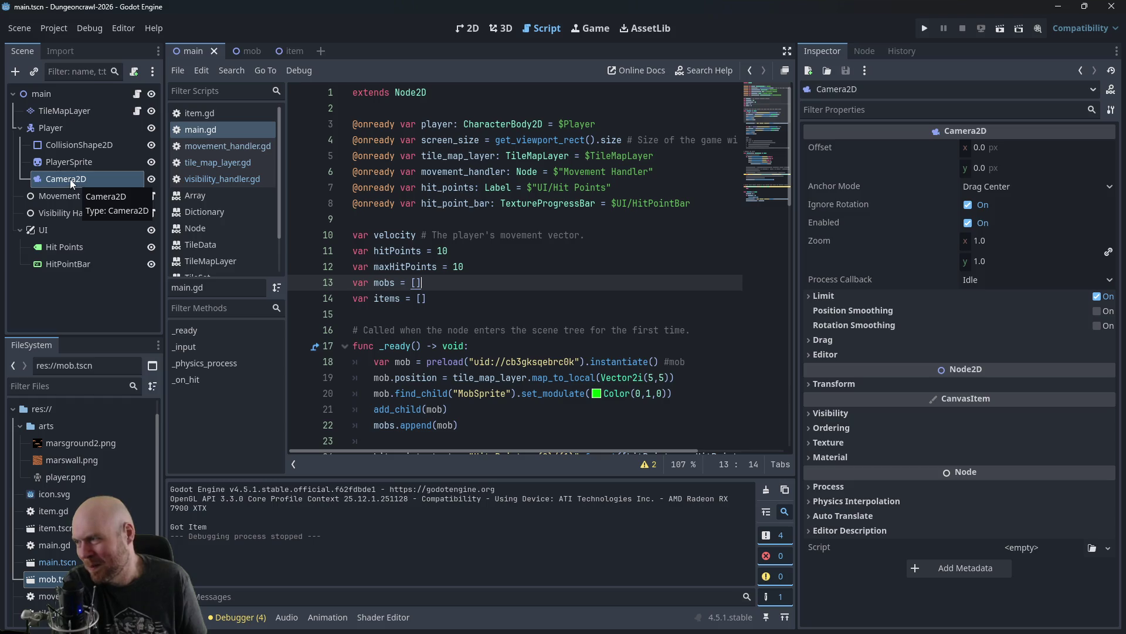
Step: Reparent Camera2D under PlayerSprite and run the game, walking the player around the dungeon
drag(69, 179, 88, 166)
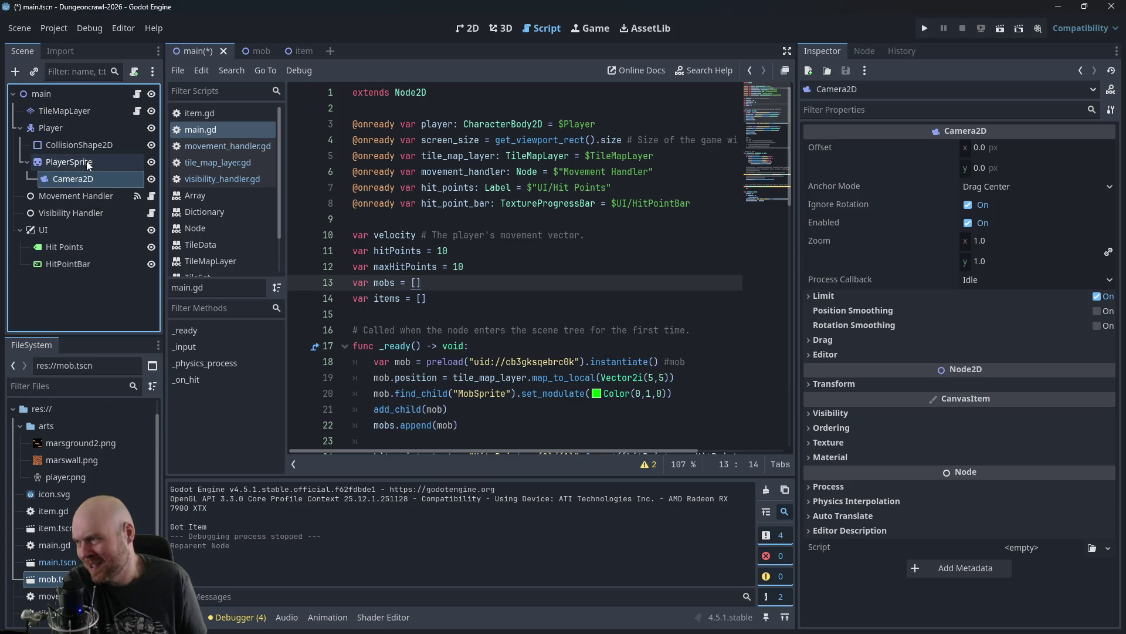
click(924, 28)
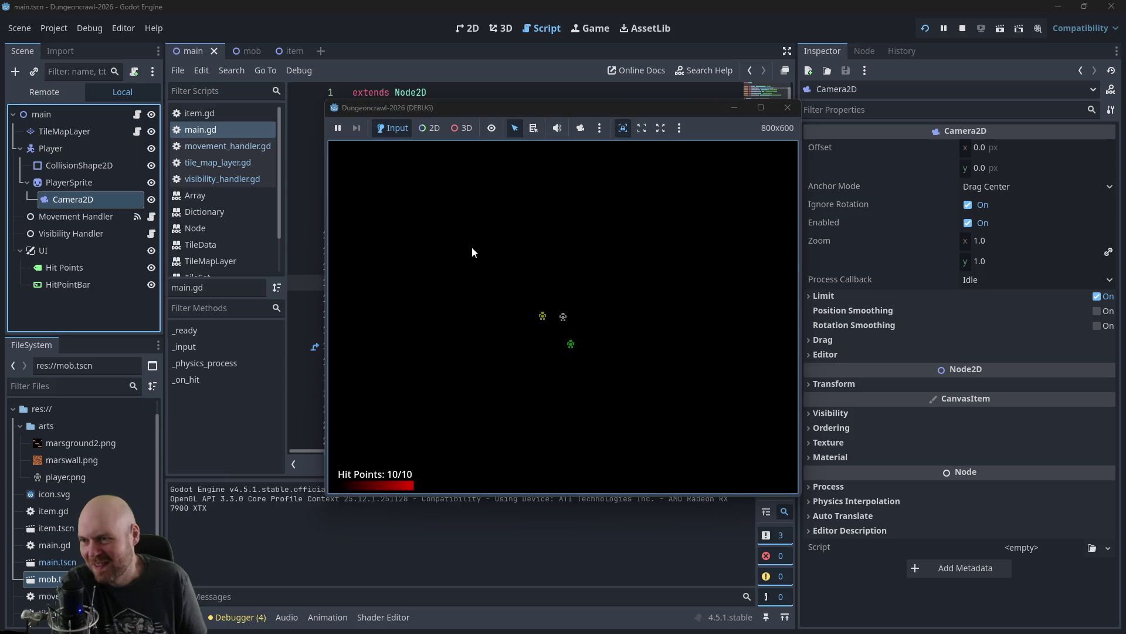
key(Right)
key(Right)
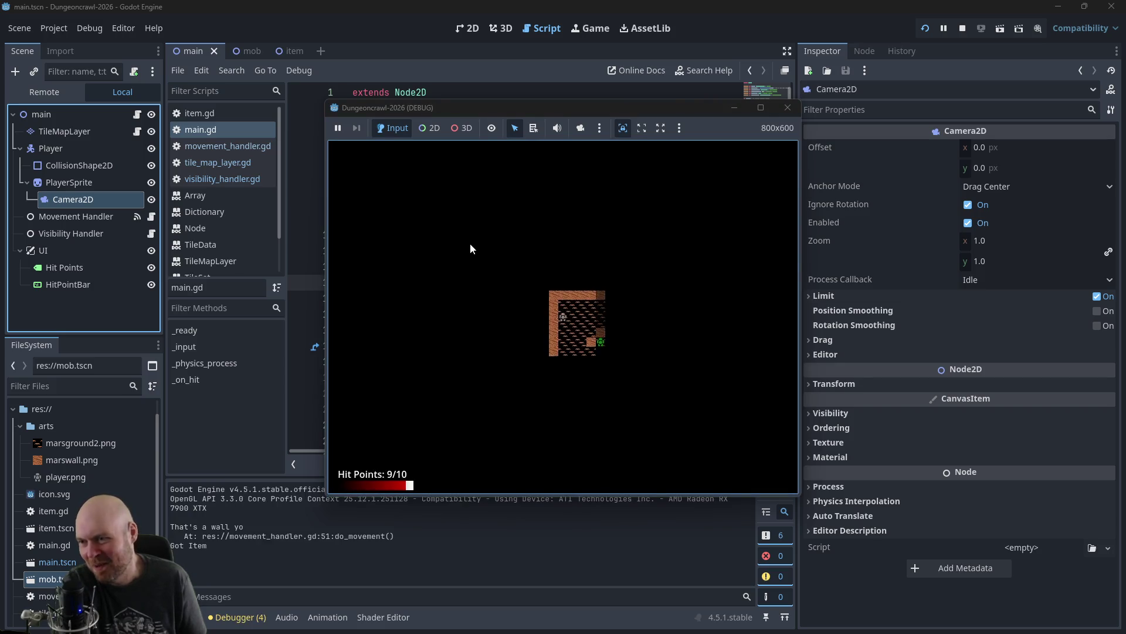
key(Up)
key(Up)
key(Up)
key(Left)
key(Left)
key(Left)
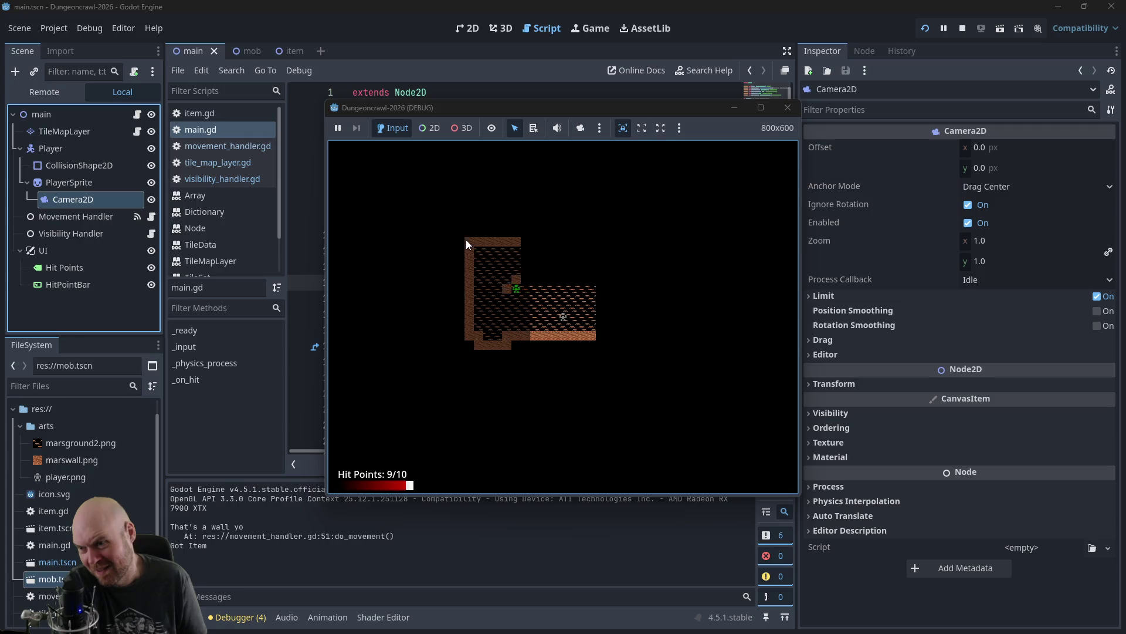
key(Left)
key(Left)
key(Left)
key(Down)
key(Down)
key(Down)
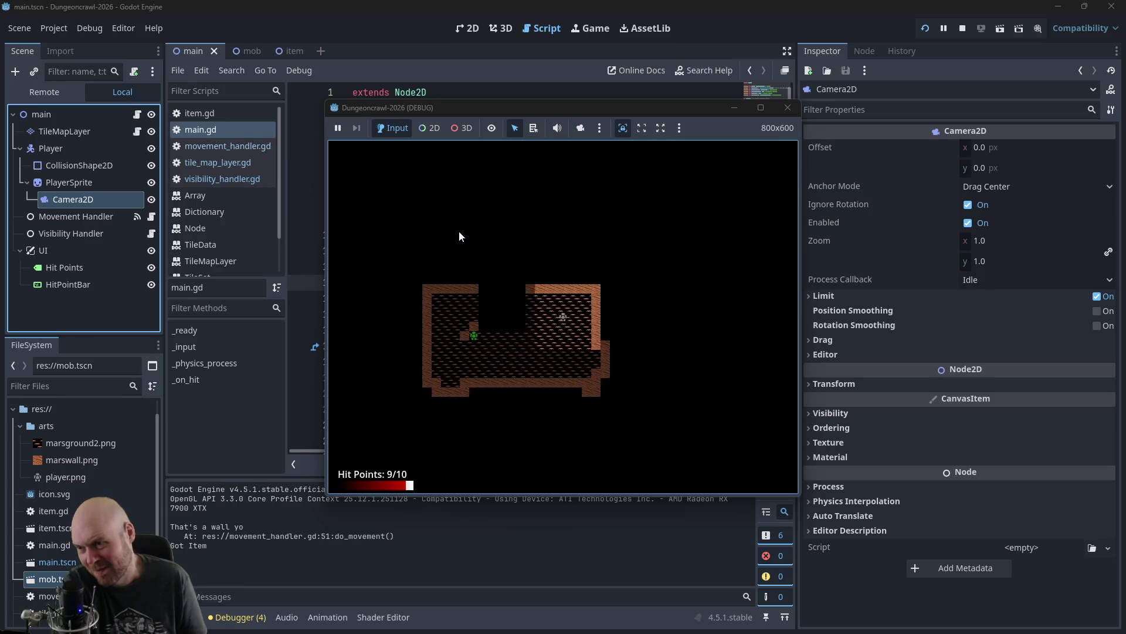
key(Right)
key(Right)
key(Right)
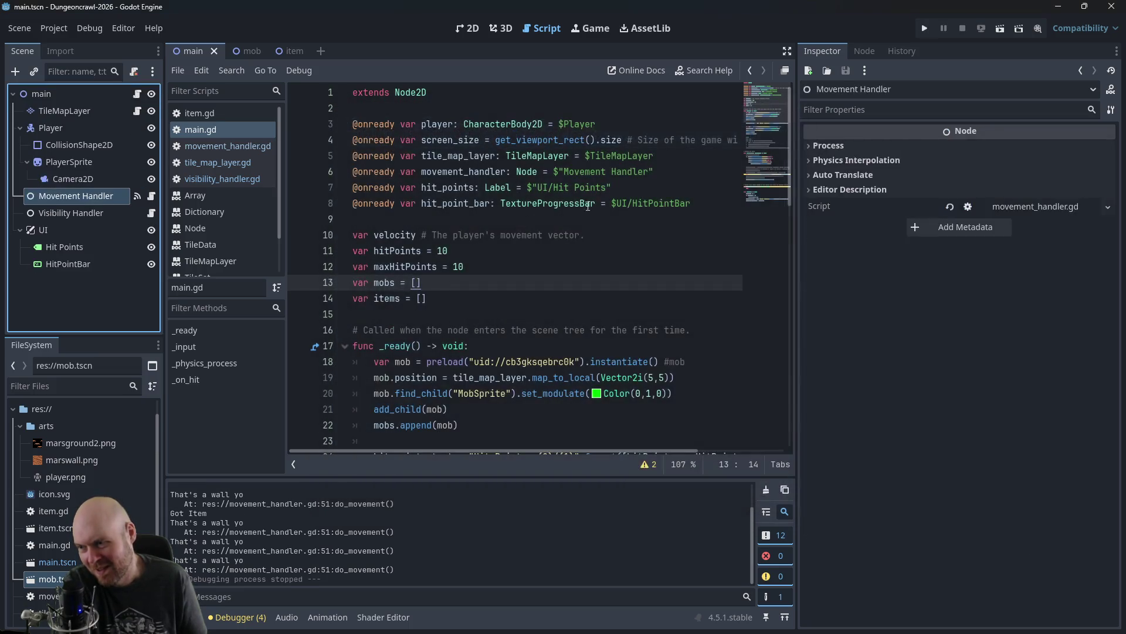
Step: Restart the game, walk the player to grab the item and explore, then close the game window
key(F5)
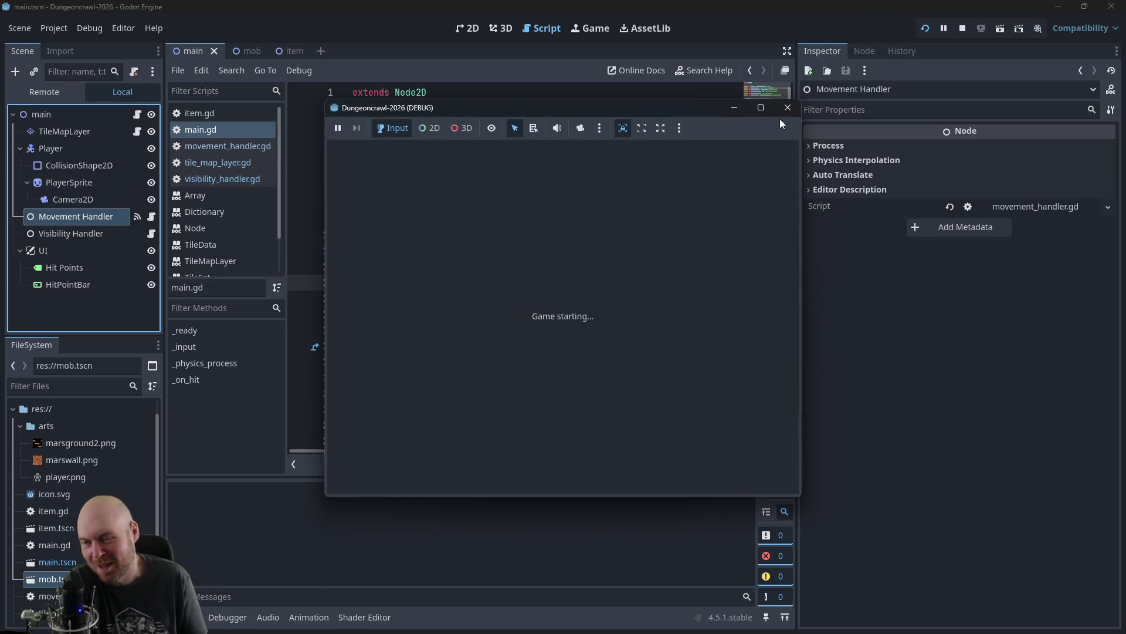
key(Down)
key(Down)
key(Down)
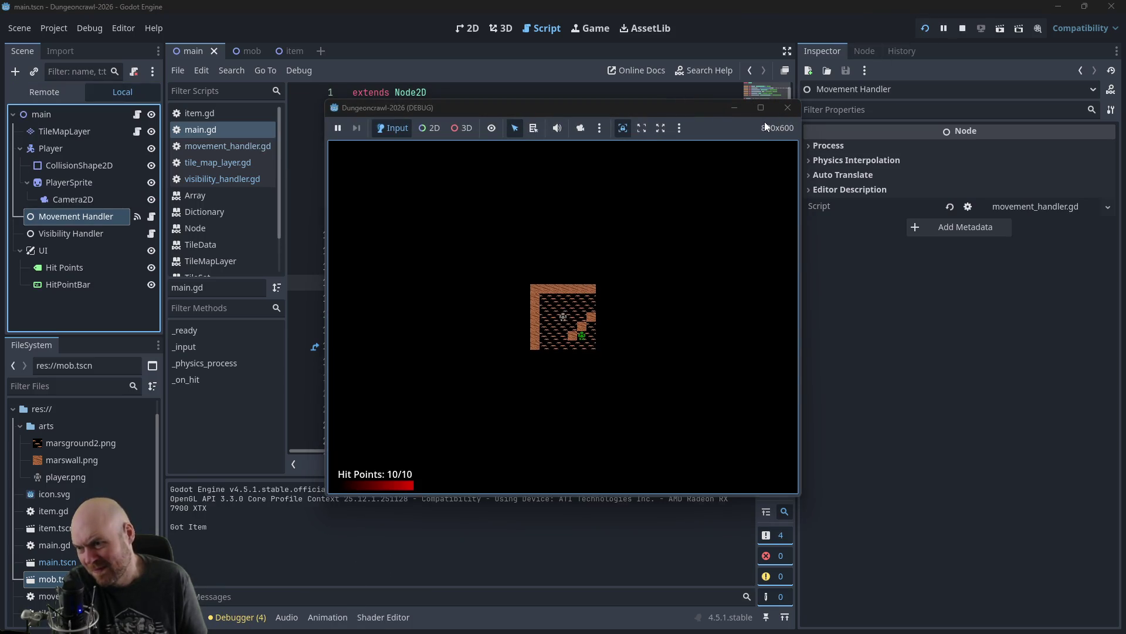
key(Up)
key(Up)
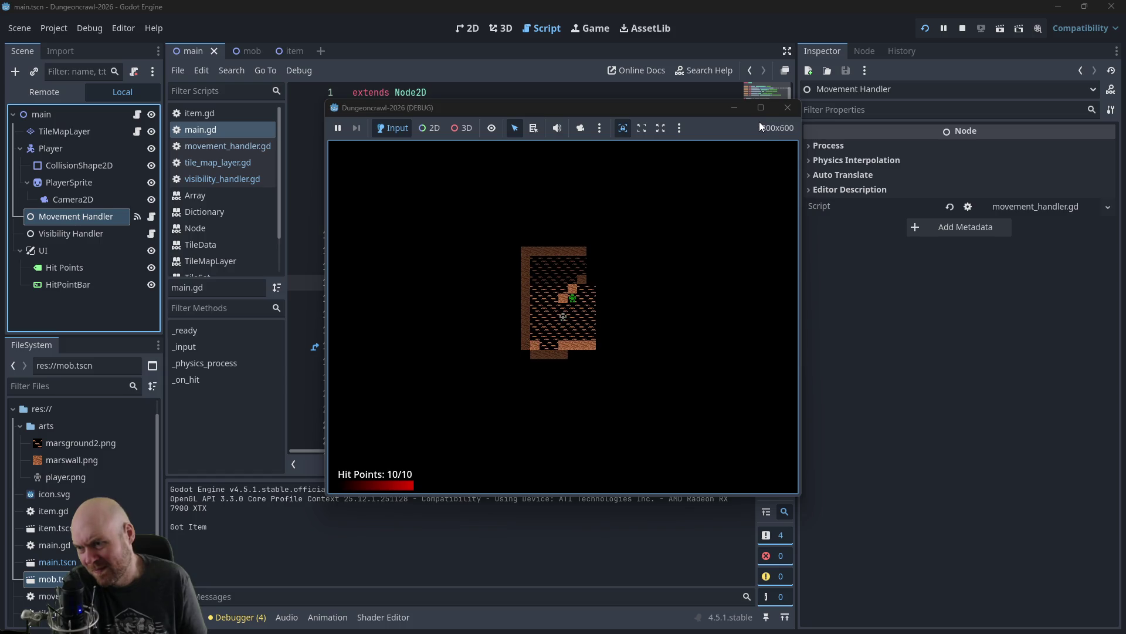
key(Left)
key(Left)
key(Left)
key(Up)
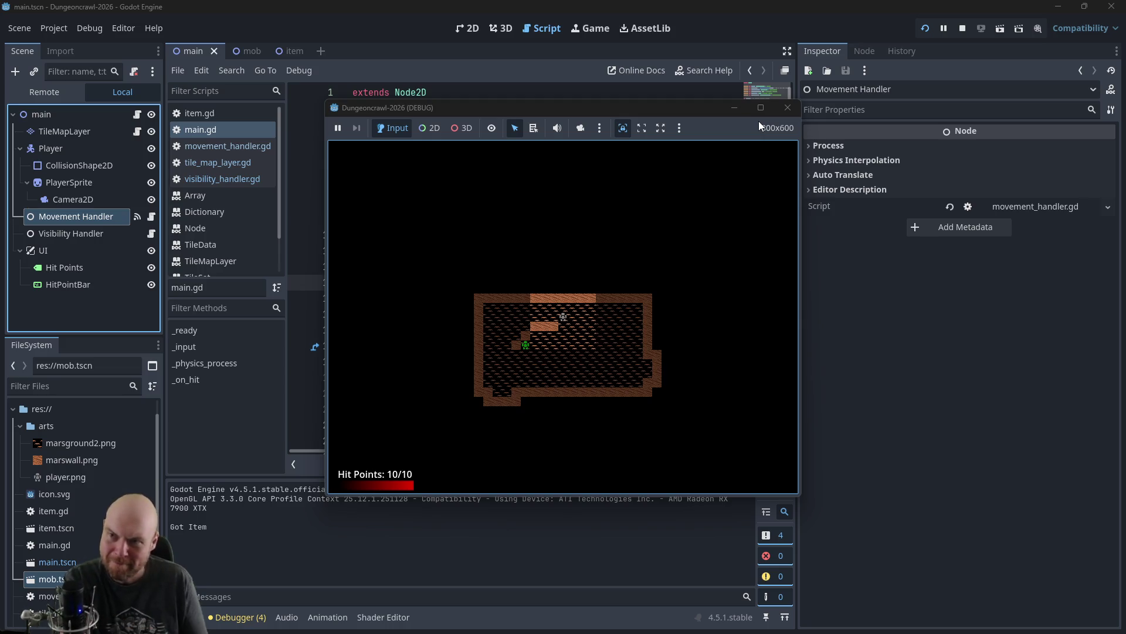
click(790, 106)
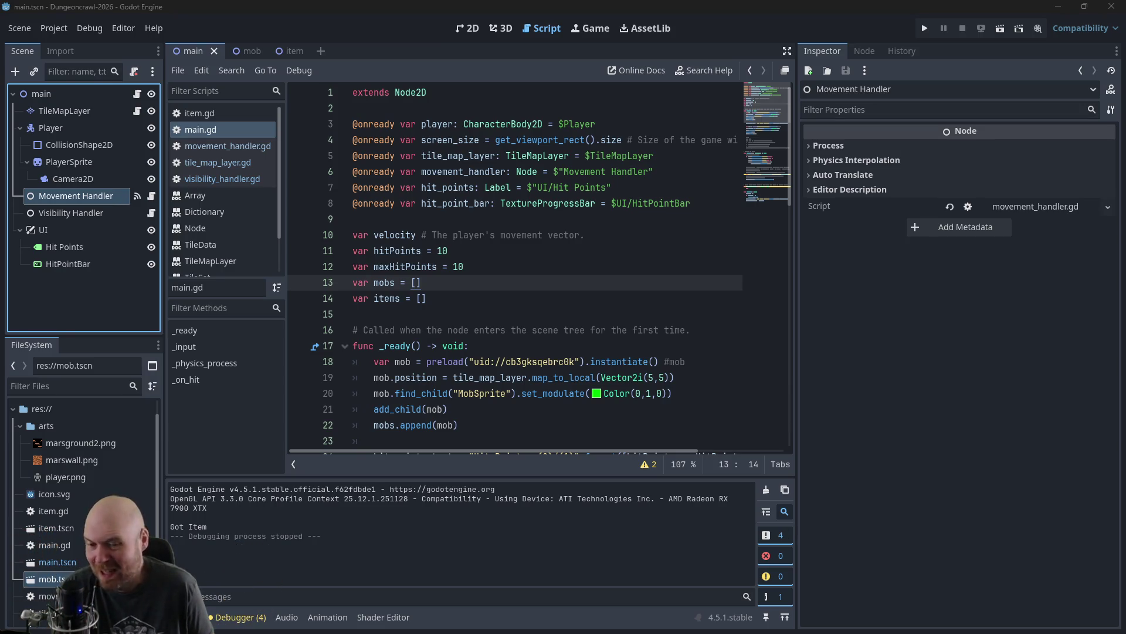
Step: In the Obsidian Plan note, add an empty bullet below 'attaching a camera to the player'
key(alt+Tab)
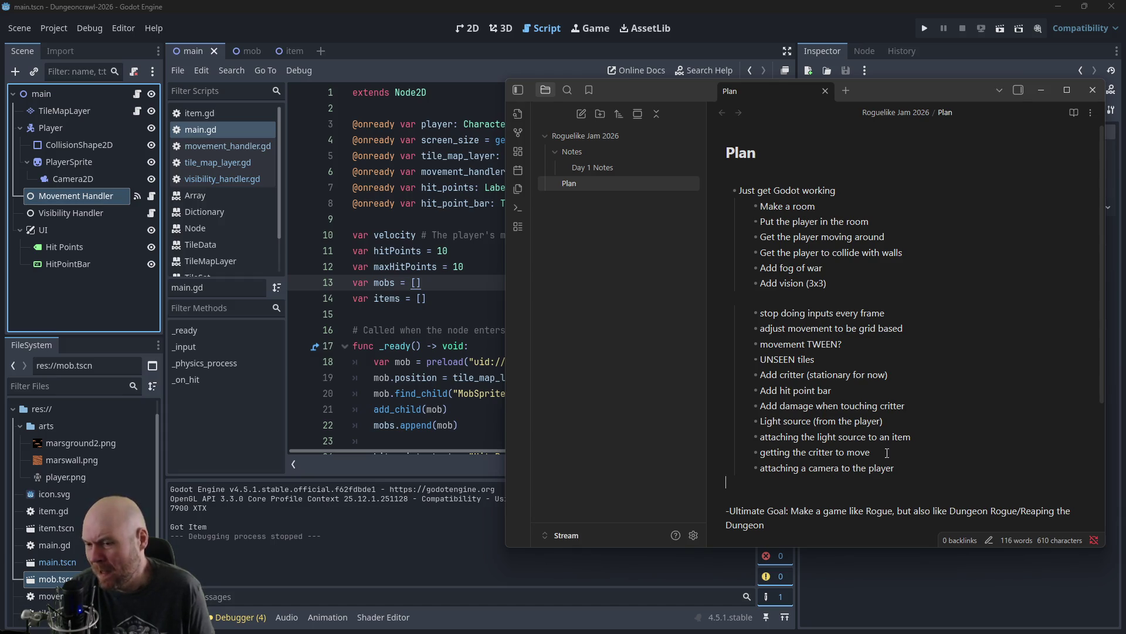
key(Return)
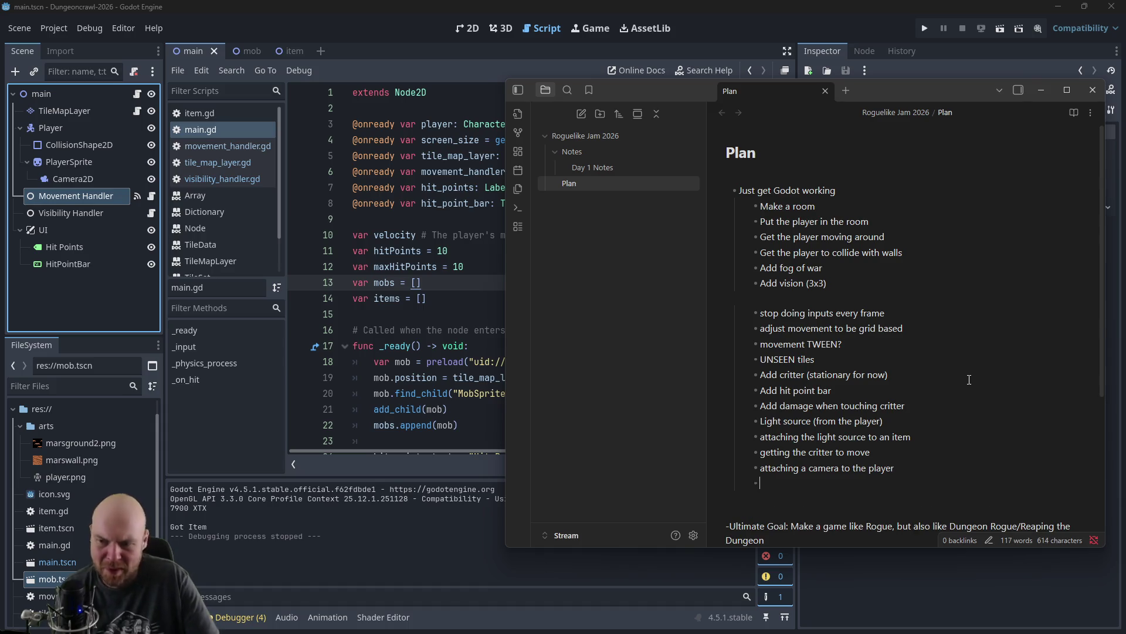
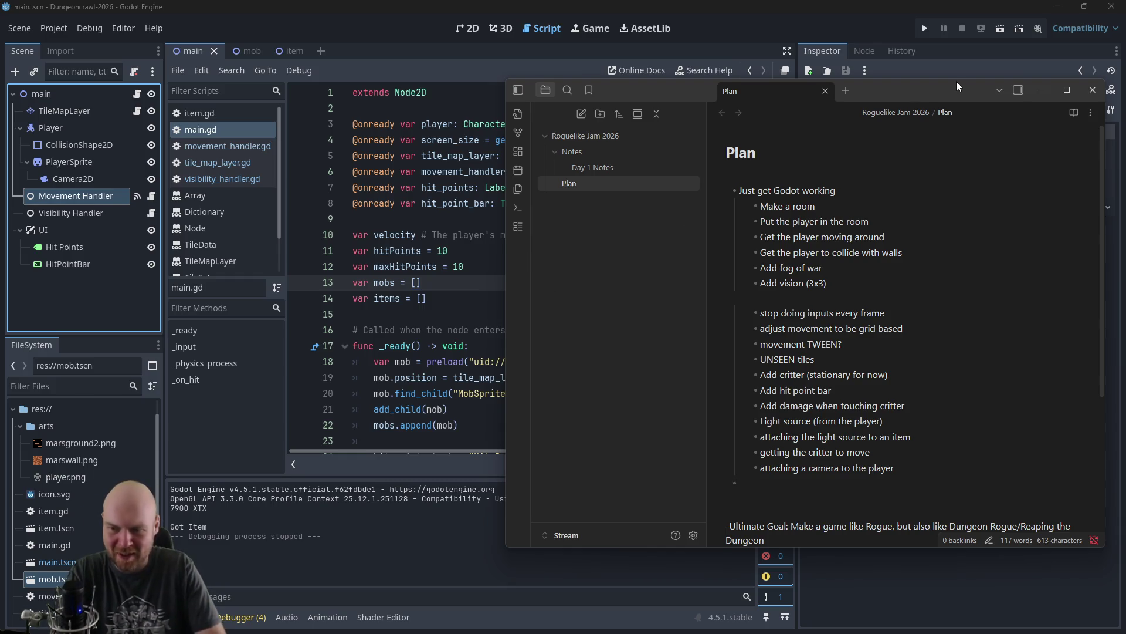
Step: Add the 'food clock (oxygen)' and 'clean up the code' bullets at the main task level
key(Return)
key(Tab)
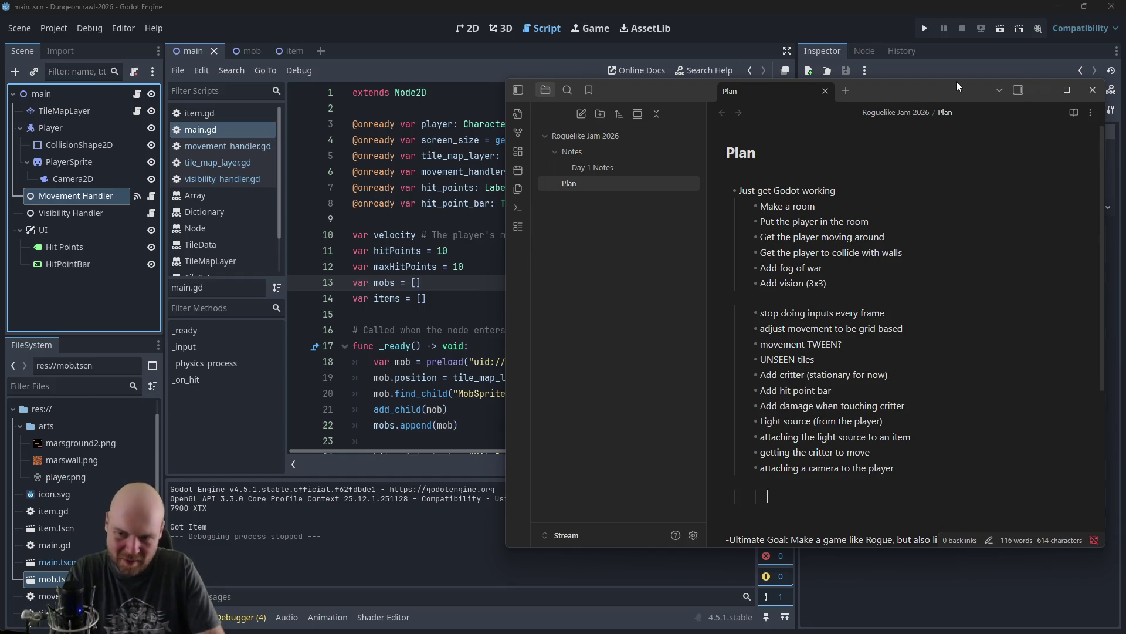
text(- )
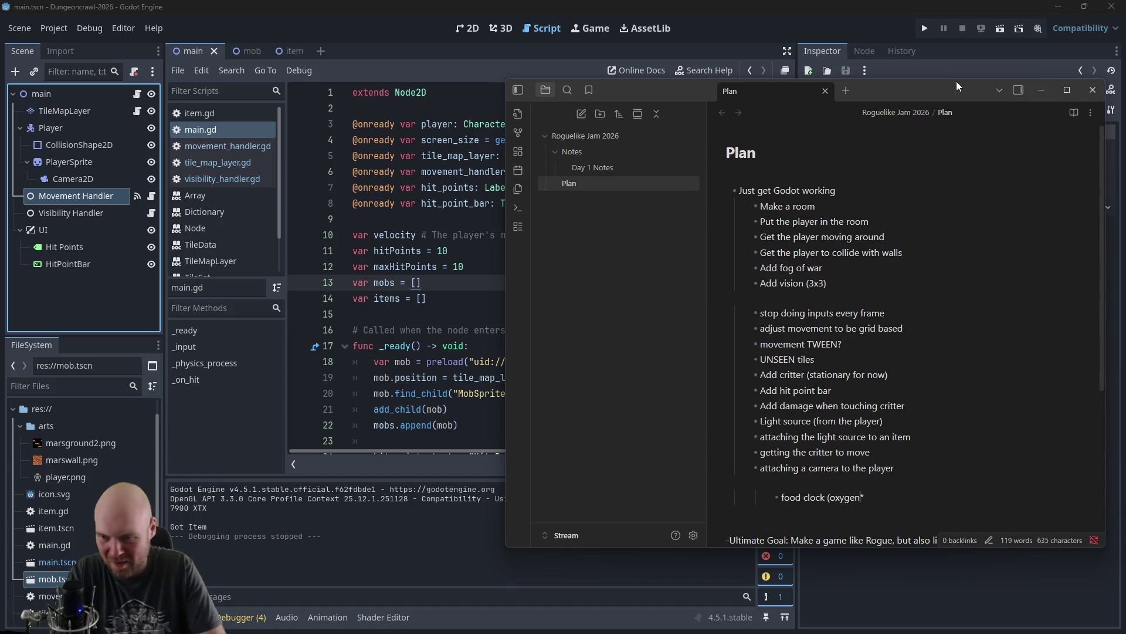
text())
key(Return)
text(clean up the code)
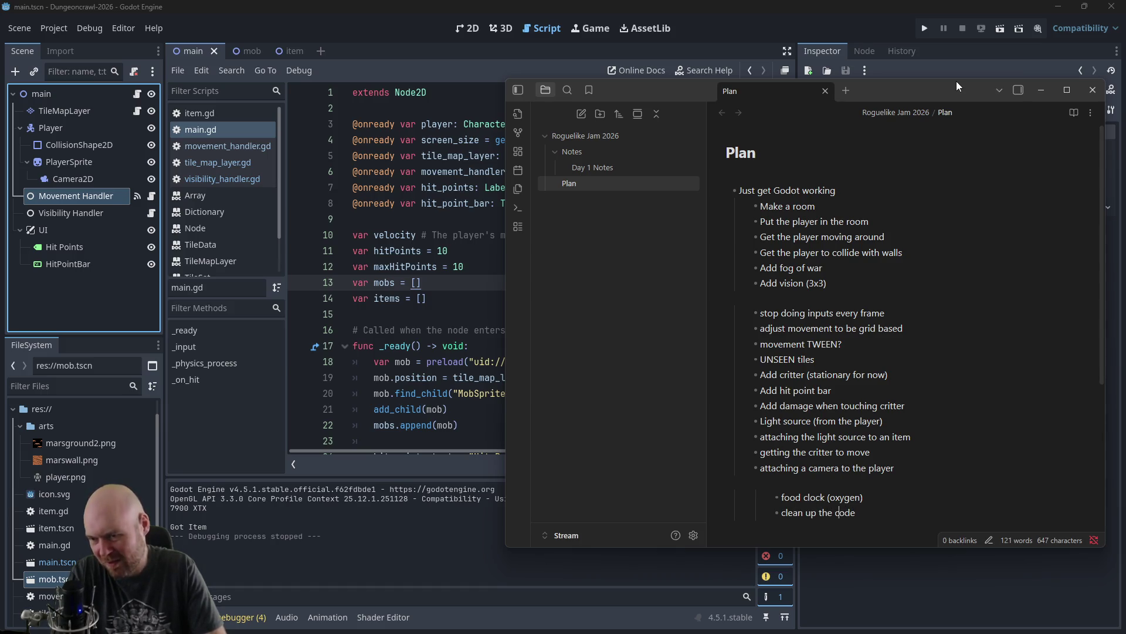
key(shift+Tab)
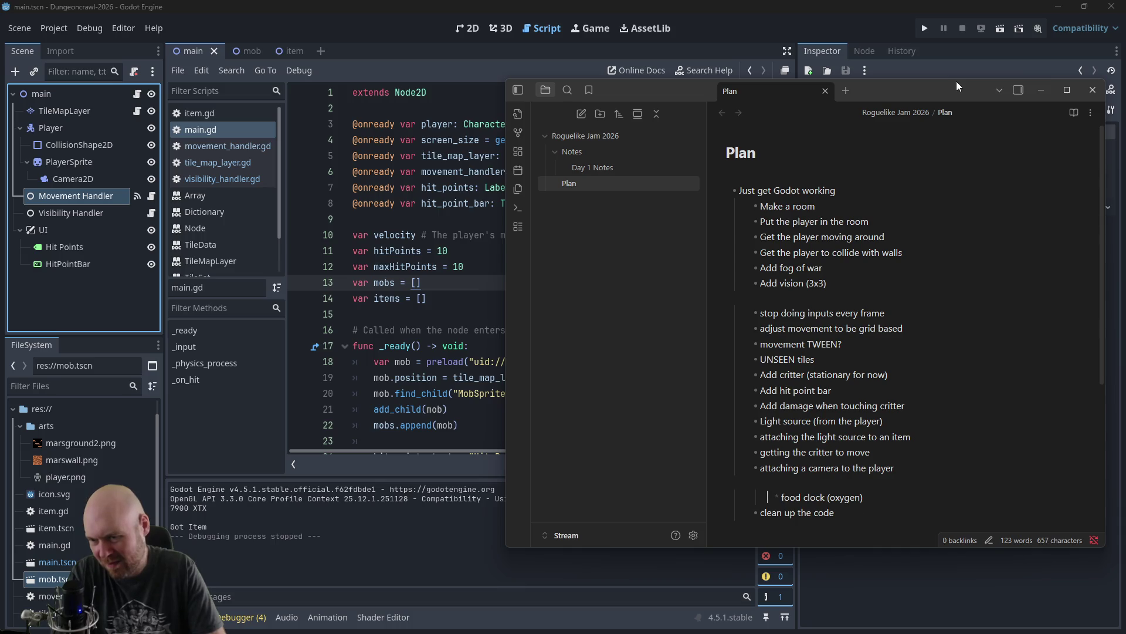
key(shift+Tab)
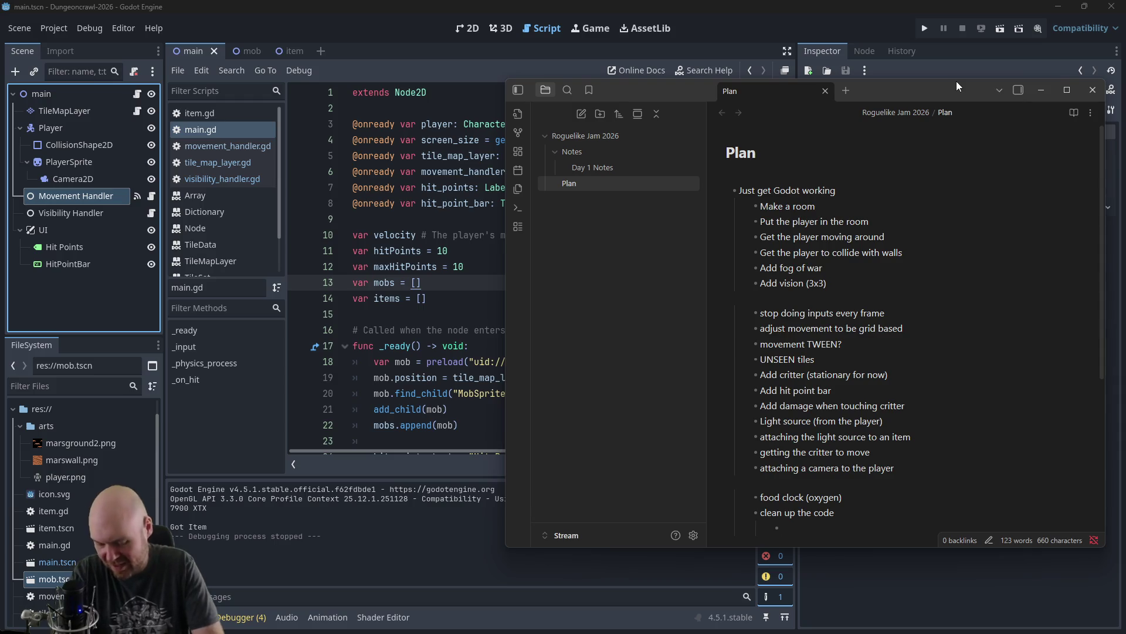
Step: Under 'clean up the code', list deleting useless comments, Add helper functions, and PREPARE entries for mobs and items
text(deleteing use)
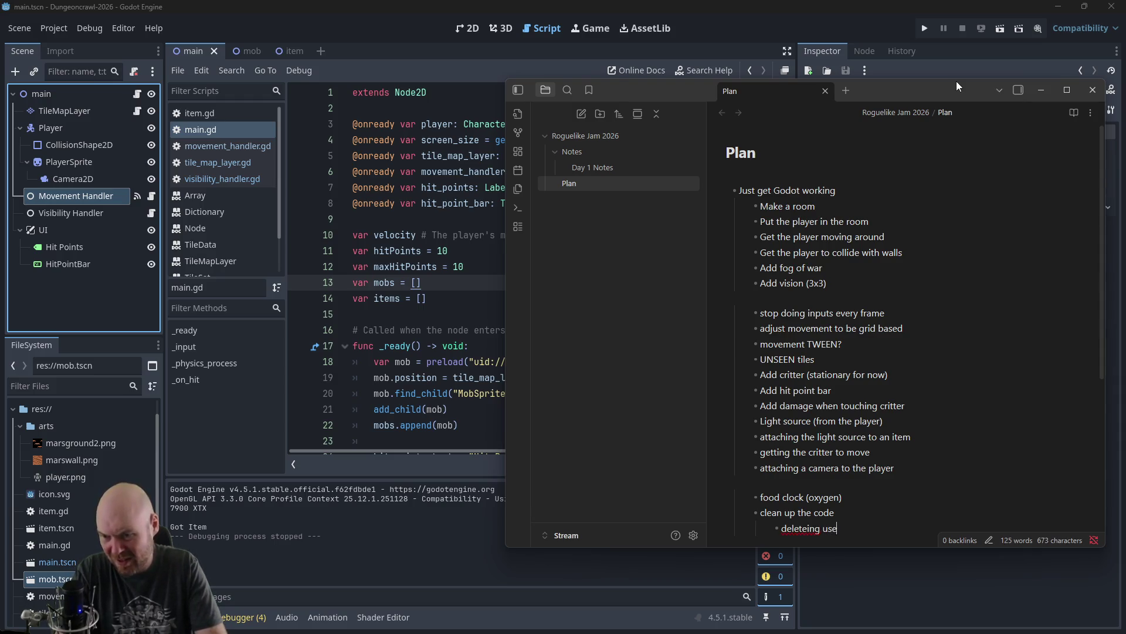
key(BackSpace)
key(BackSpace)
key(BackSpace)
key(BackSpace)
key(BackSpace)
key(BackSpace)
key(BackSpace)
key(BackSpace)
text(ing us)
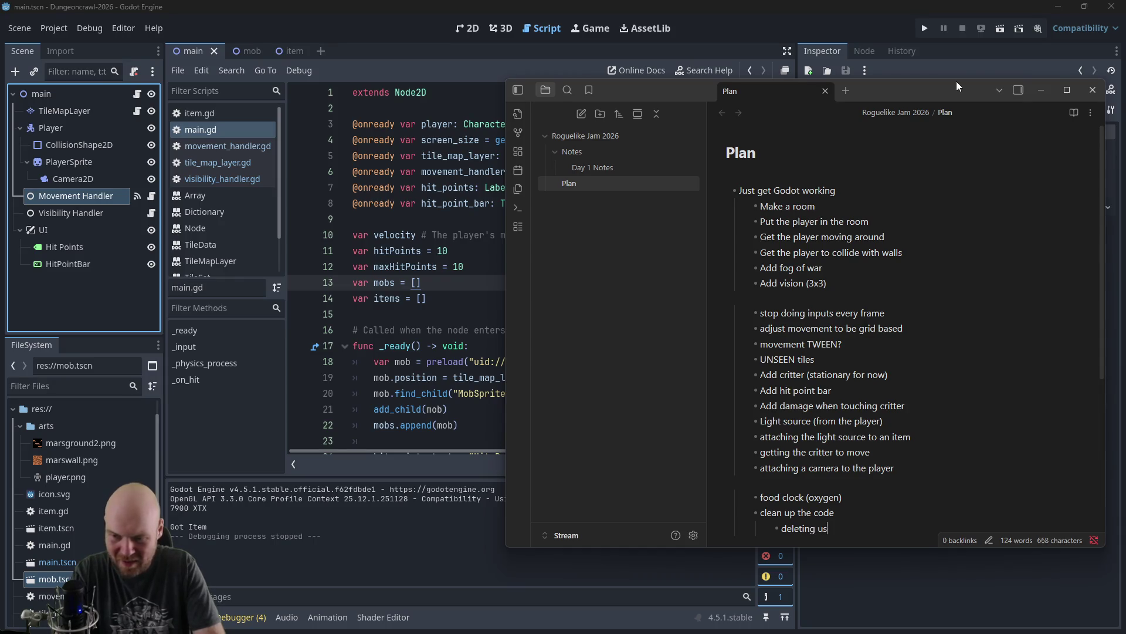
text(eless comments)
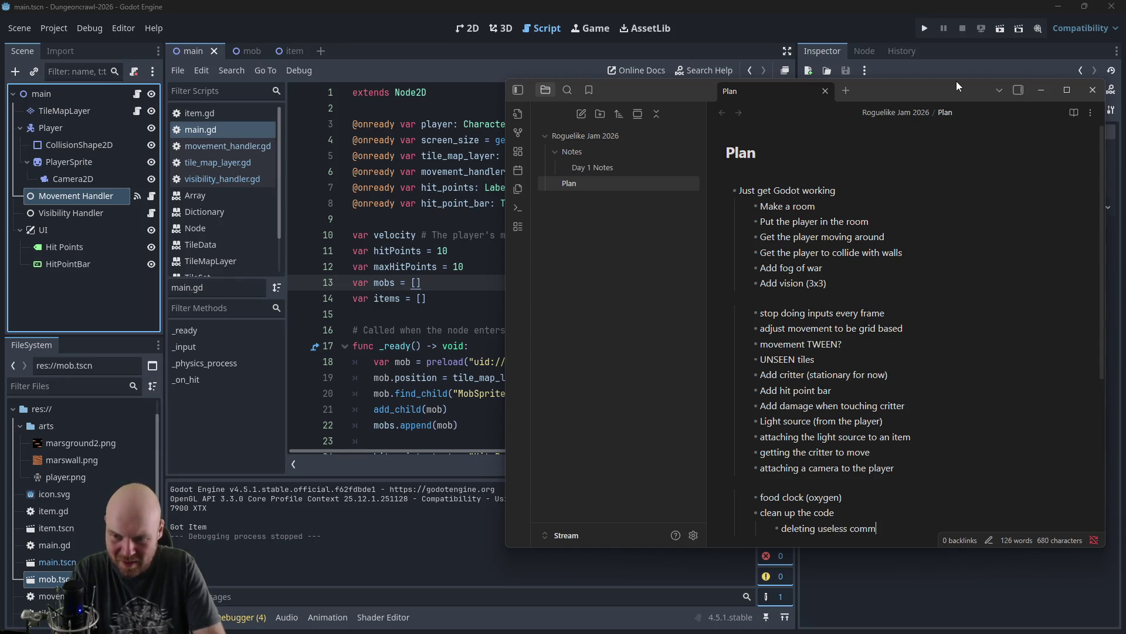
key(Return)
text(Add helper fu)
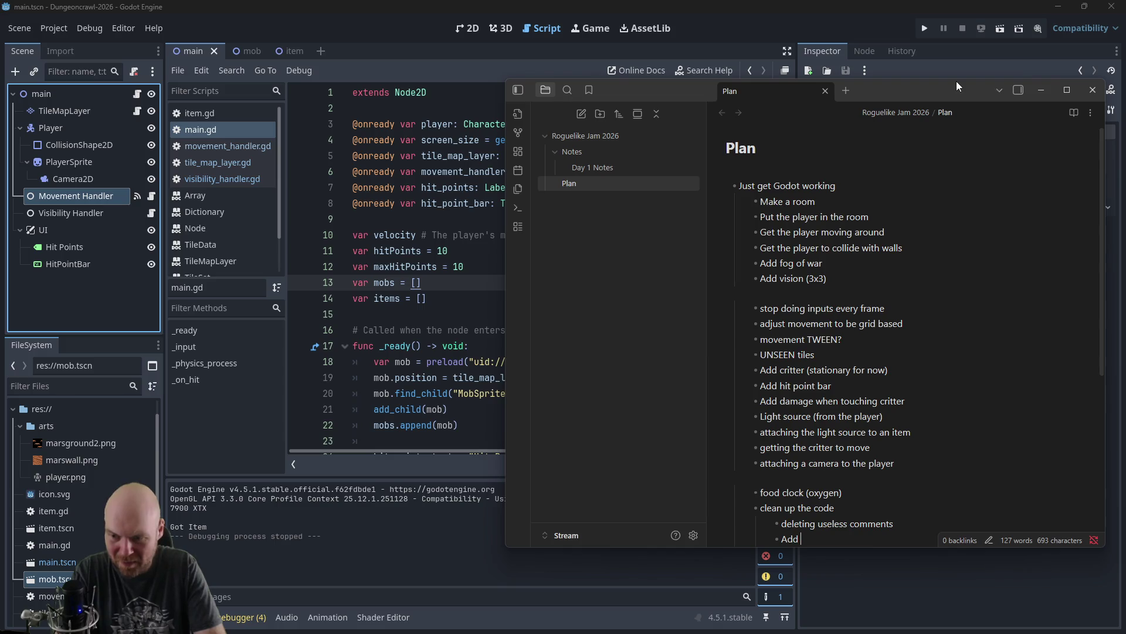
text(nctions)
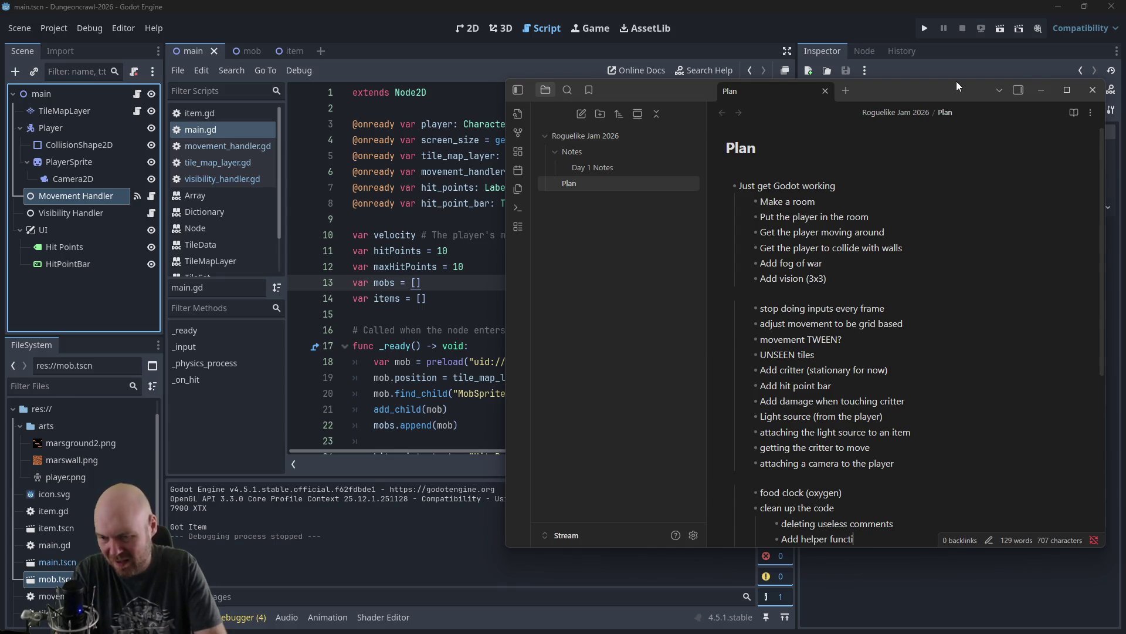
key(Return)
text(PREPARE )
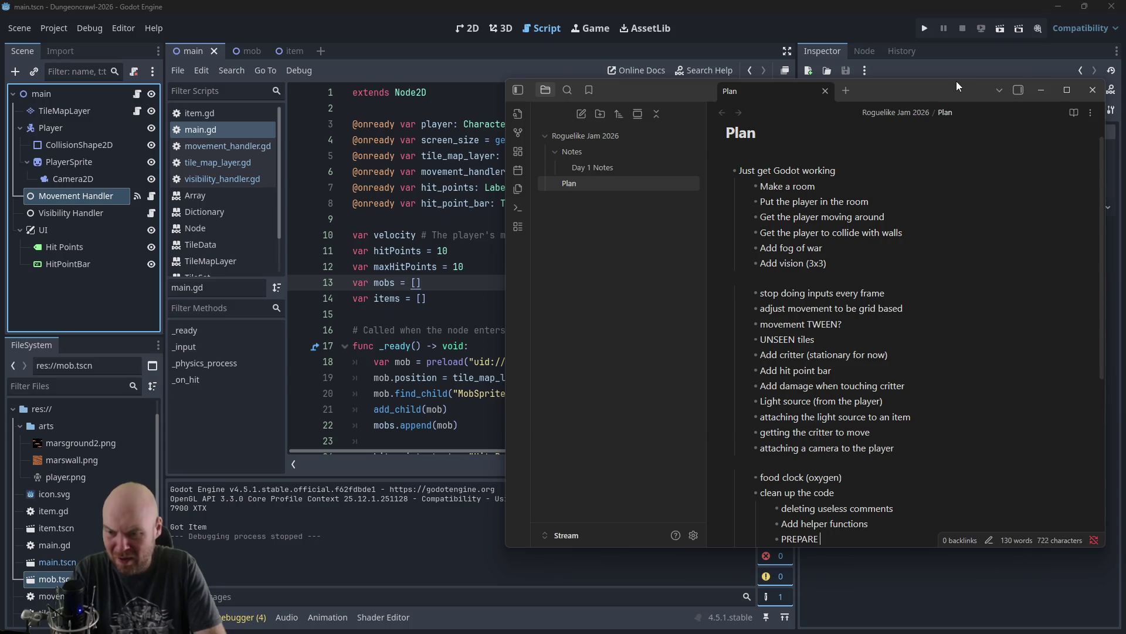
text(for adding)
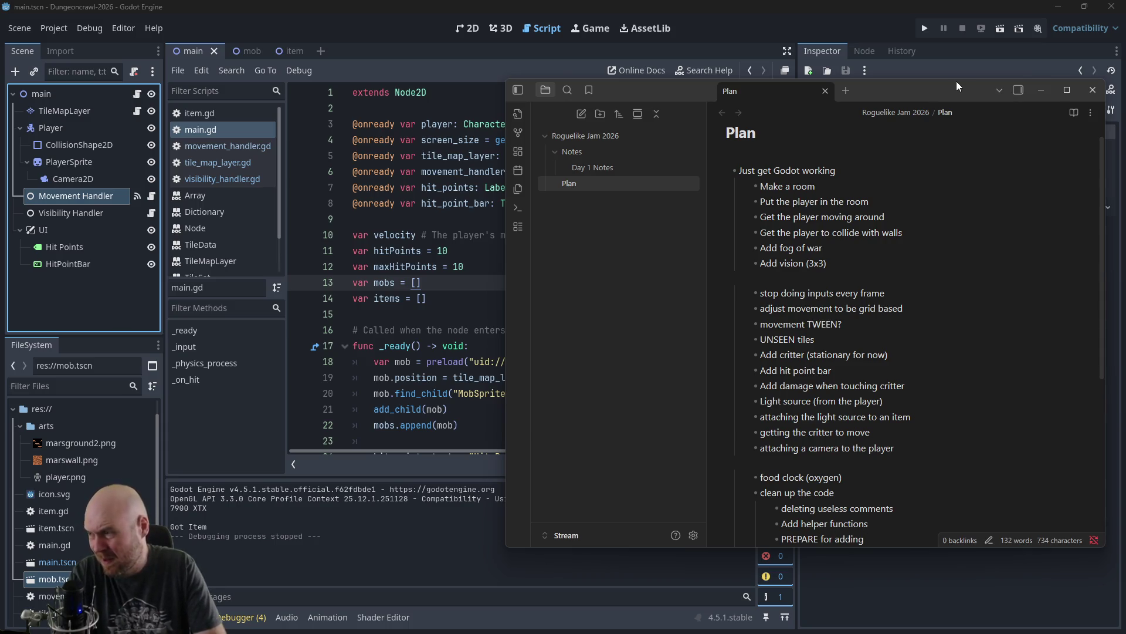
text( varieties of )
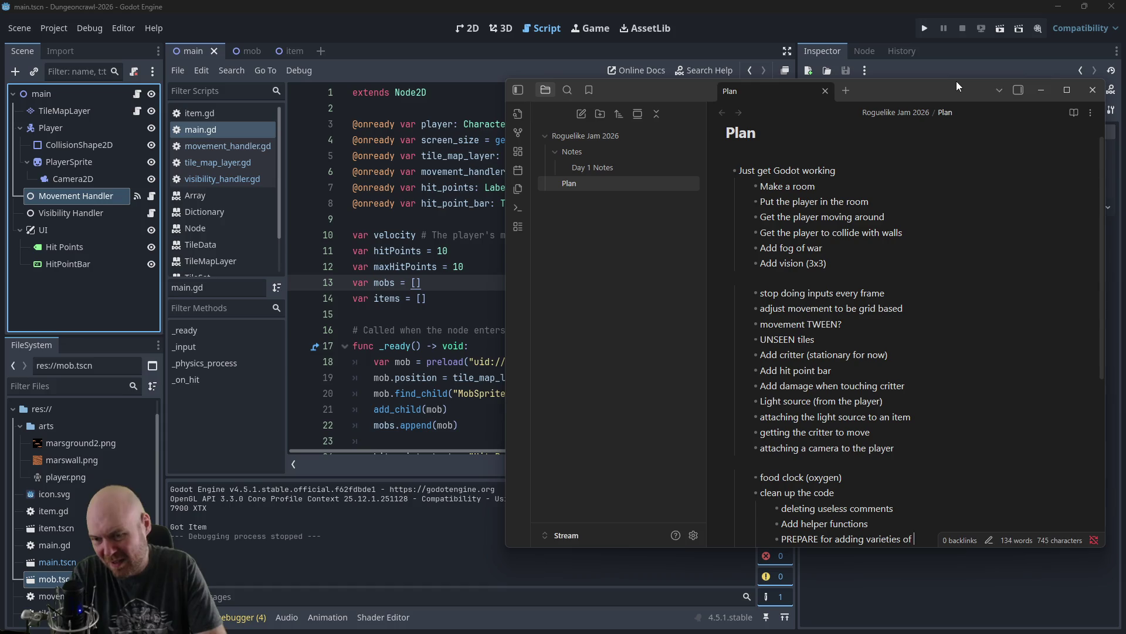
text(mobs)
key(Return)
text(PREPARE for)
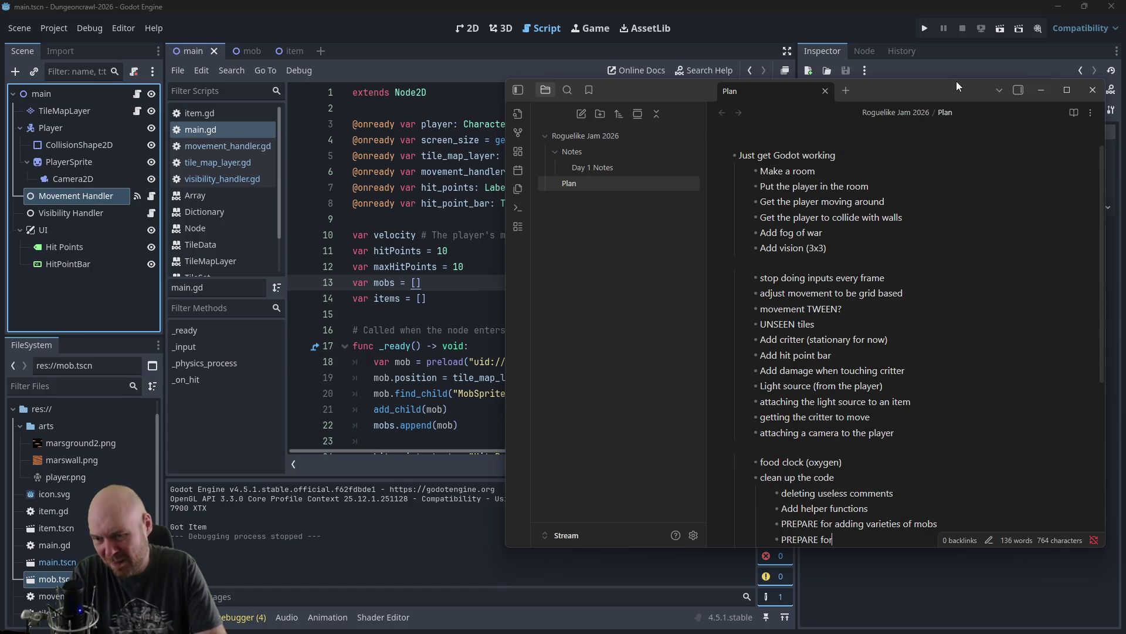
text( adding varie)
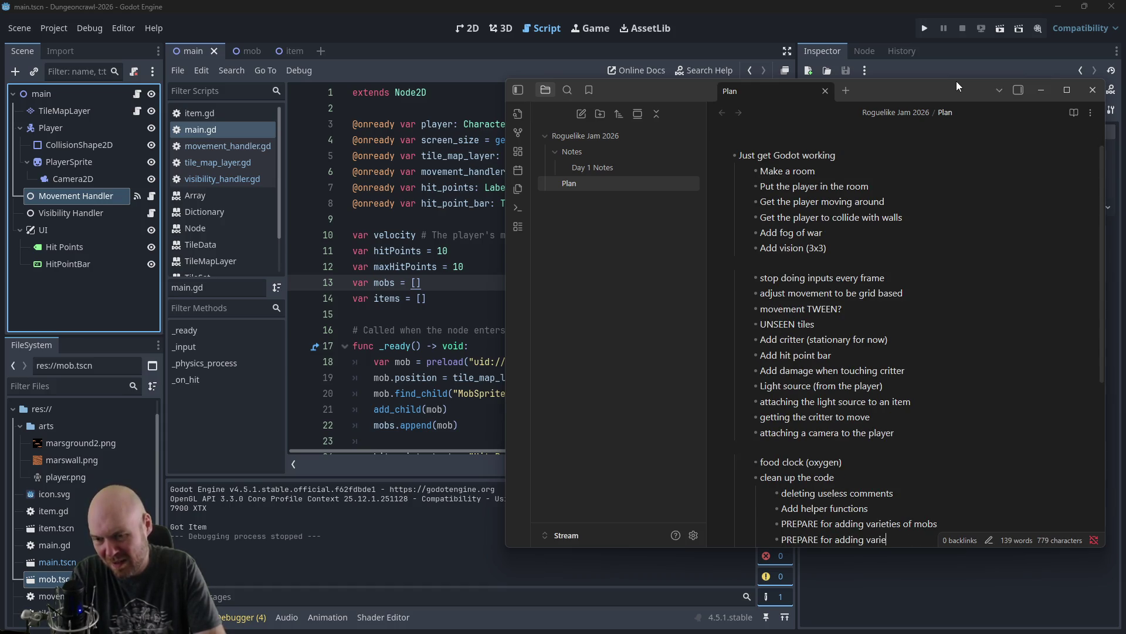
text(ties of items)
key(Return)
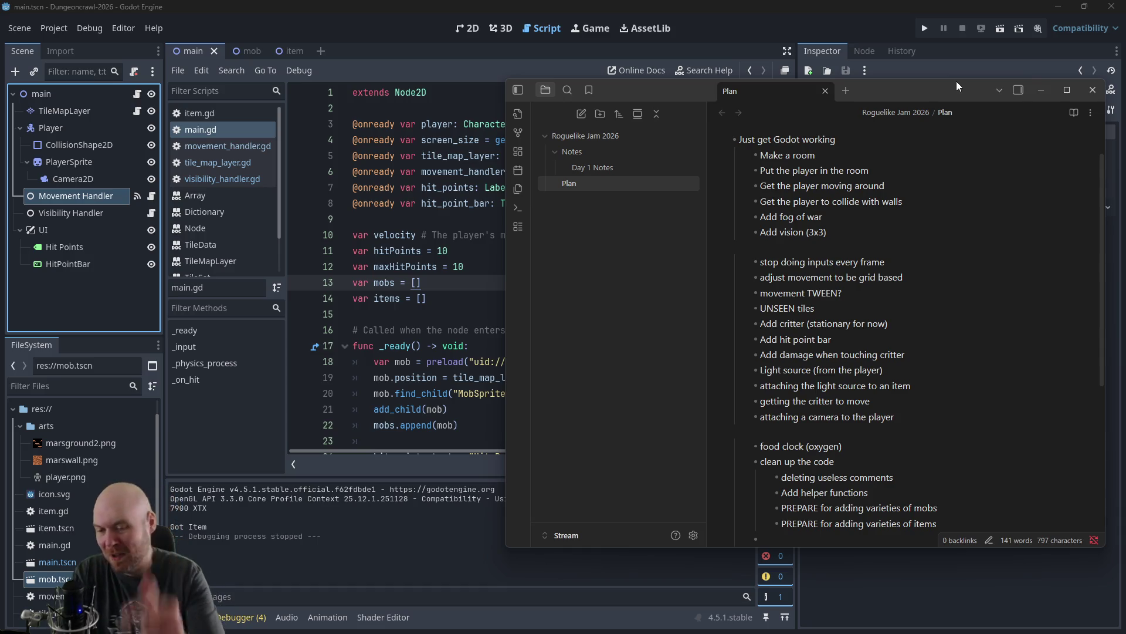
Step: Add a 'map generation' task with 'adding an exit to the level' placed above it
text(map gene)
key(BackSpace)
key(BackSpace)
key(BackSpace)
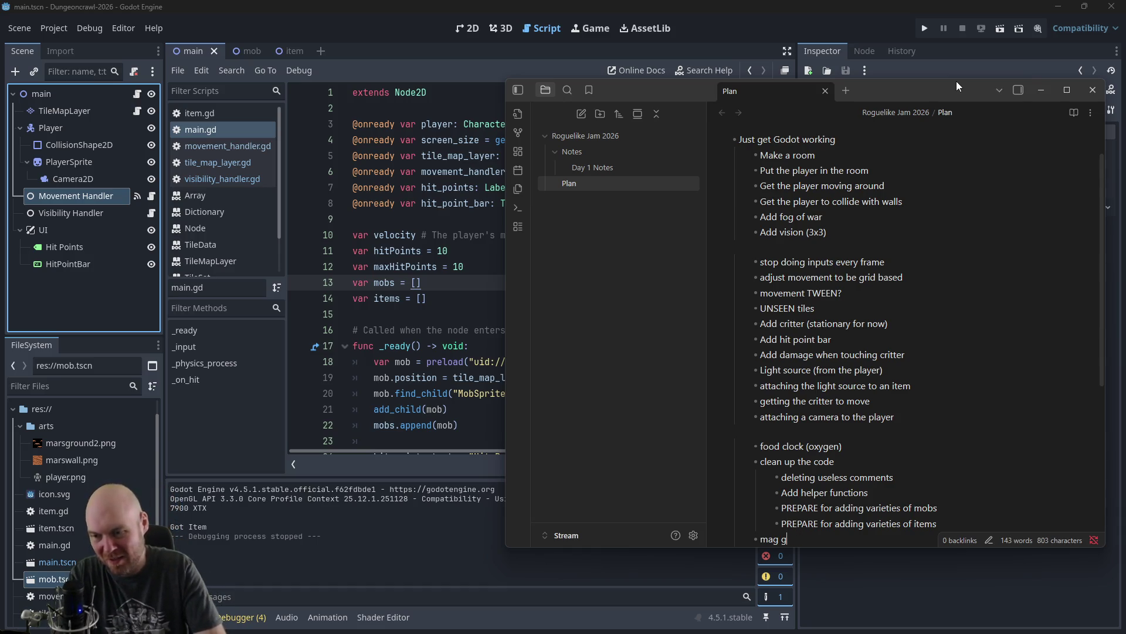
text(generation)
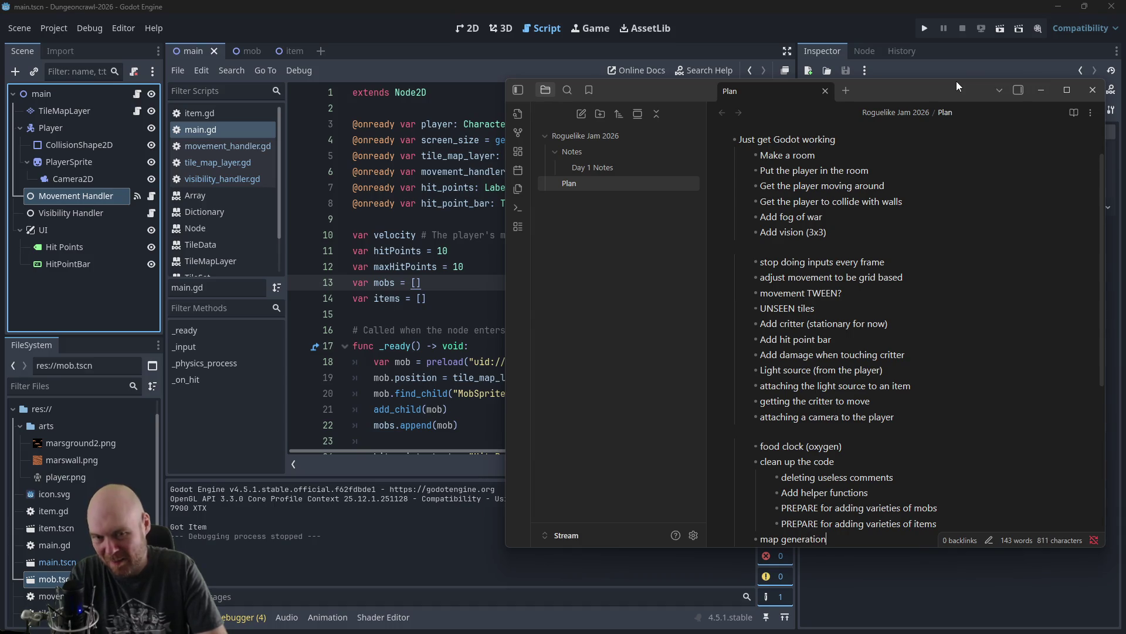
key(Return)
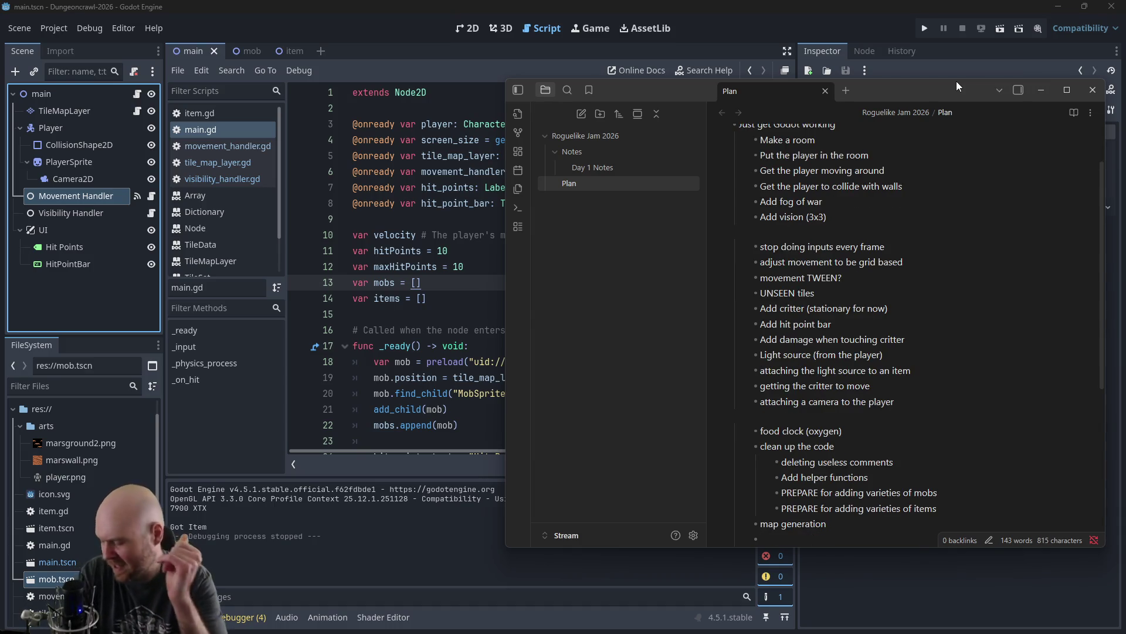
text(adding)
key(BackSpace)
key(BackSpace)
key(BackSpace)
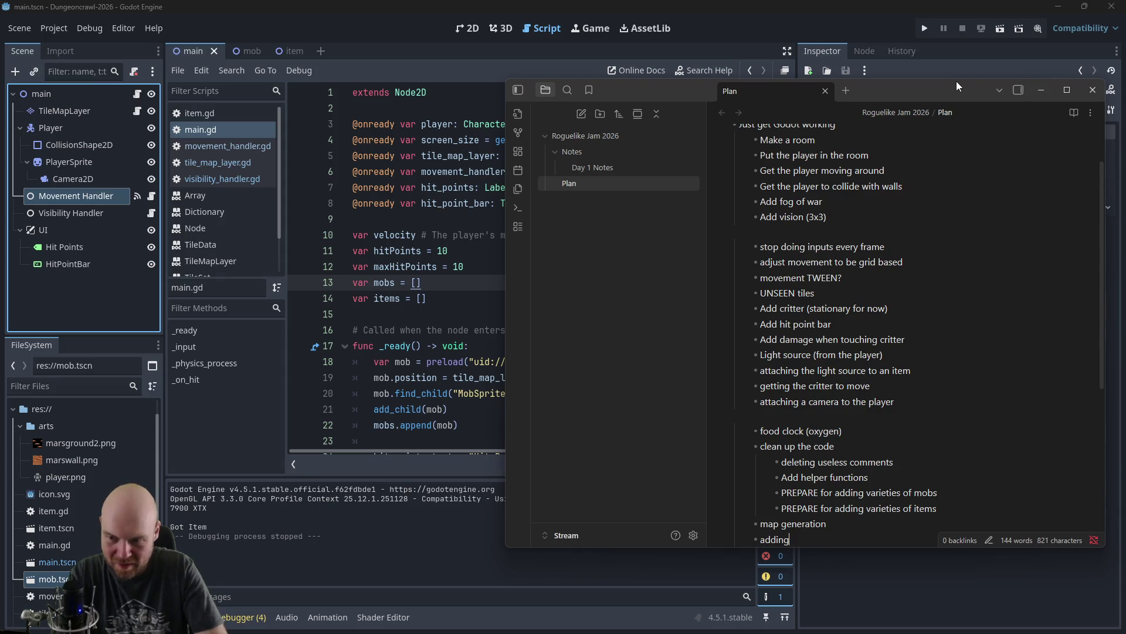
key(BackSpace)
key(BackSpace)
key(BackSpace)
key(alt+Up)
text(ad)
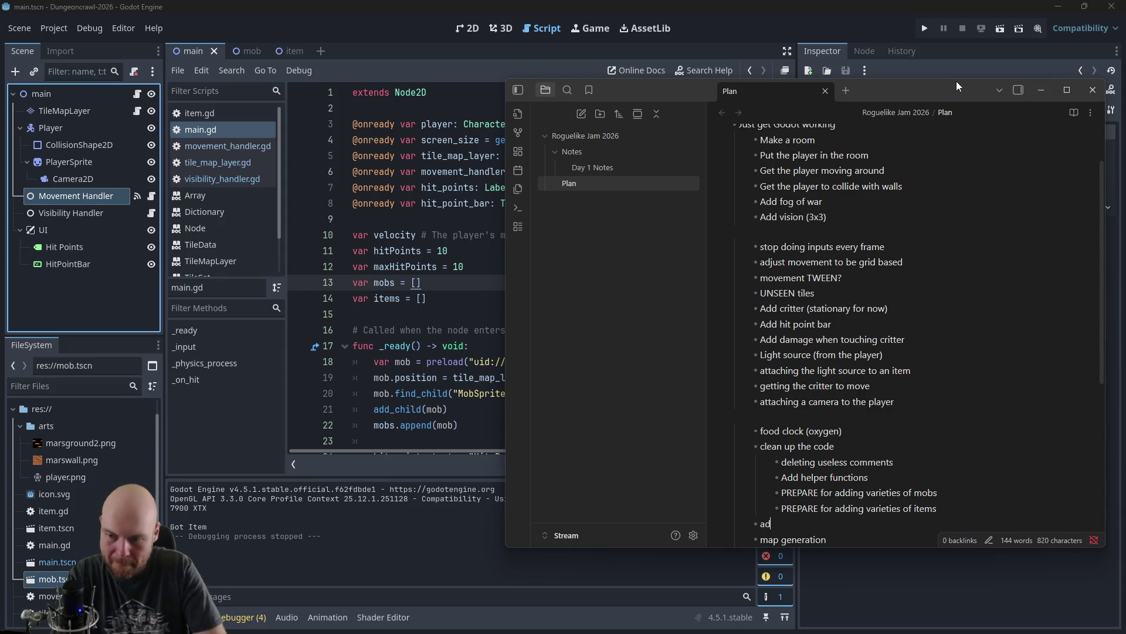
text(ding an exit to the level)
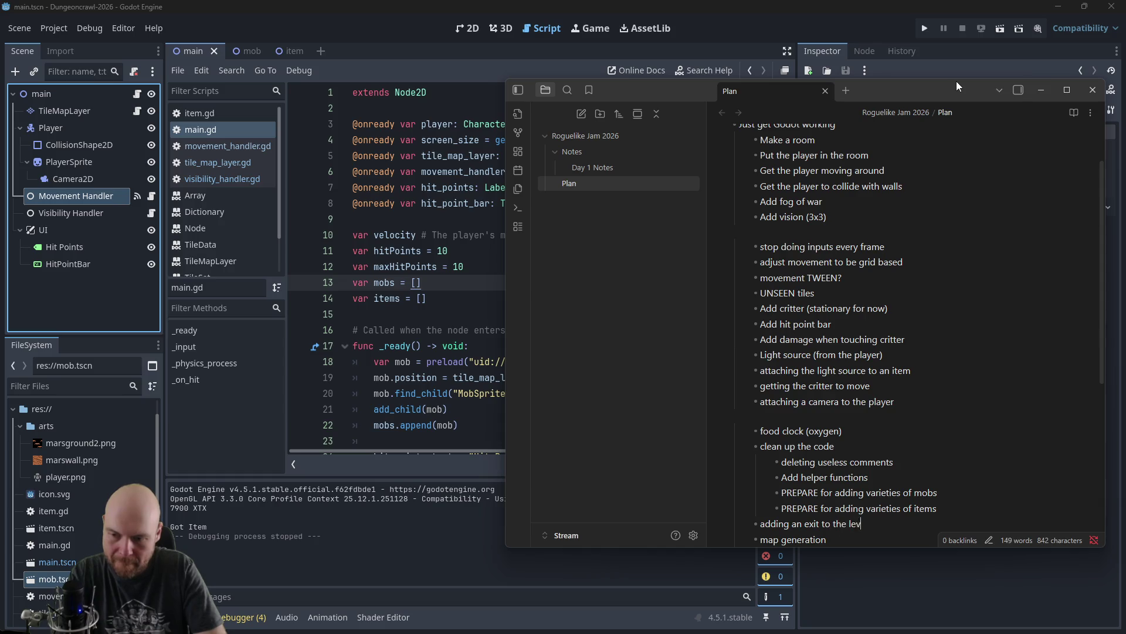
key(Down)
key(Down)
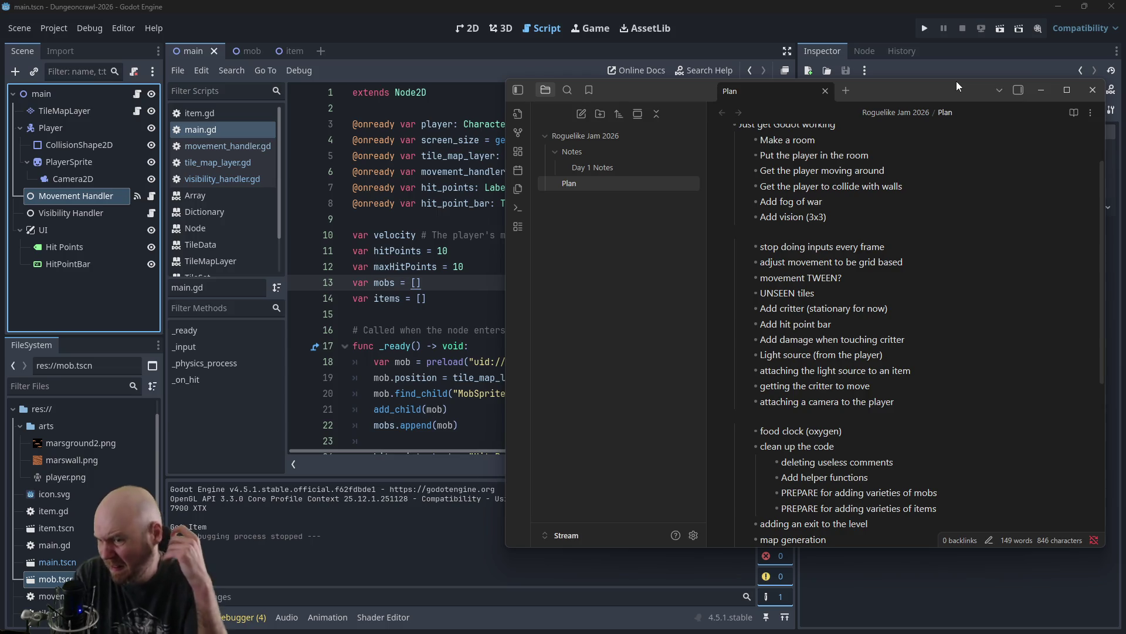
key(Up)
Step: Move 'getting the critter to move' above food clock as a group heading and remove leftover blank lines
drag(872, 386, 759, 386)
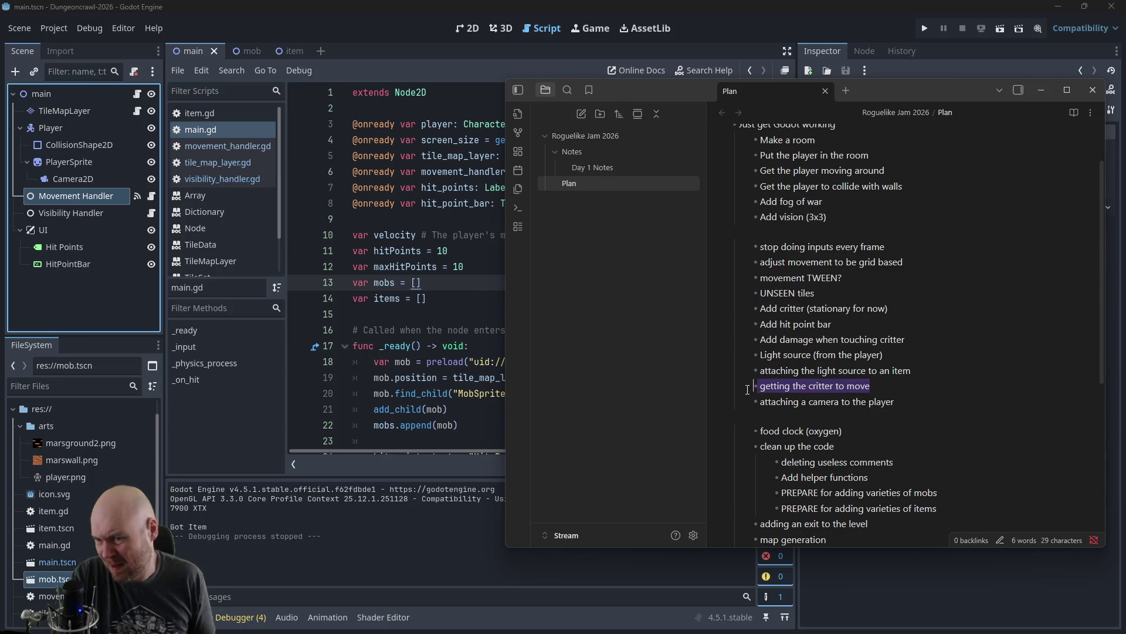
key(ctrl+x)
click(812, 419)
key(Return)
key(ctrl+v)
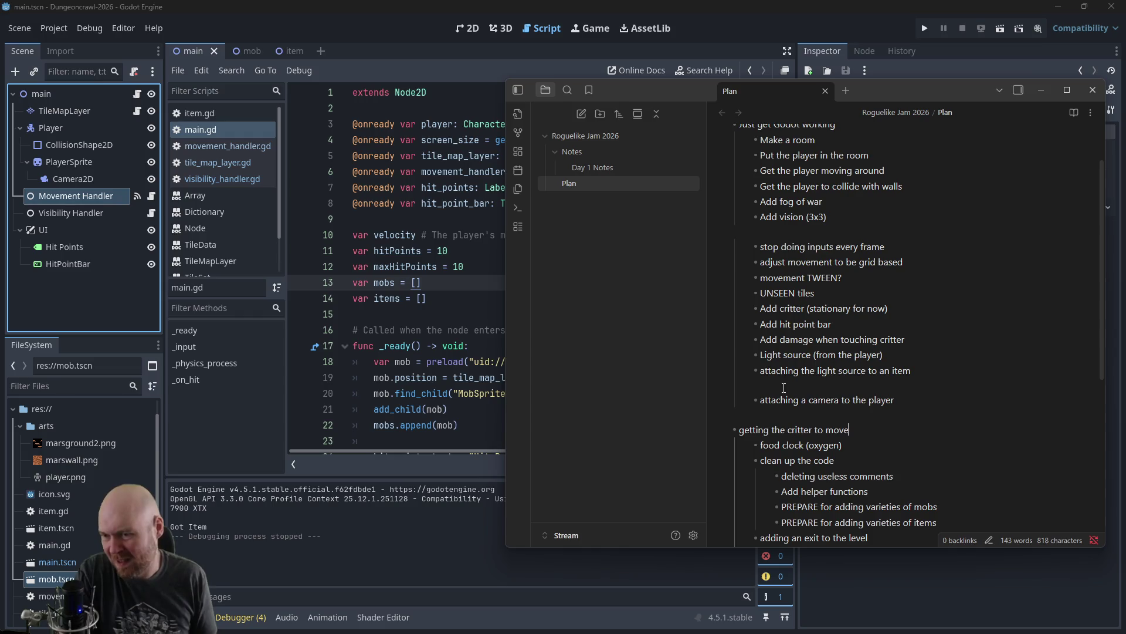
click(768, 384)
key(BackSpace)
click(784, 397)
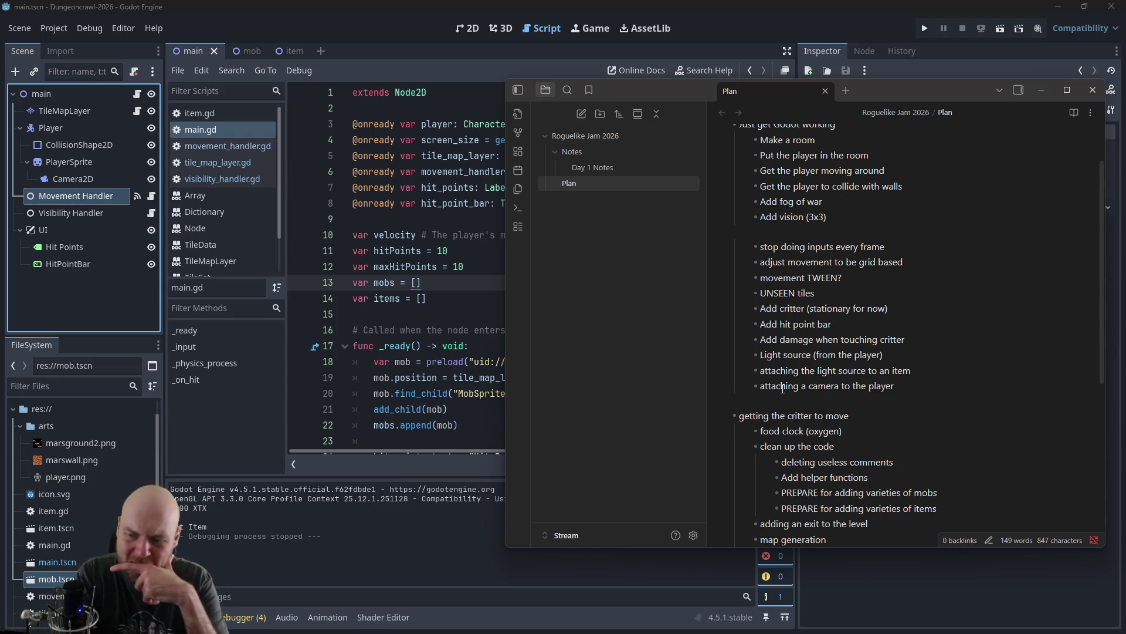
scroll(812, 386, down, 5)
scroll(812, 386, up, 3)
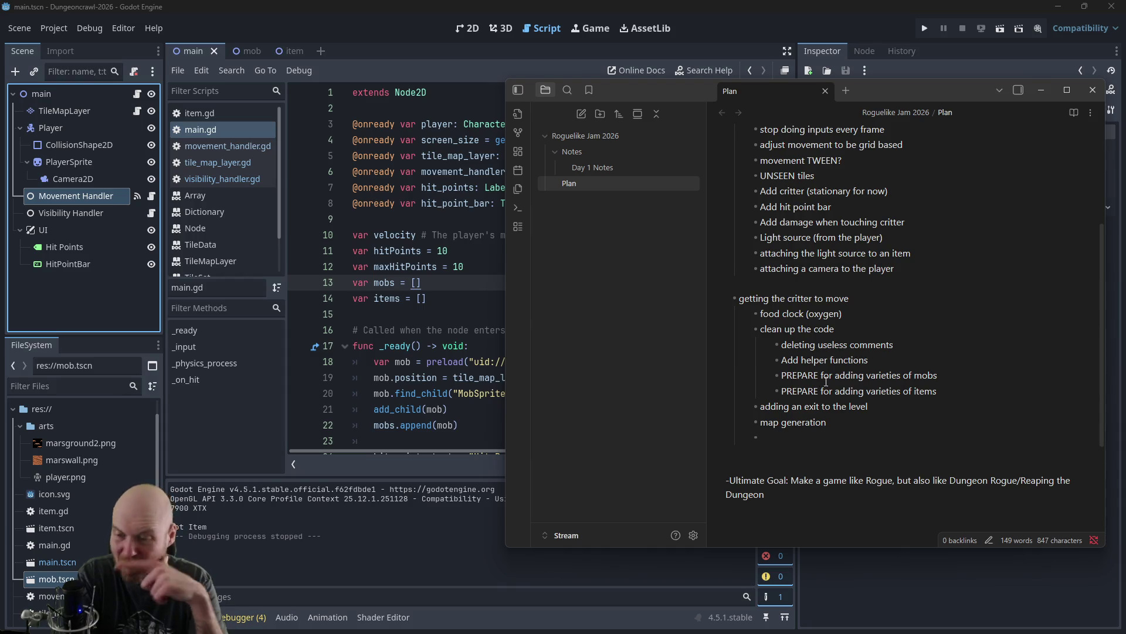
key(BackSpace)
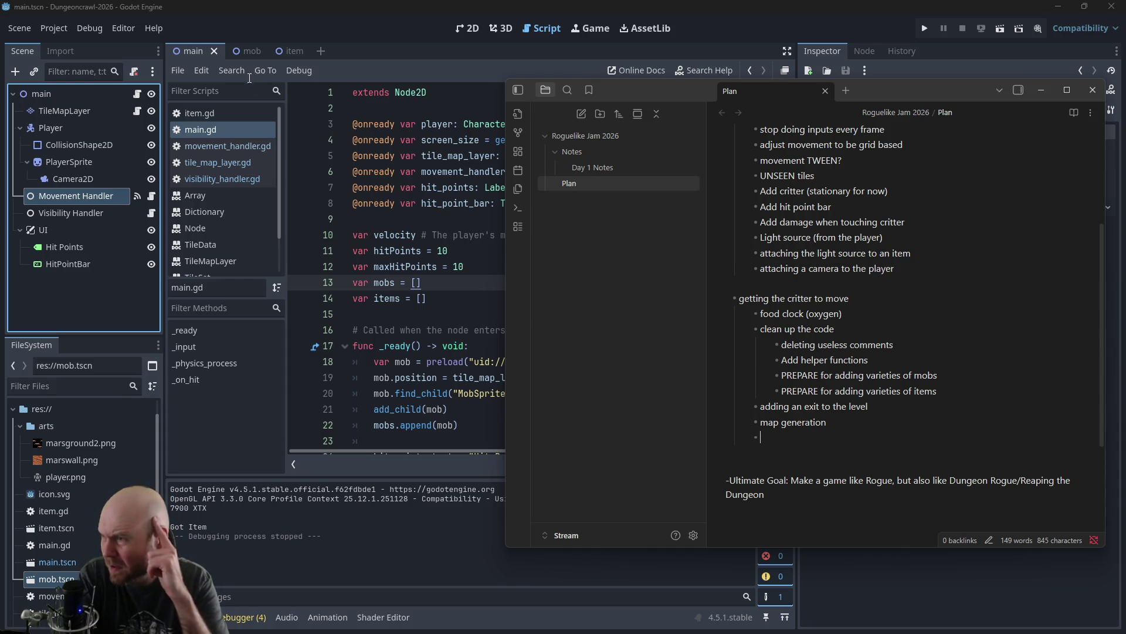
Step: Run the dungeon game in Godot and walk the player around the room with the arrow keys
click(286, 31)
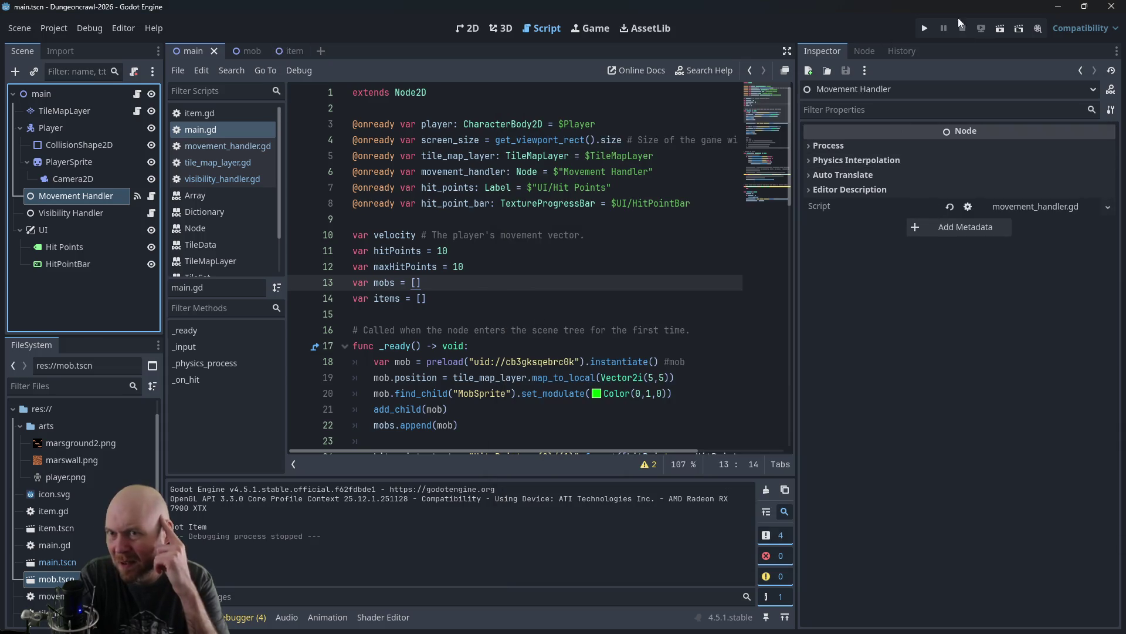
click(925, 28)
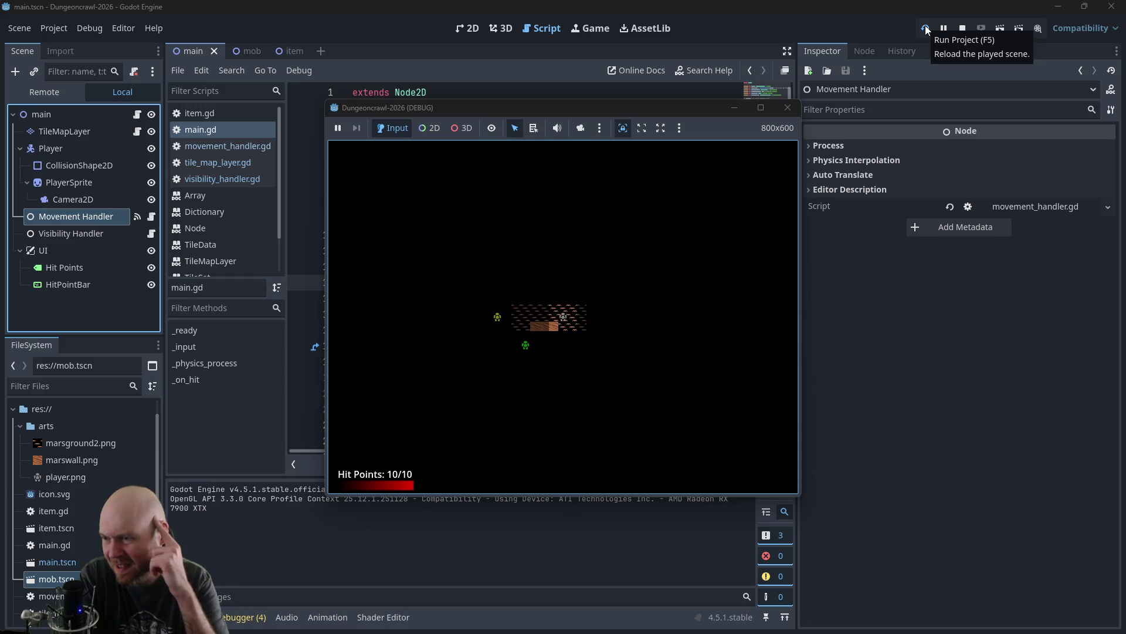
key(Up)
key(Up)
key(Up)
key(Left)
key(Left)
key(Left)
key(Down)
key(Down)
key(Left)
key(Left)
key(Left)
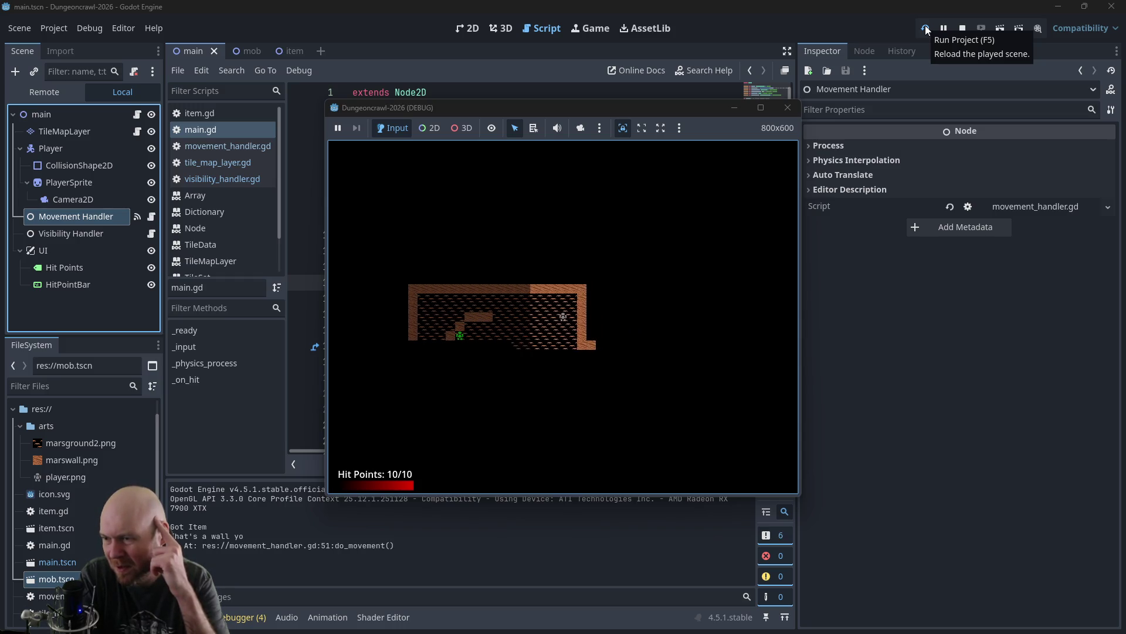
key(Up)
key(Up)
key(Up)
key(Right)
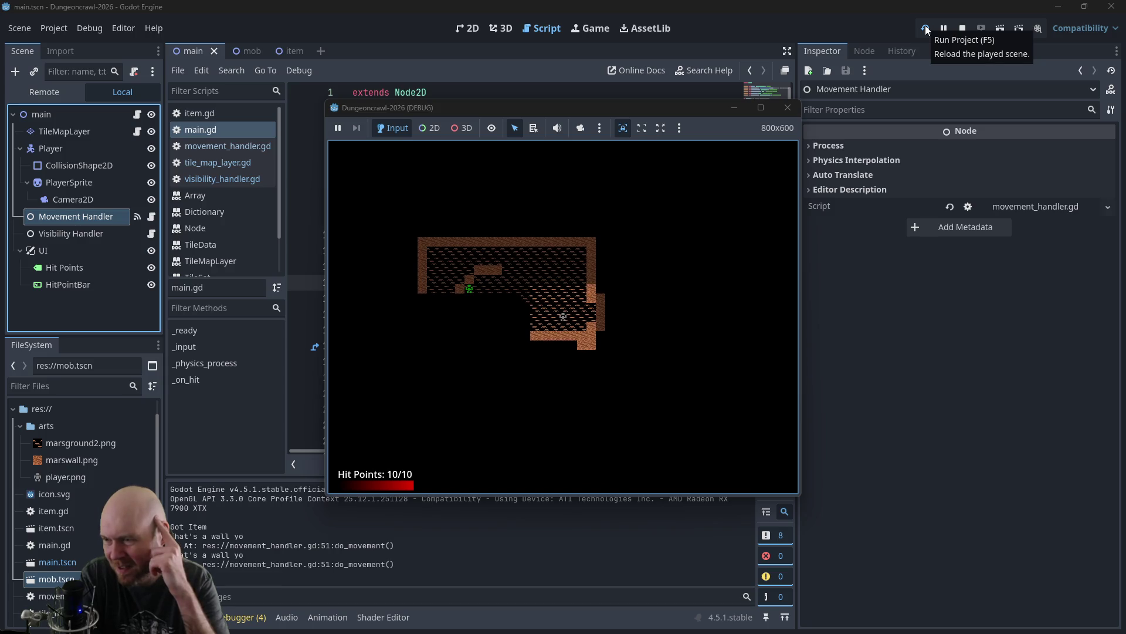
key(Left)
key(Left)
key(Left)
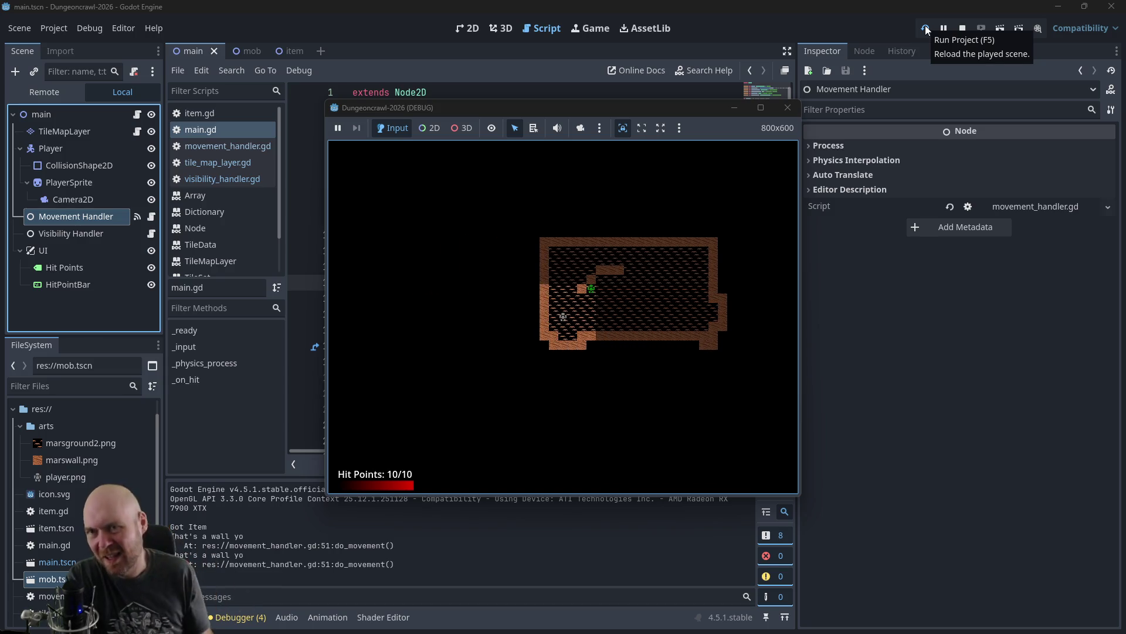
Step: Stop the game and start a Plan note bullet reading 'figure out how to stop ligh'
click(962, 28)
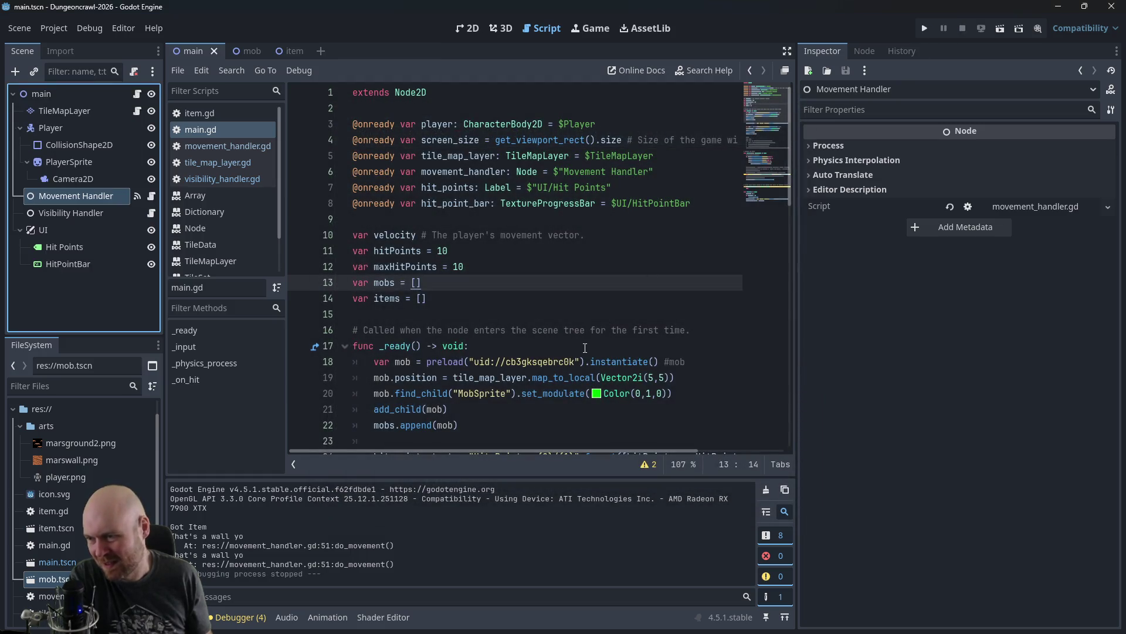
key(alt+Tab)
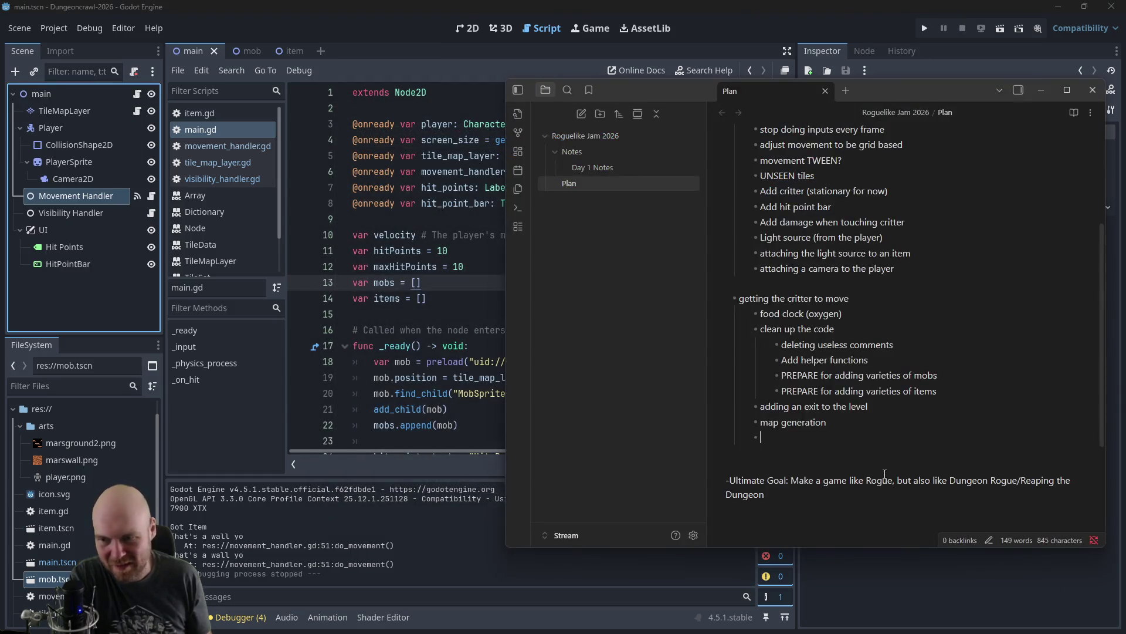
text(figure out how to)
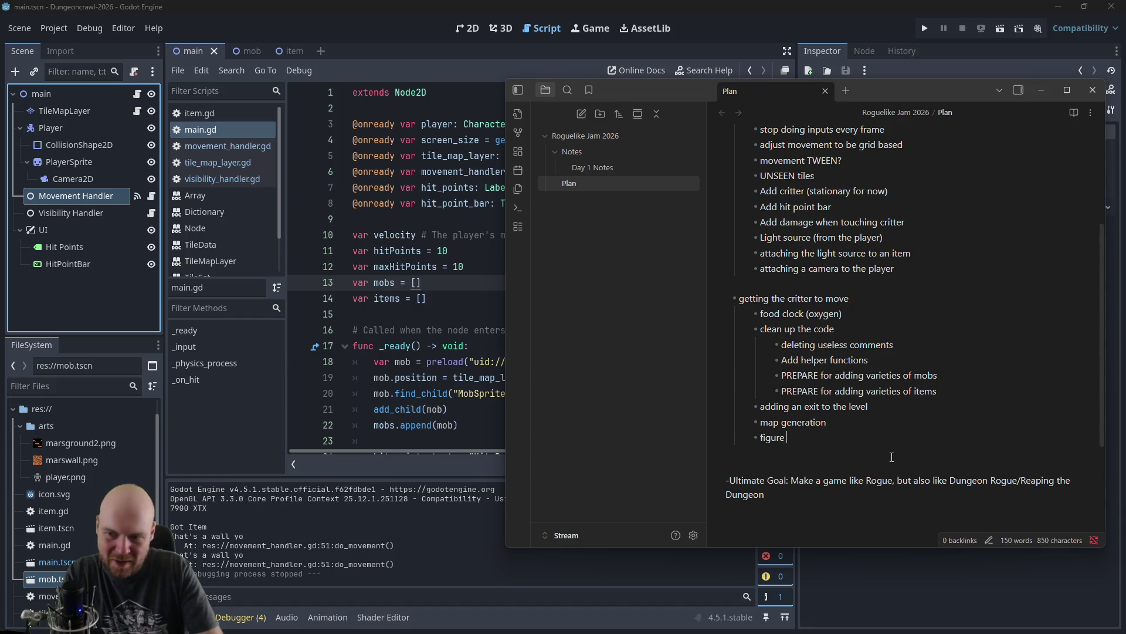